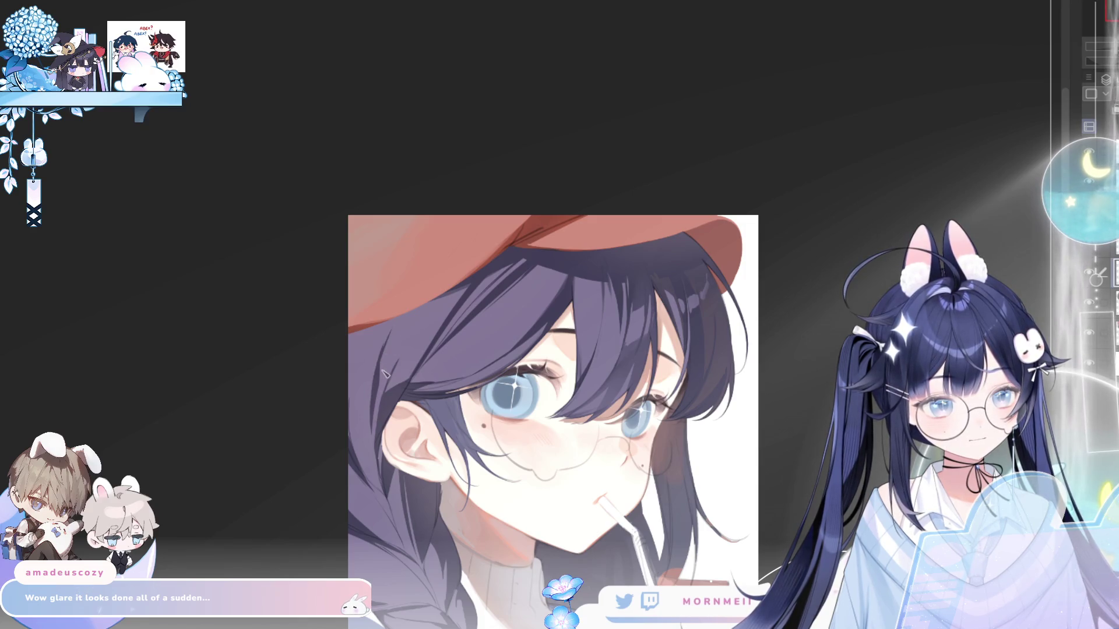
- Mirror the canvas view back and forth repeatedly to check the drawing's proportions
key("h")
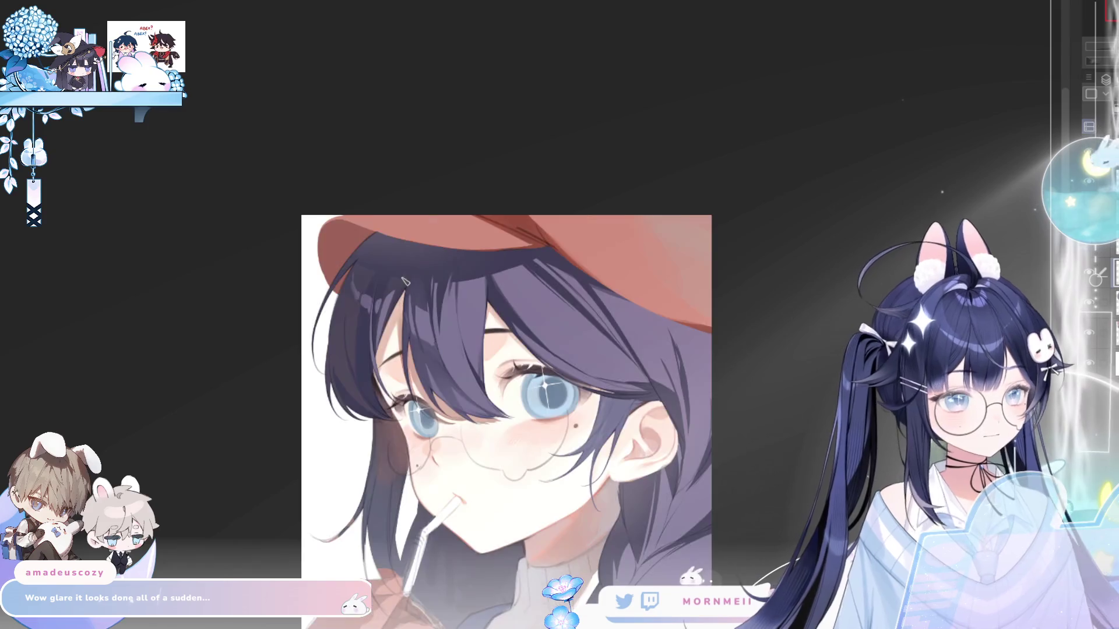
key("h")
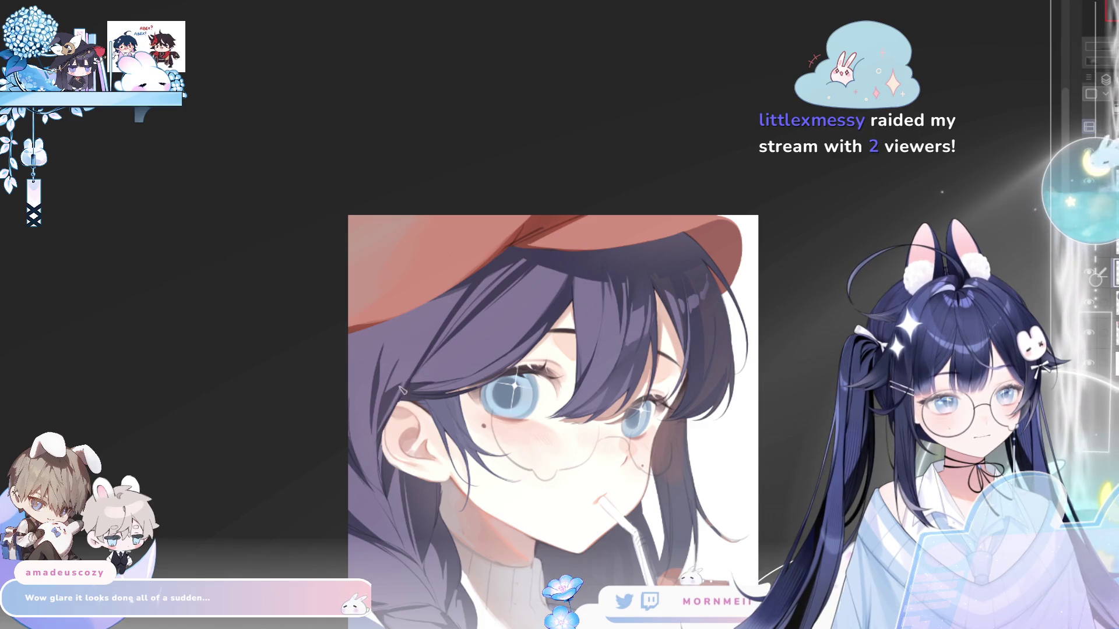
key("h")
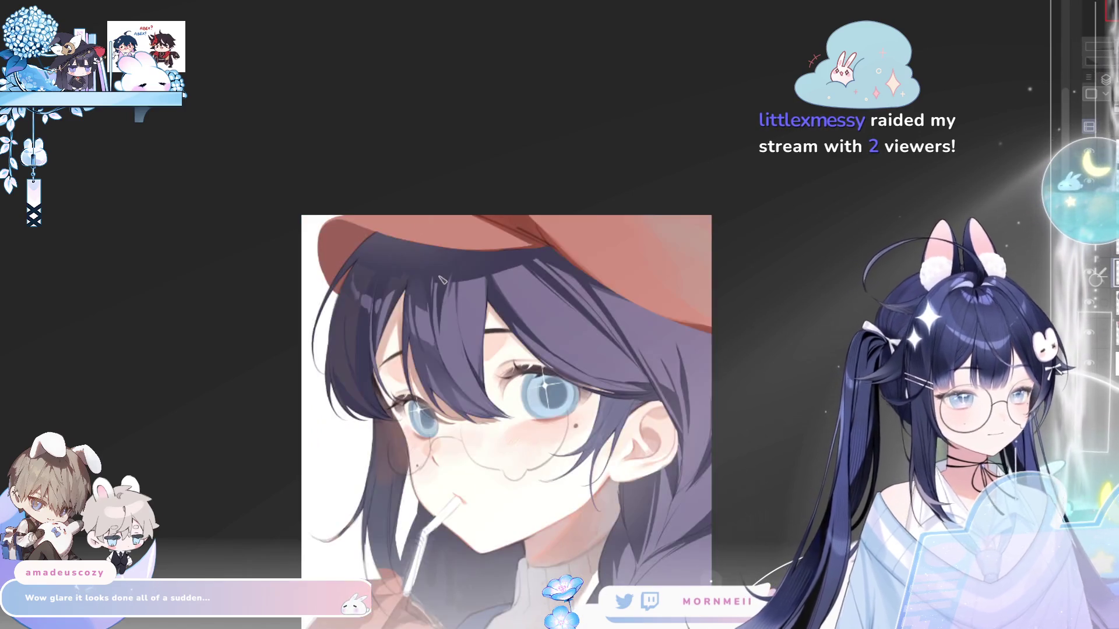
key("h")
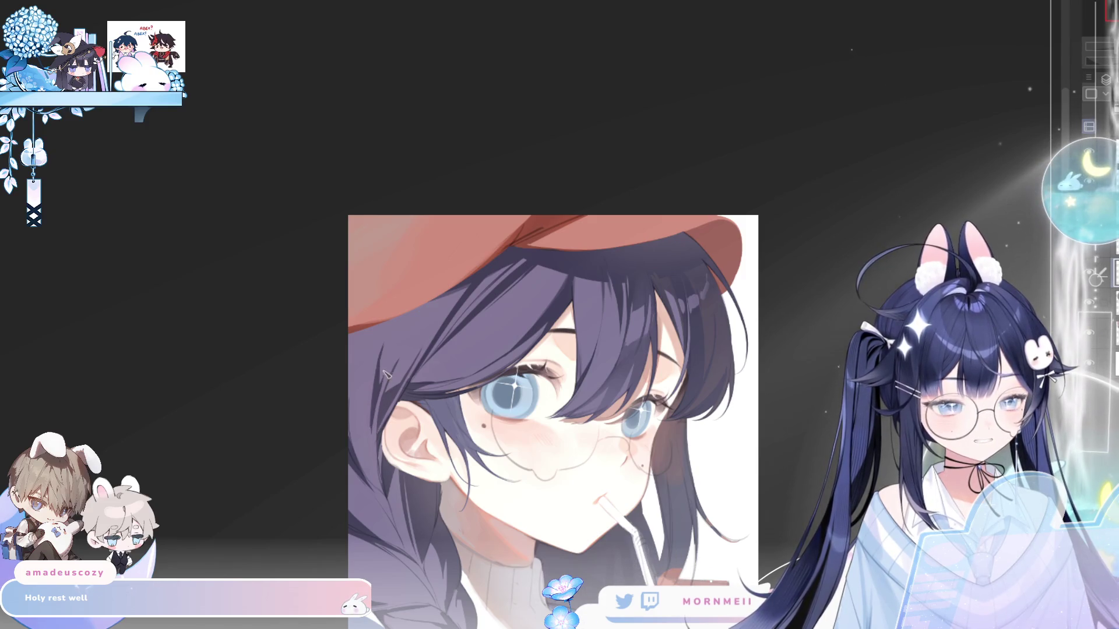
key("h")
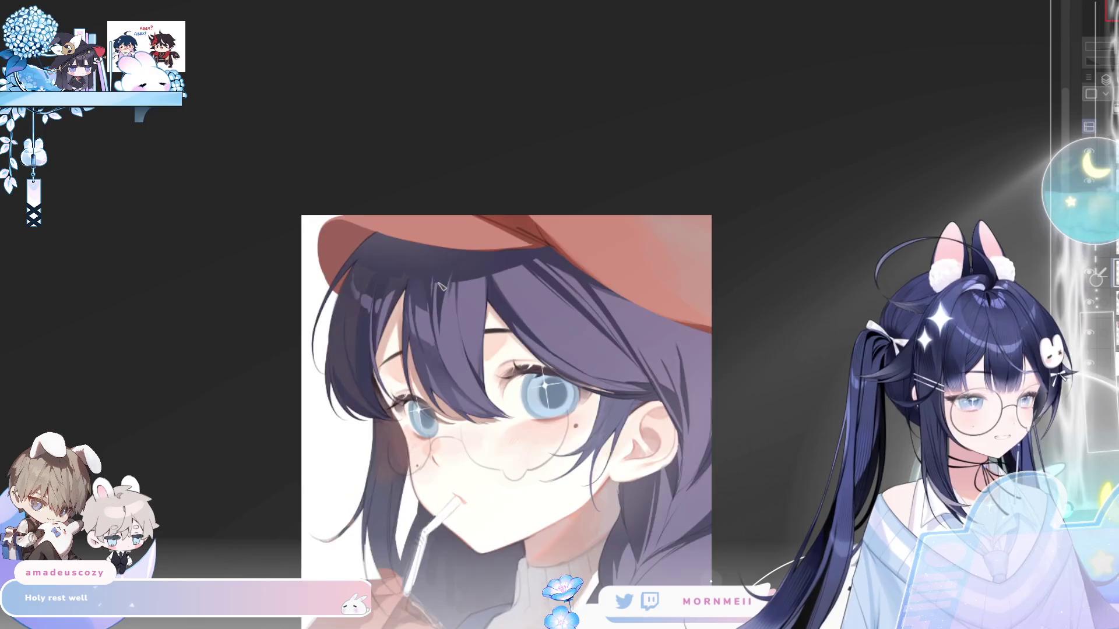
key("h")
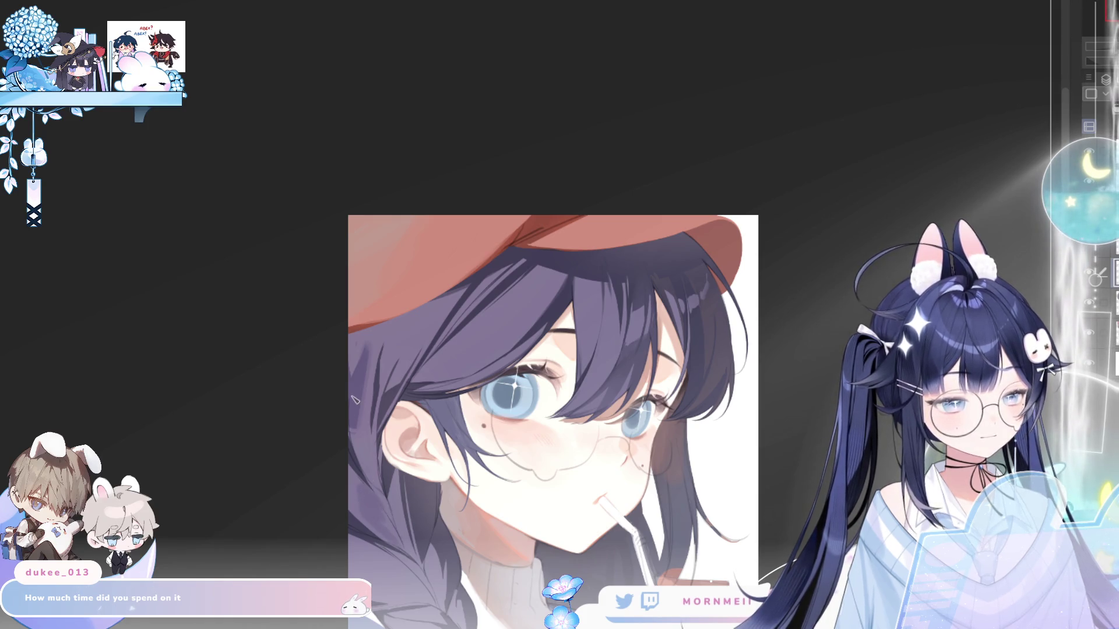
key("h")
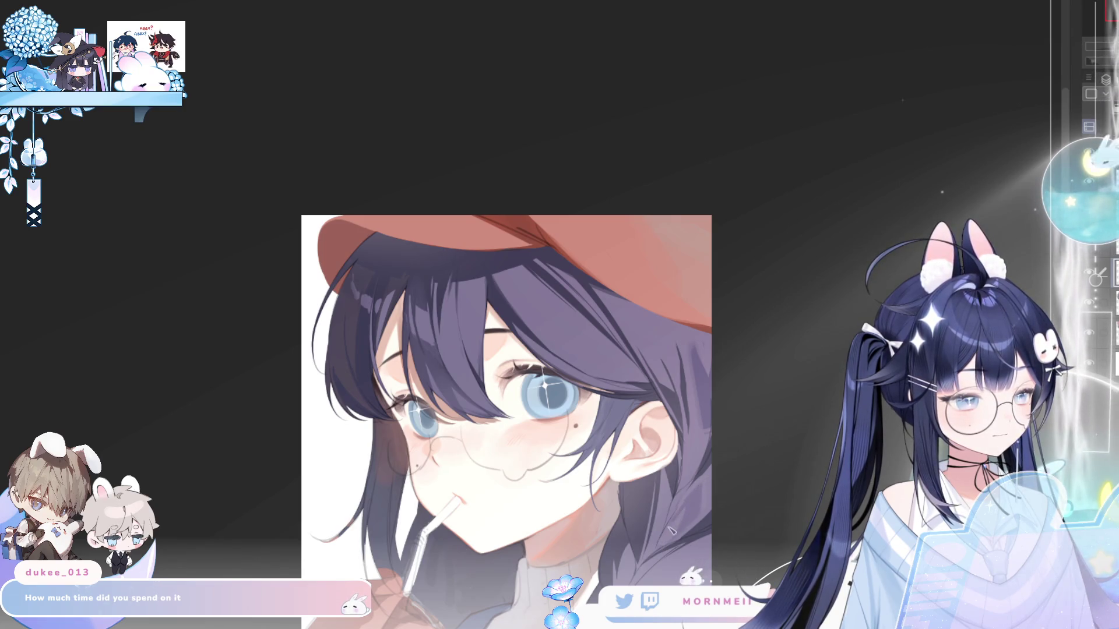
key("h")
key("h")
scroll(699, 262, "down", 3)
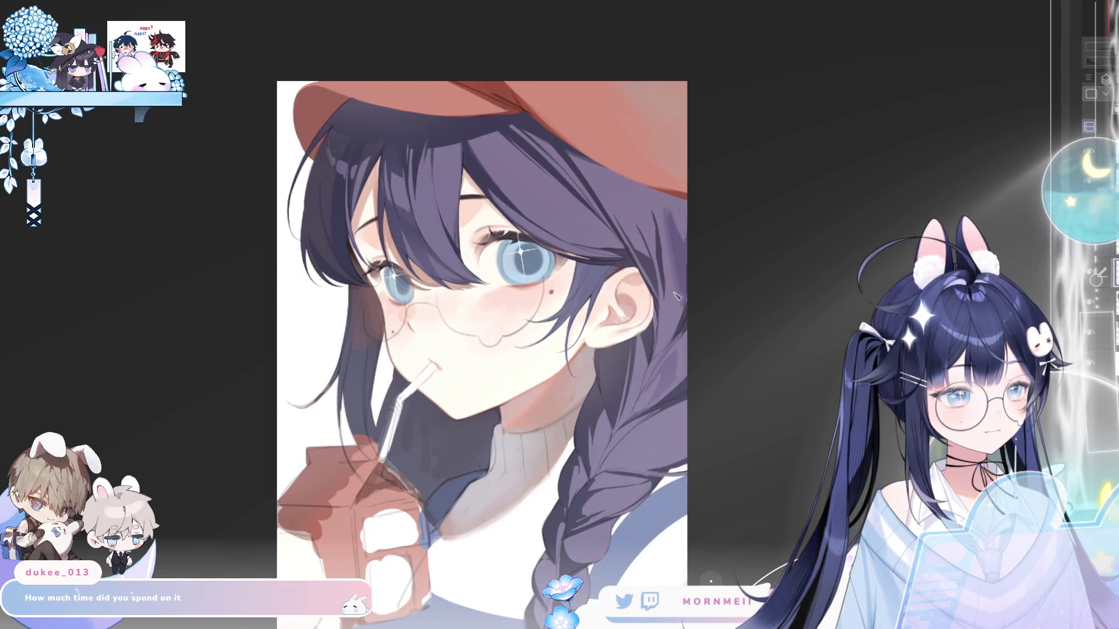
key("h")
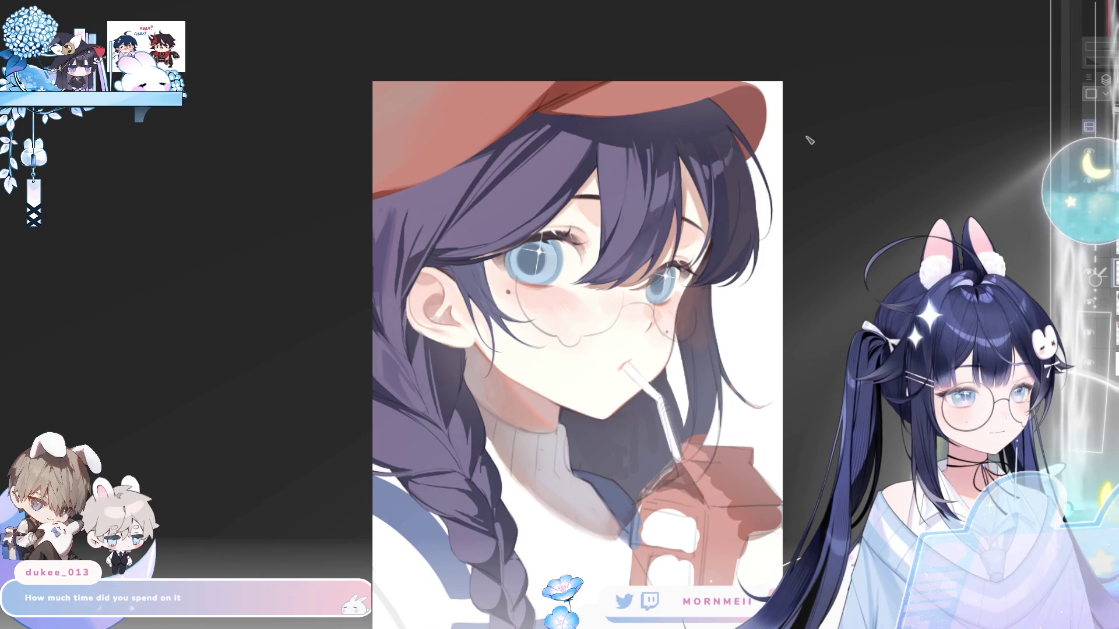
key("h")
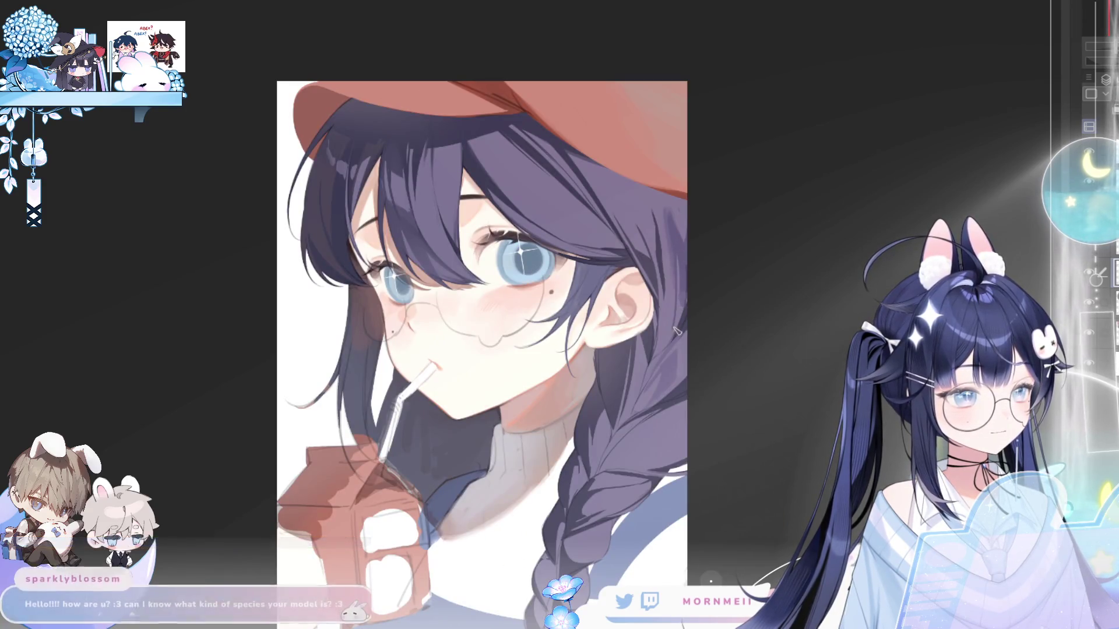
key("h")
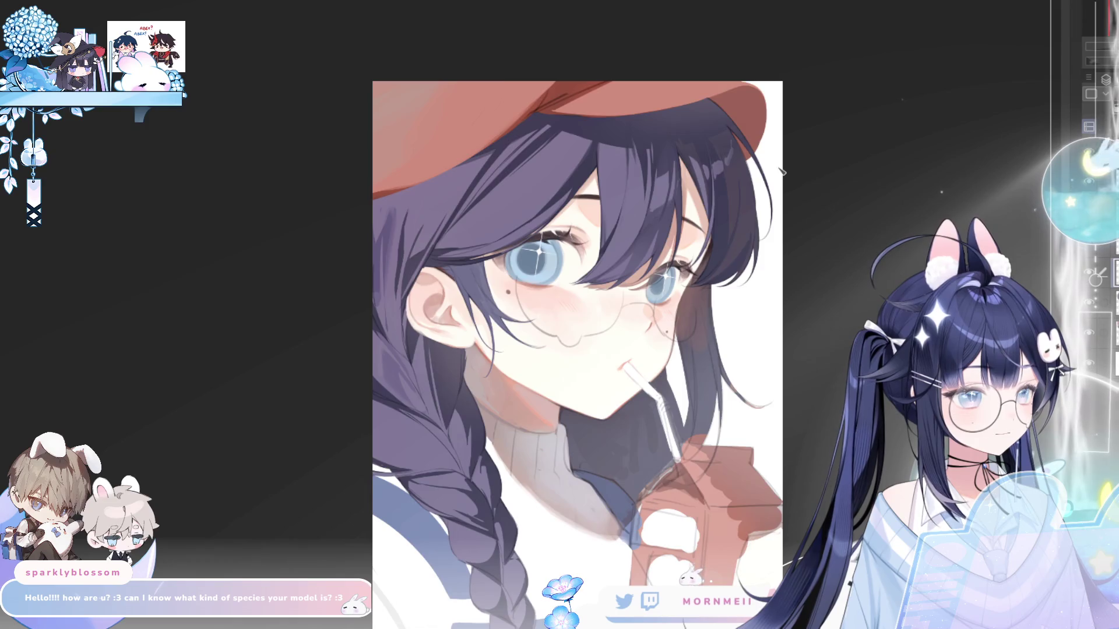
key("h")
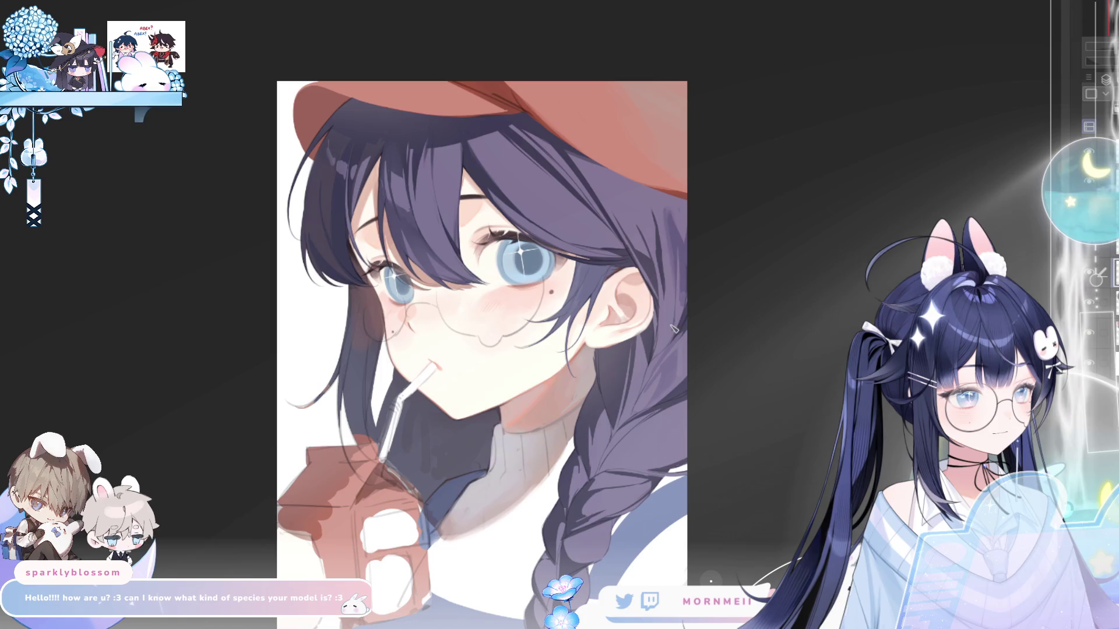
key("h")
key("h")
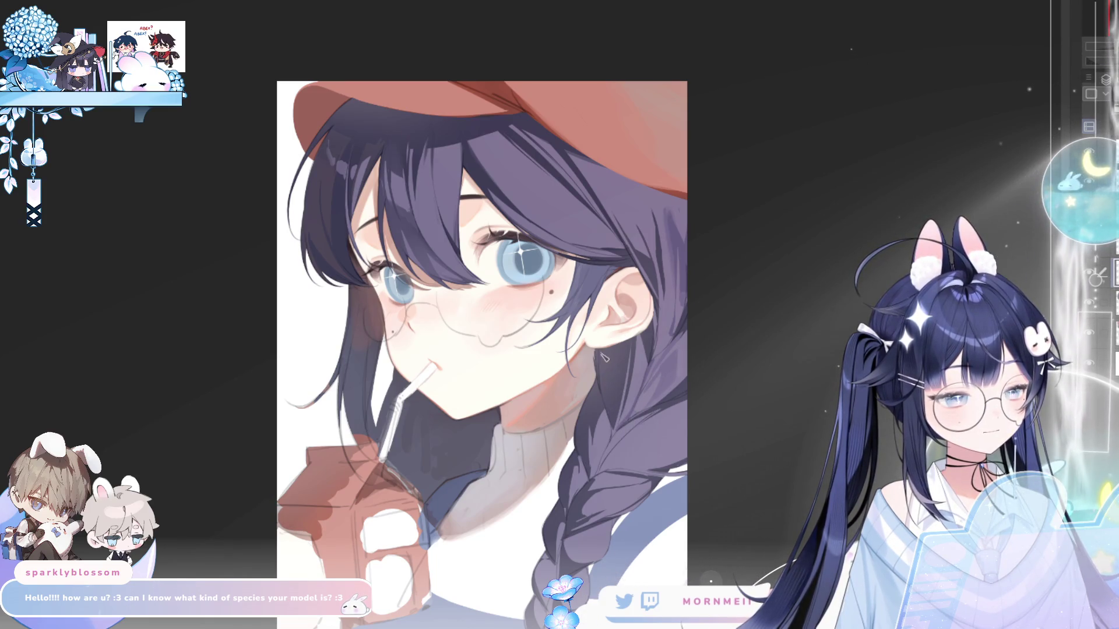
- Keep flipping the view at intervals, briefly zooming out and back in
key("h")
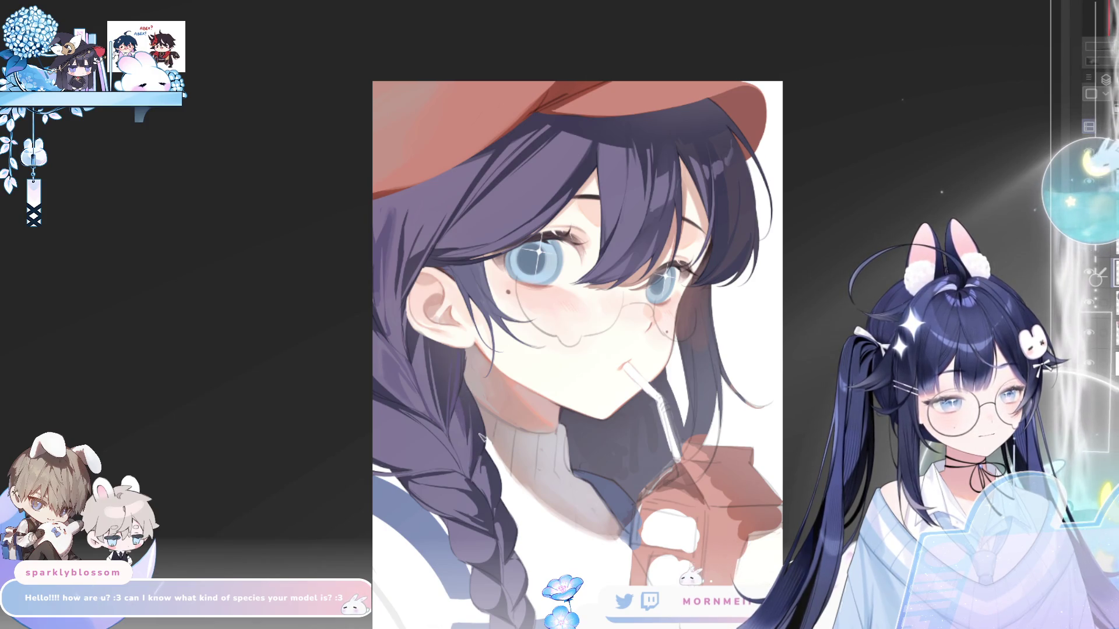
key("h")
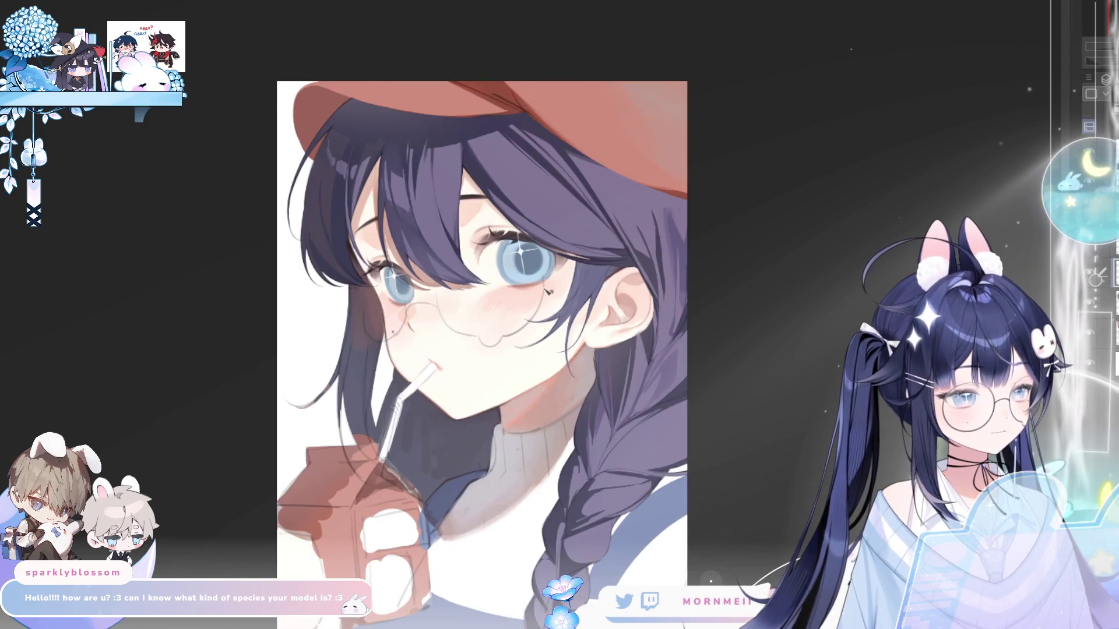
key("h")
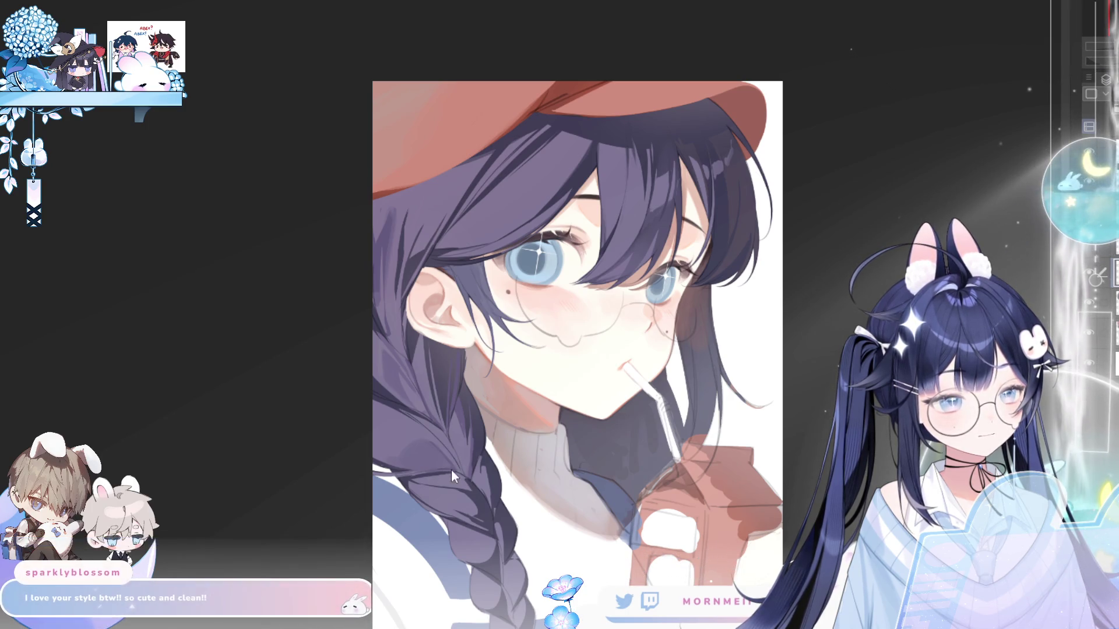
key("h")
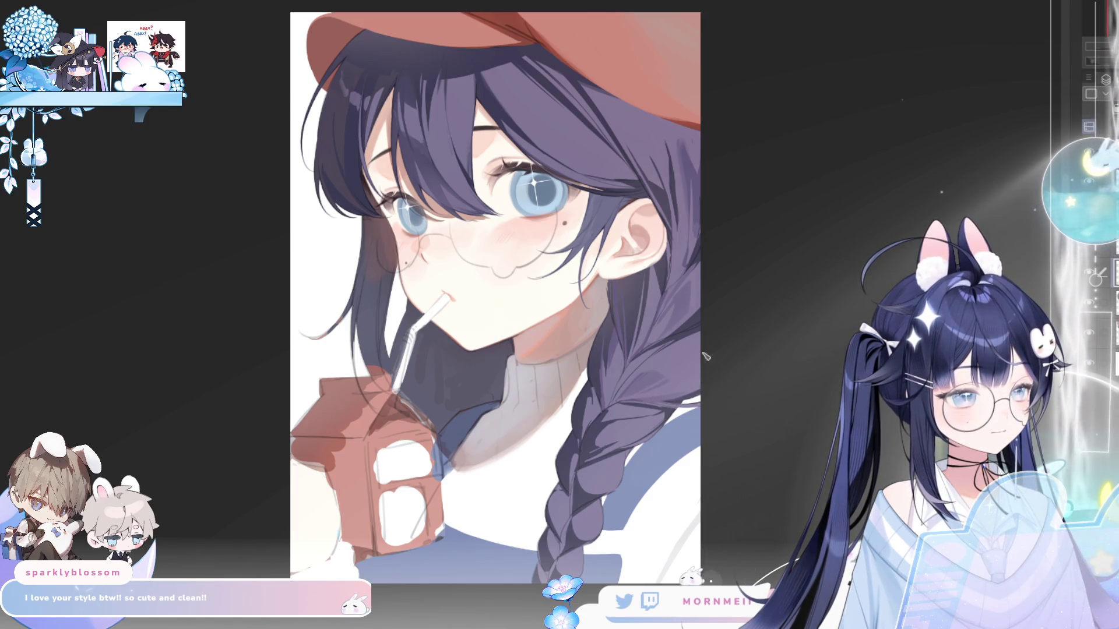
key("h")
key("h")
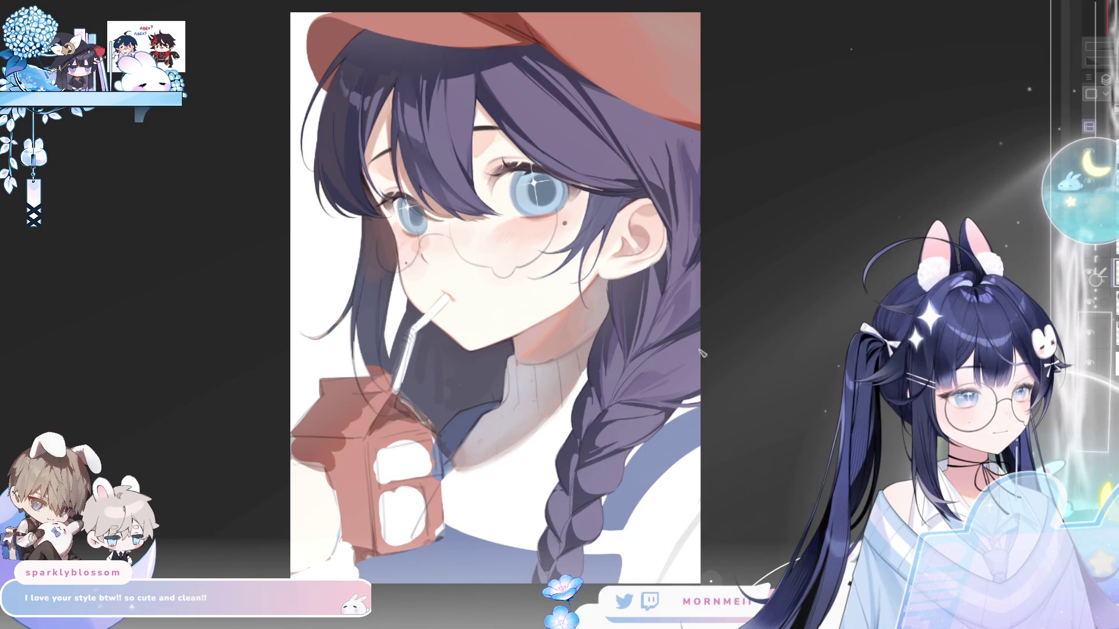
key("h")
key("h")
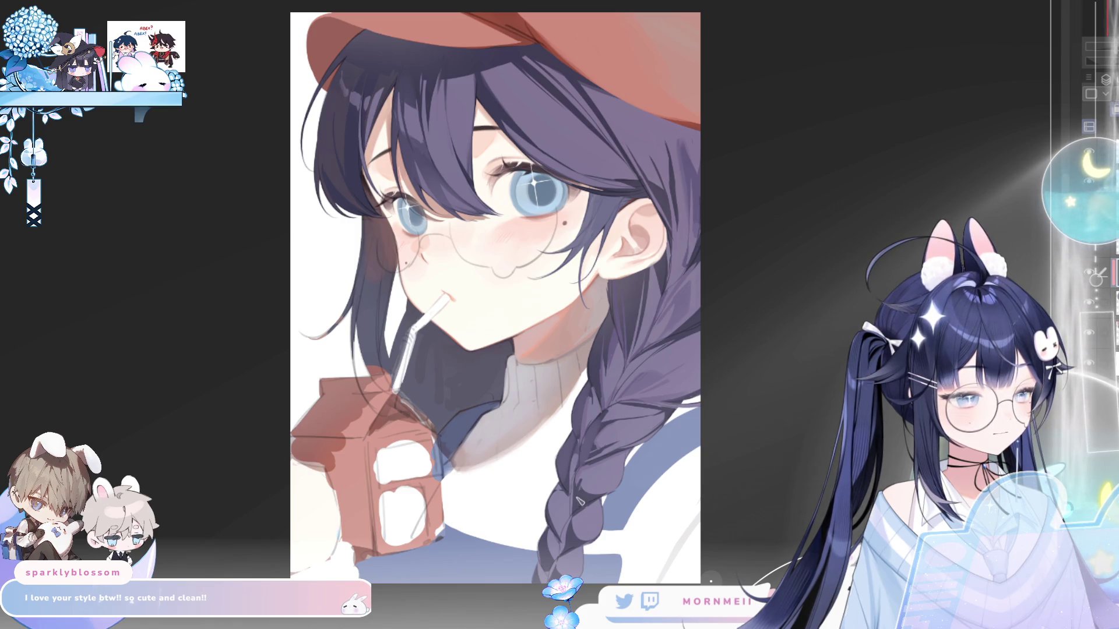
key("h")
key("h")
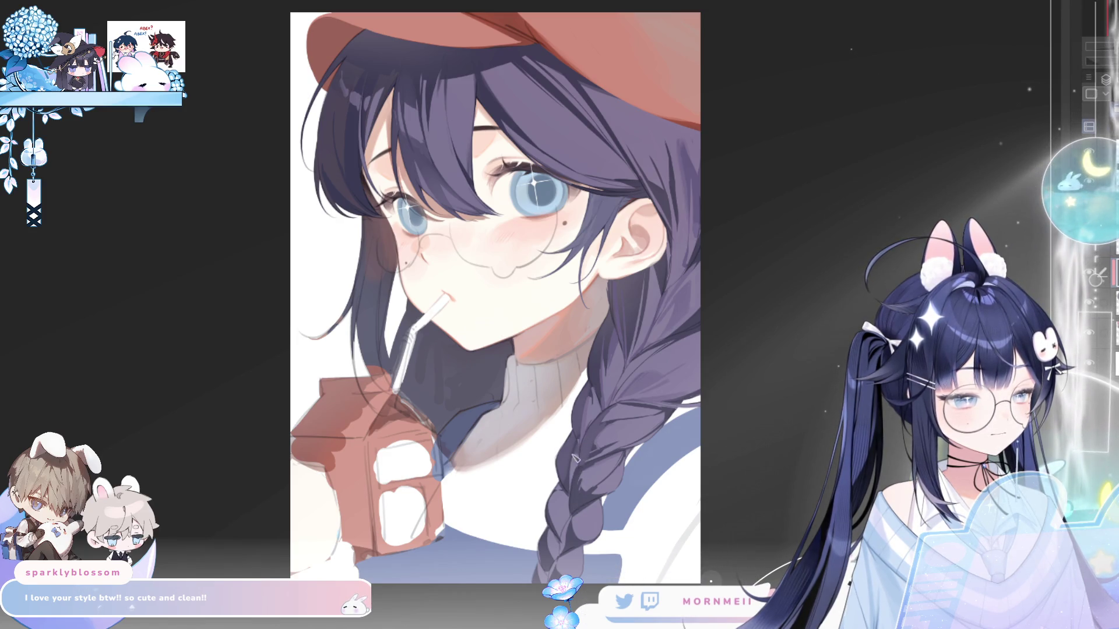
key("h")
key("h")
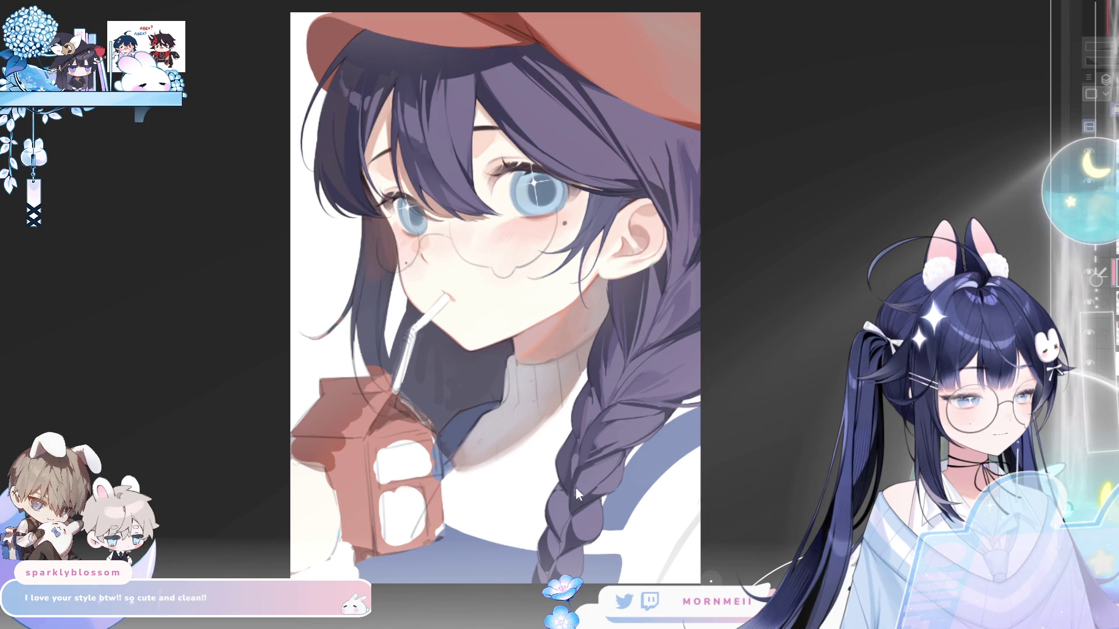
key("h")
key("h")
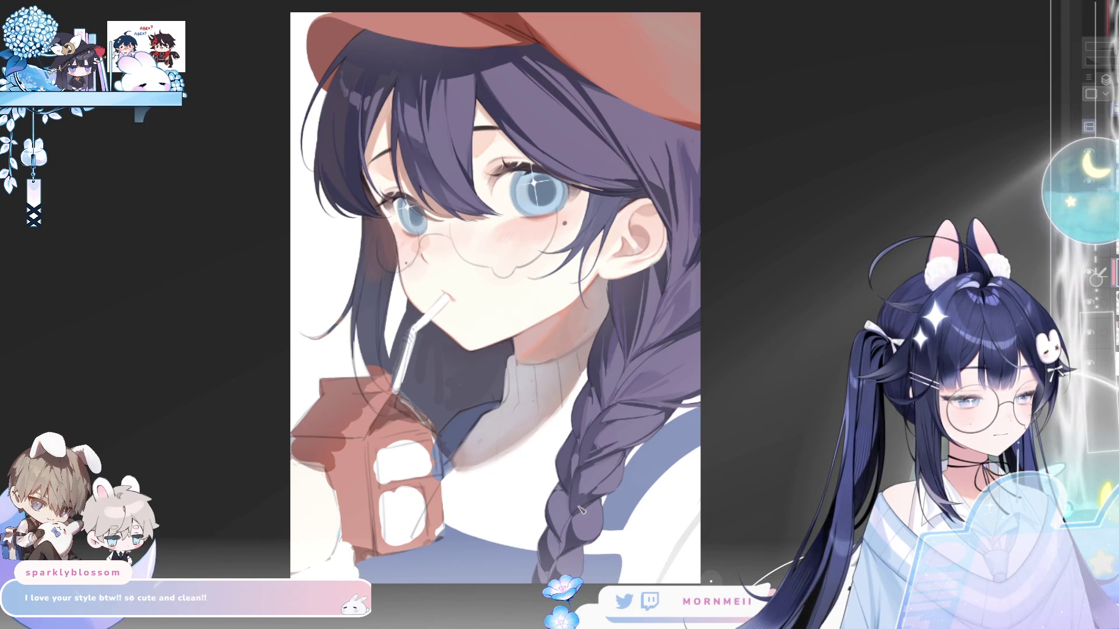
key("h")
key("h")
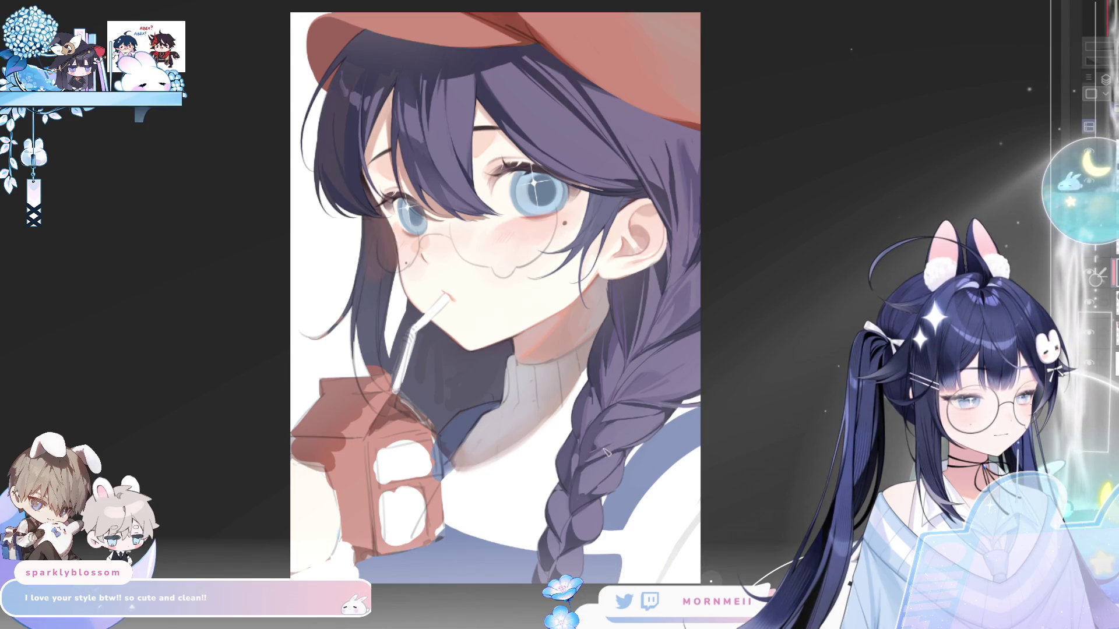
key("h")
key("h")
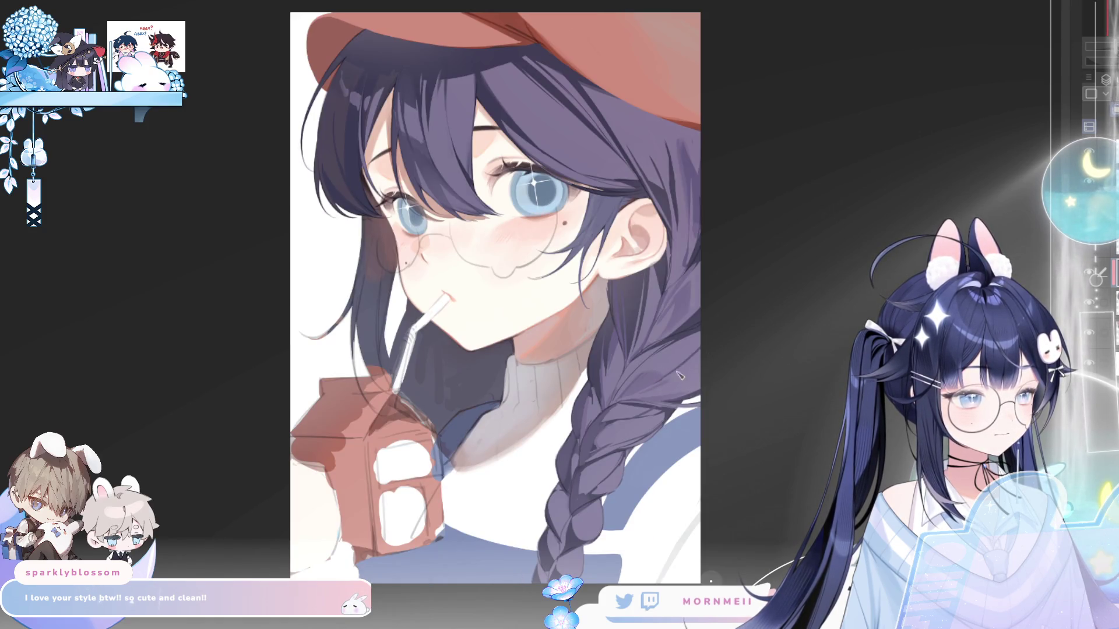
key("h")
key("h")
scroll(699, 350, "down", 3)
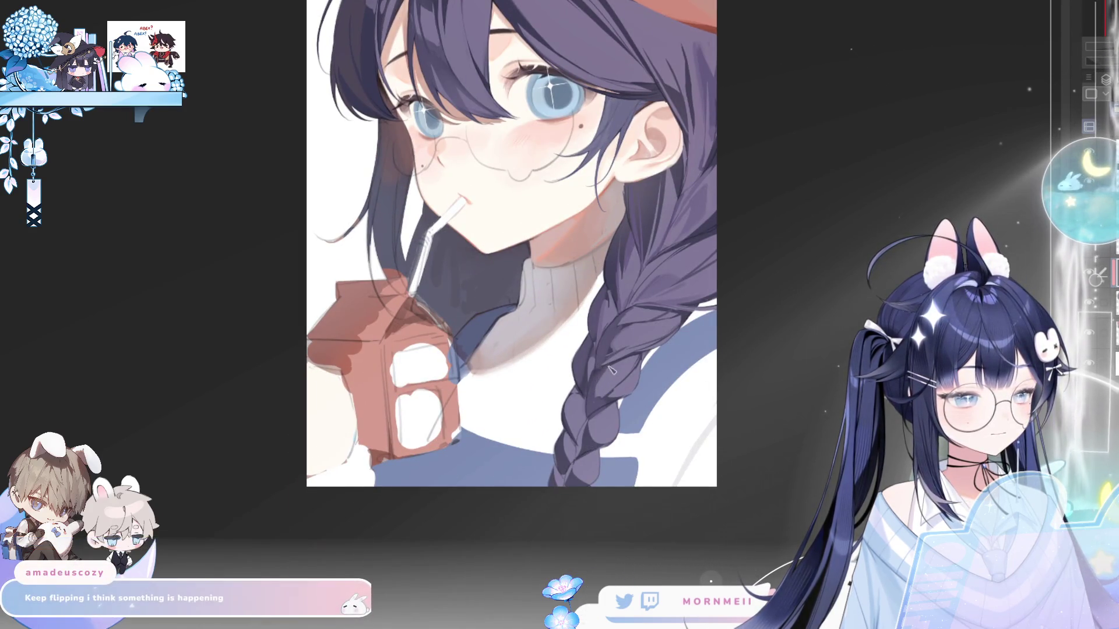
scroll(598, 398, "up", 2)
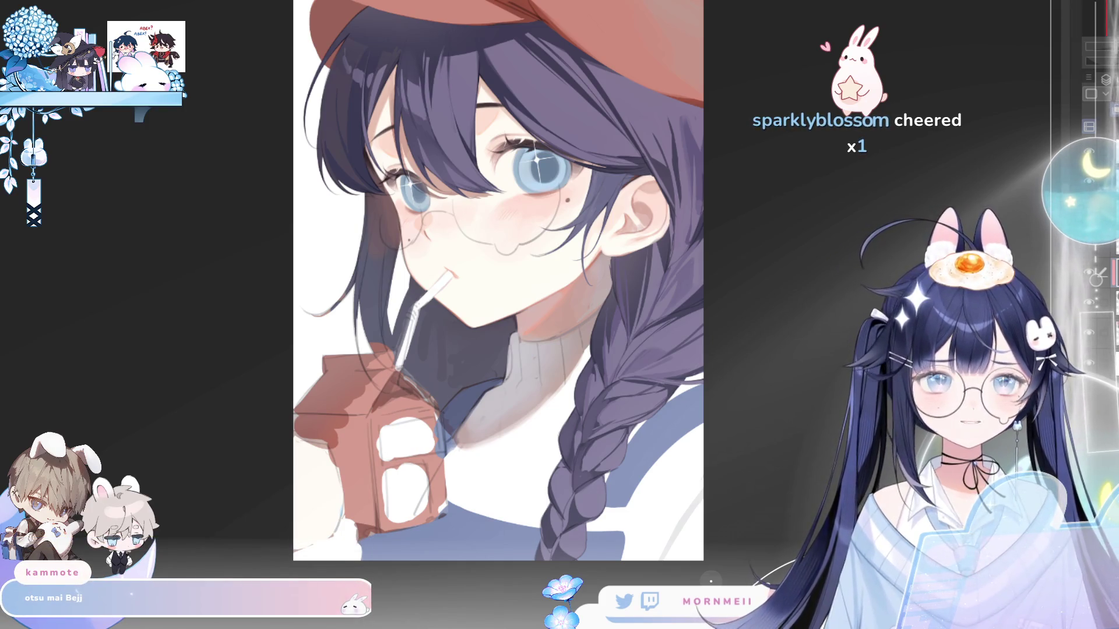
key("h")
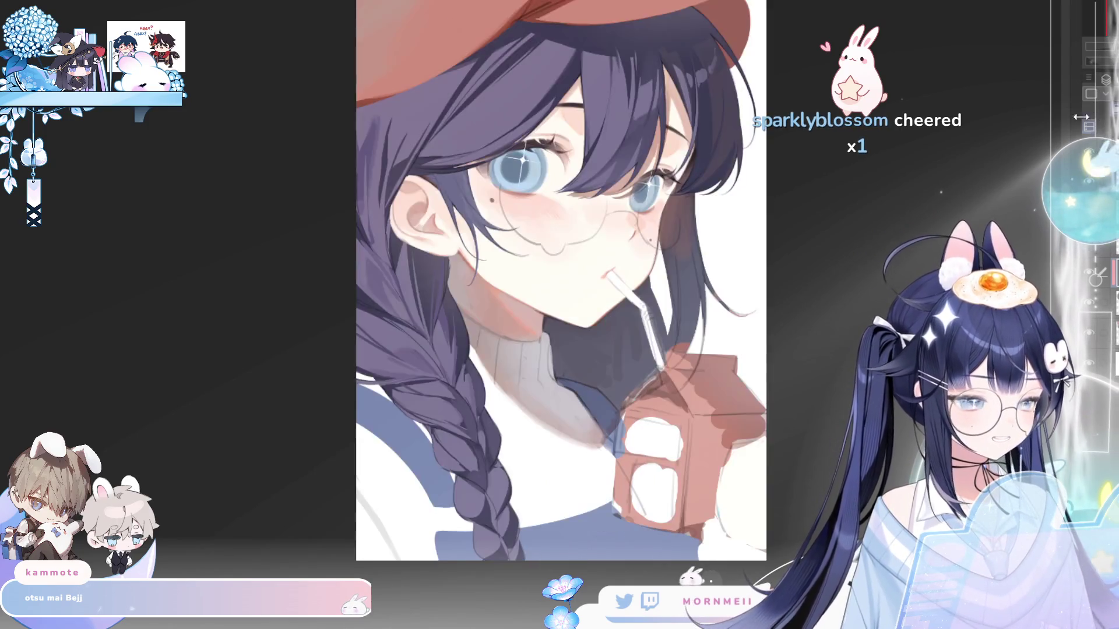
key("h")
- Bring the cap and face back into view and compare mirrored and normal orientations
left_click_drag(549, 135, 544, 281)
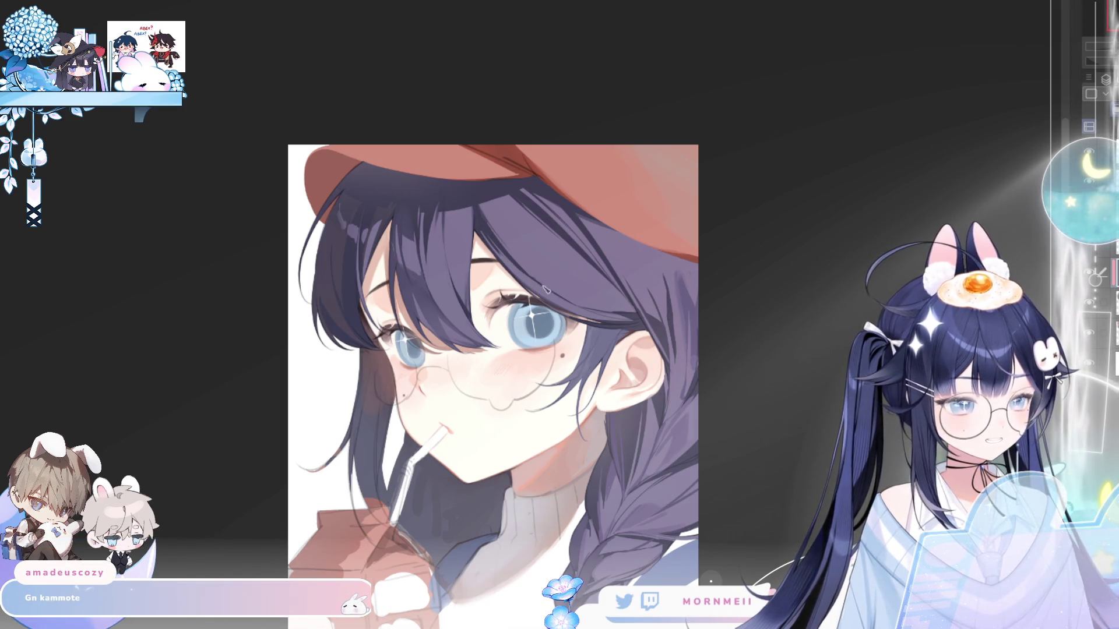
key("h")
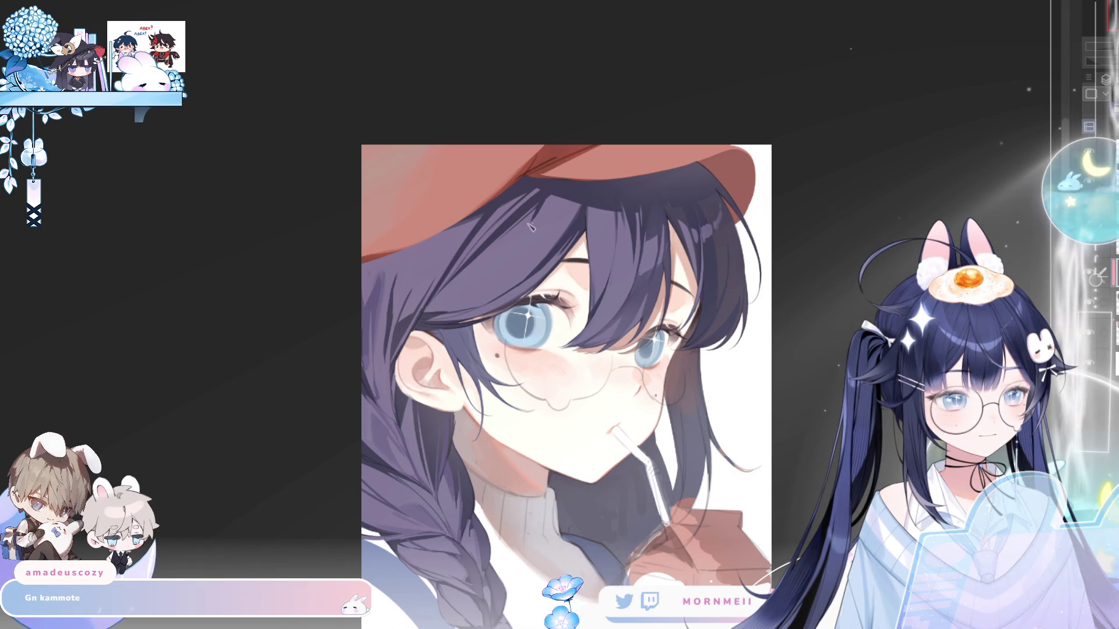
scroll(566, 212, "down", 3)
key("h")
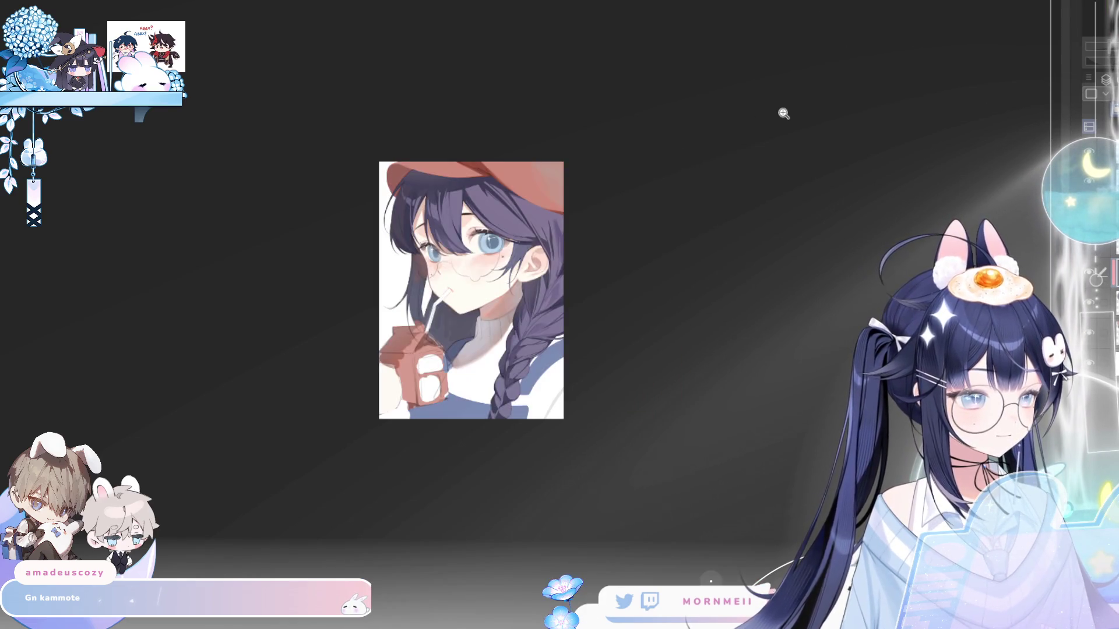
key("h")
scroll(558, 192, "up", 2)
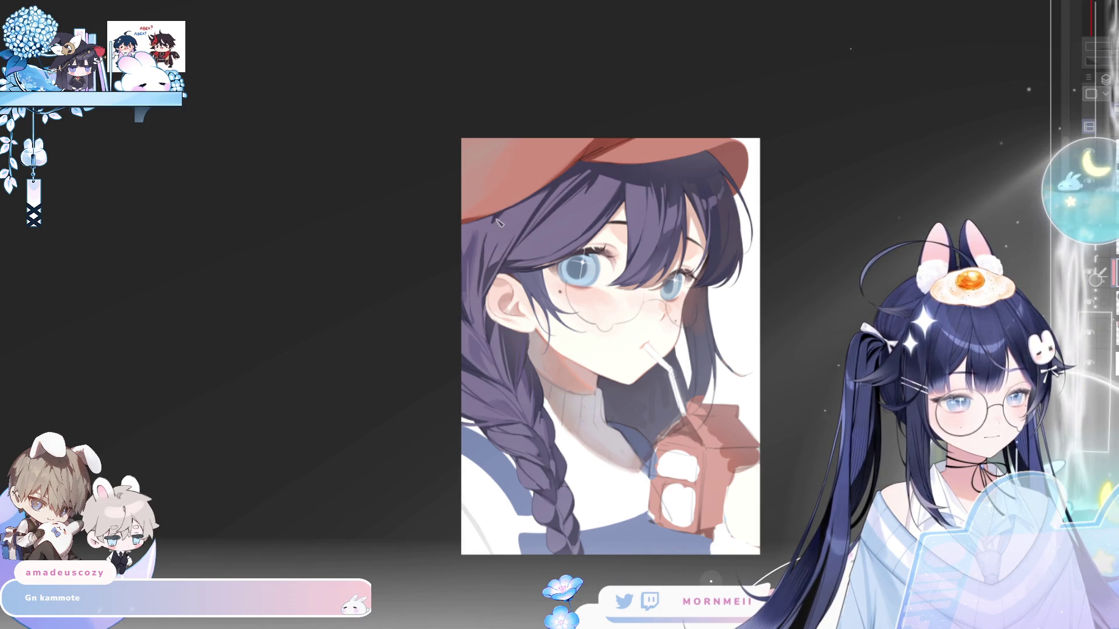
key("h")
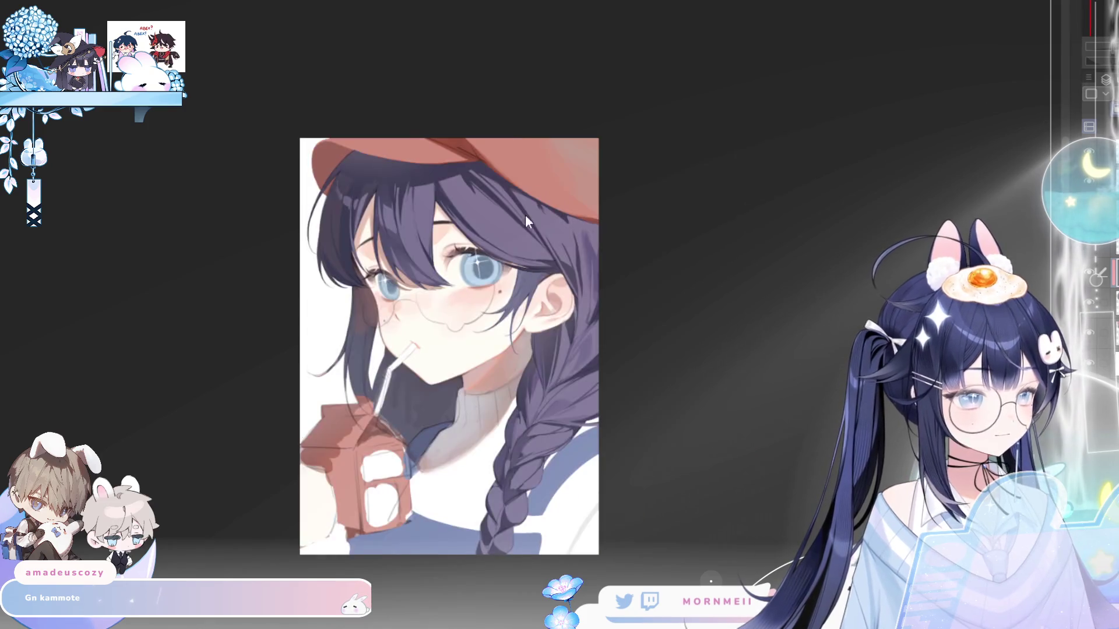
key("h")
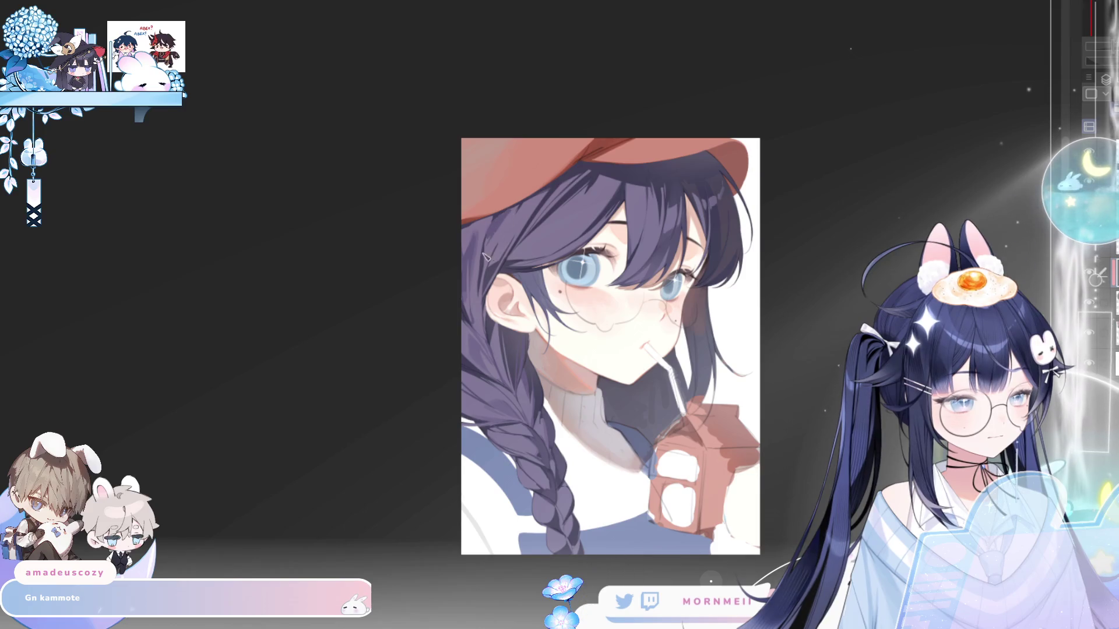
key("h")
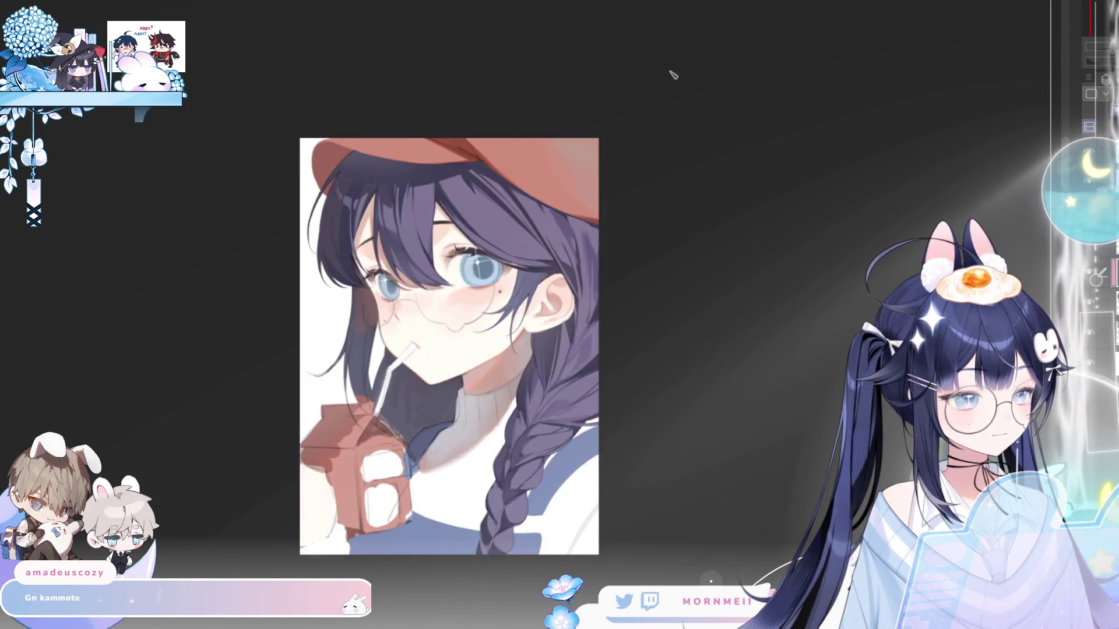
key("h")
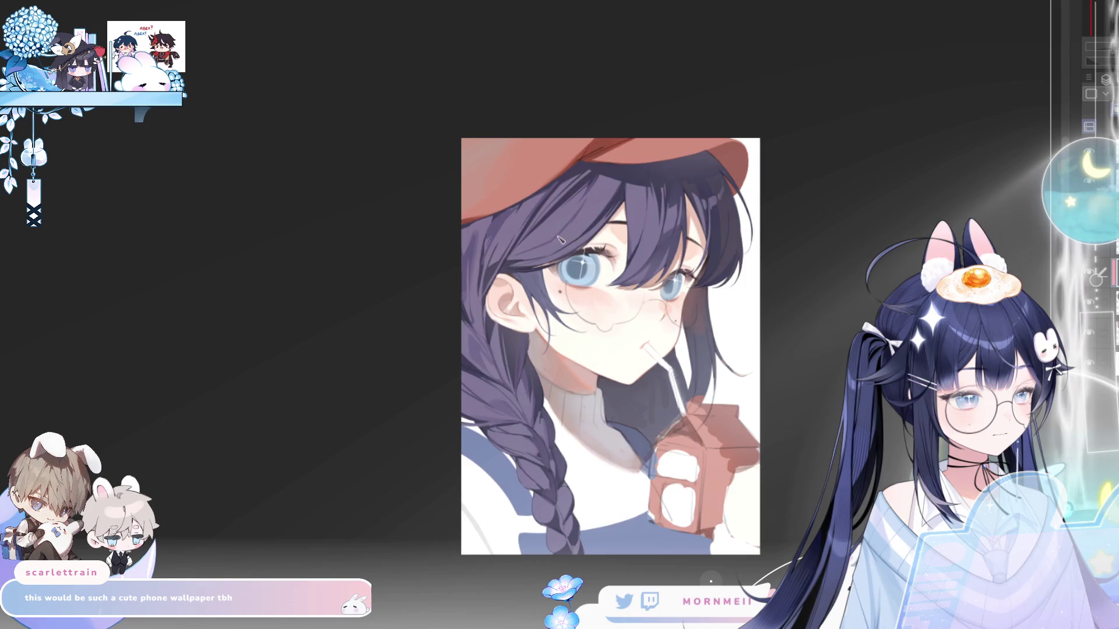
key("m")
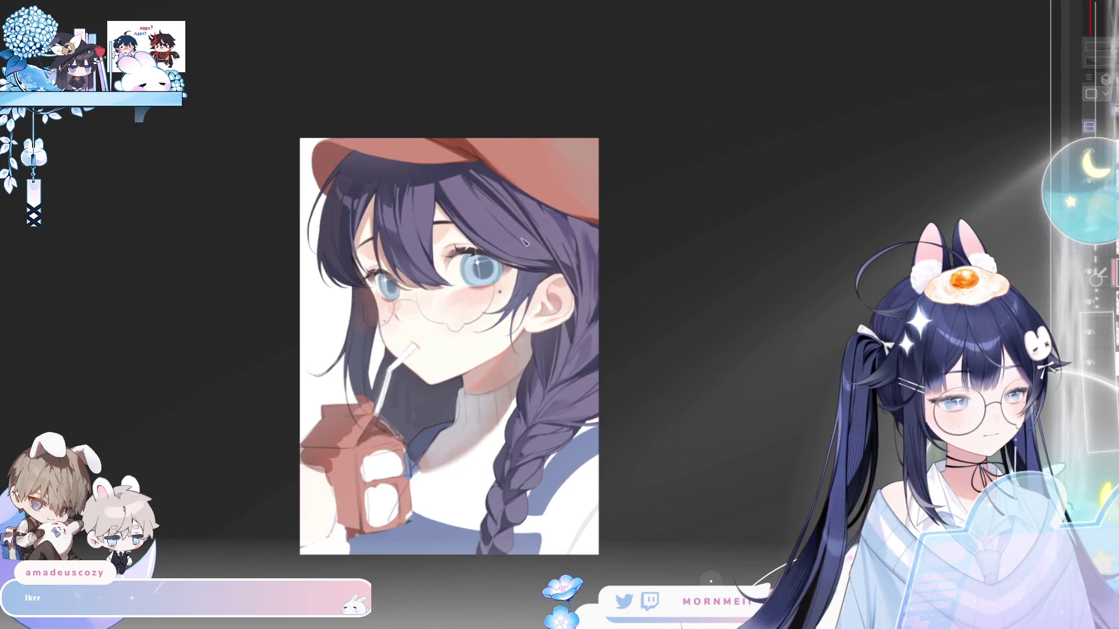
key("m")
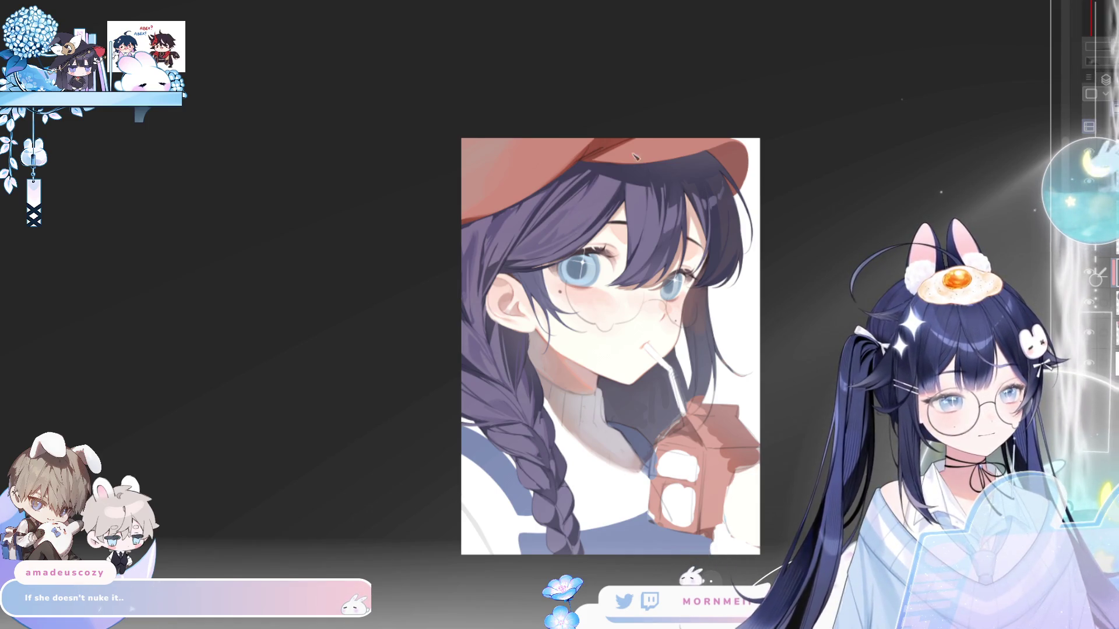
- Repeatedly flip the artwork horizontally to spot errors
key("h")
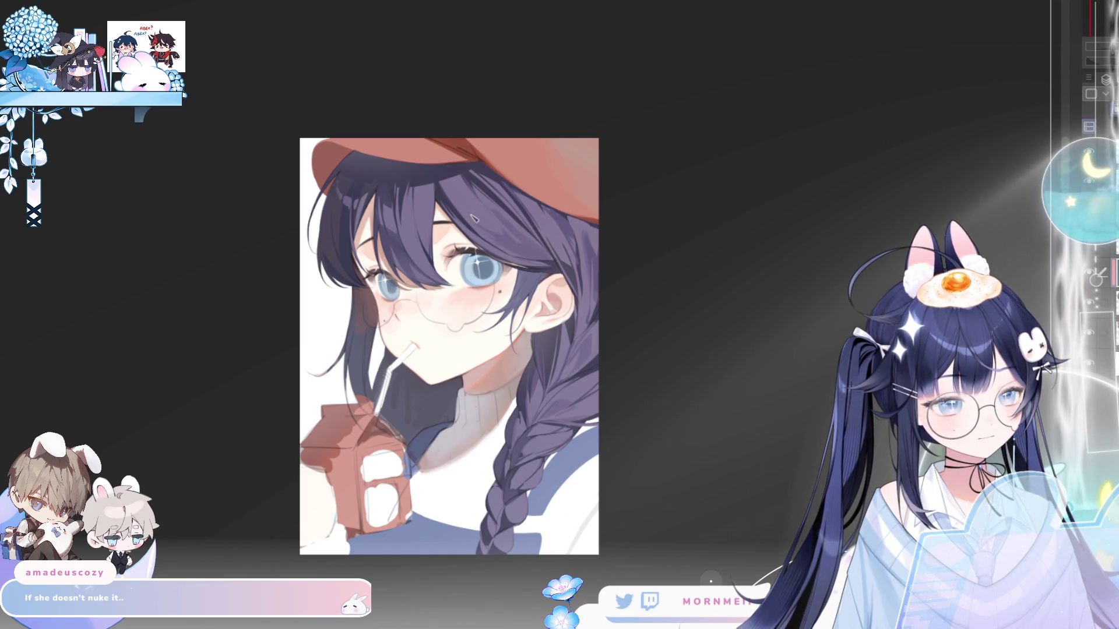
key("h")
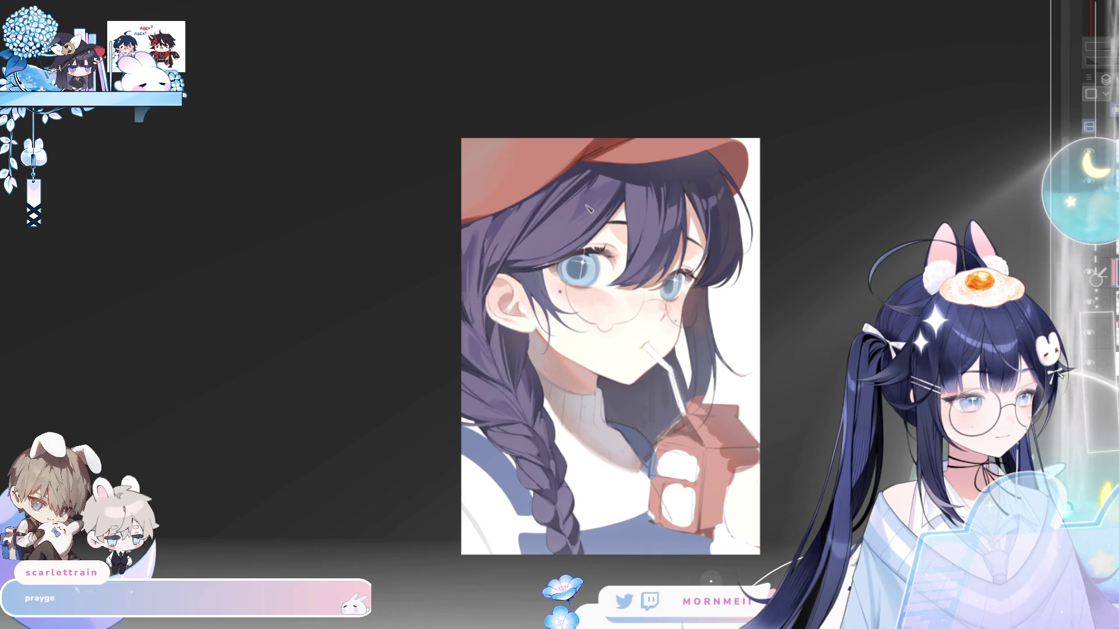
key("h")
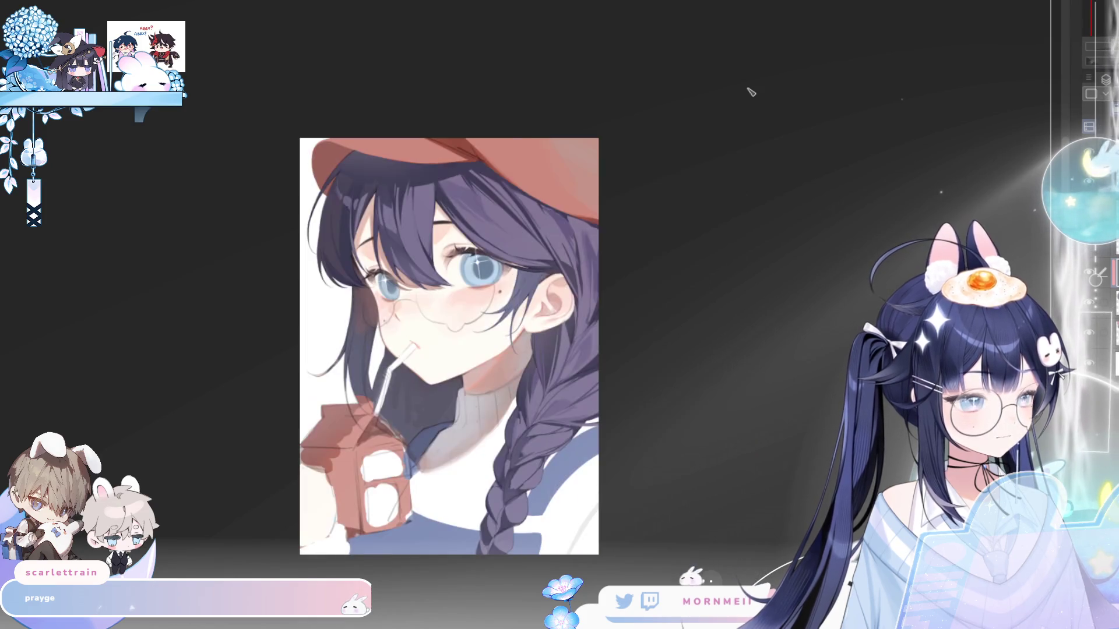
key("h")
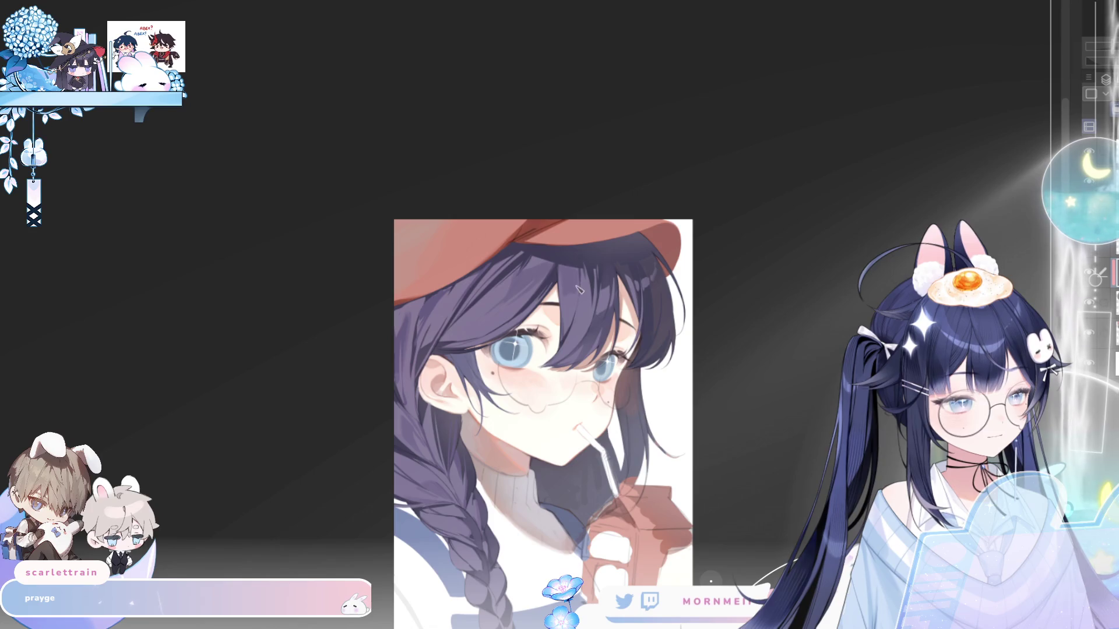
key("h")
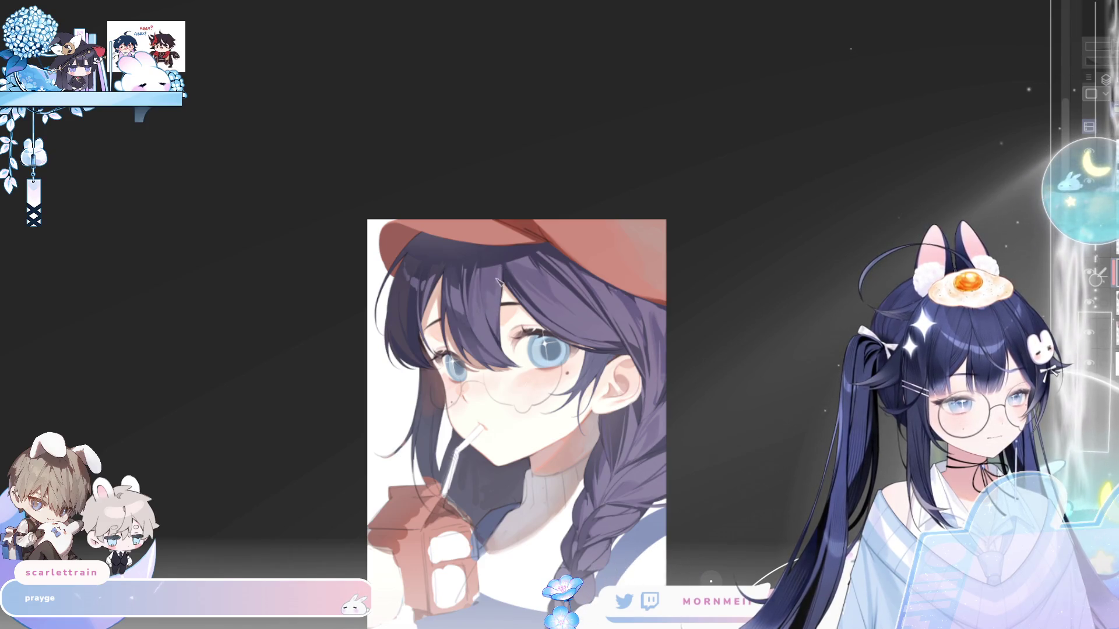
key("h")
key("h")
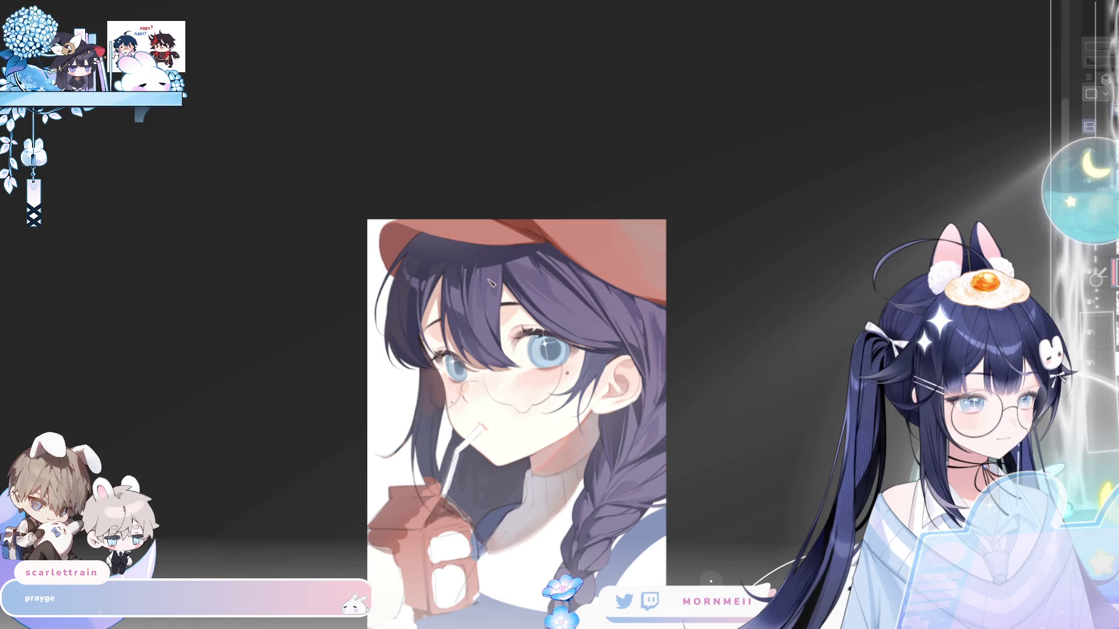
key("h")
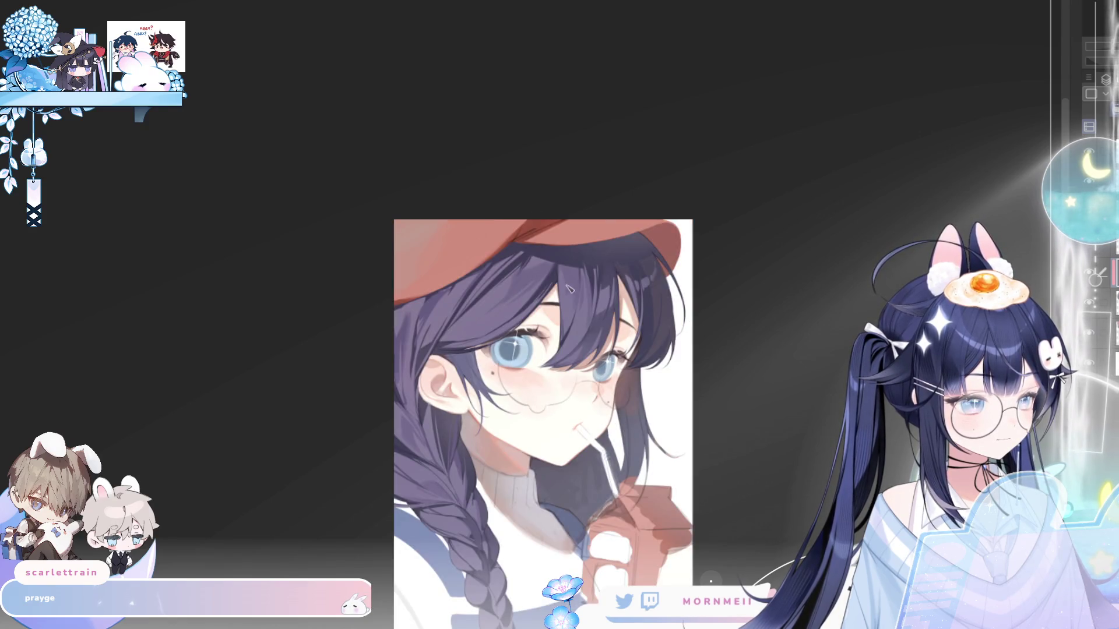
key("h")
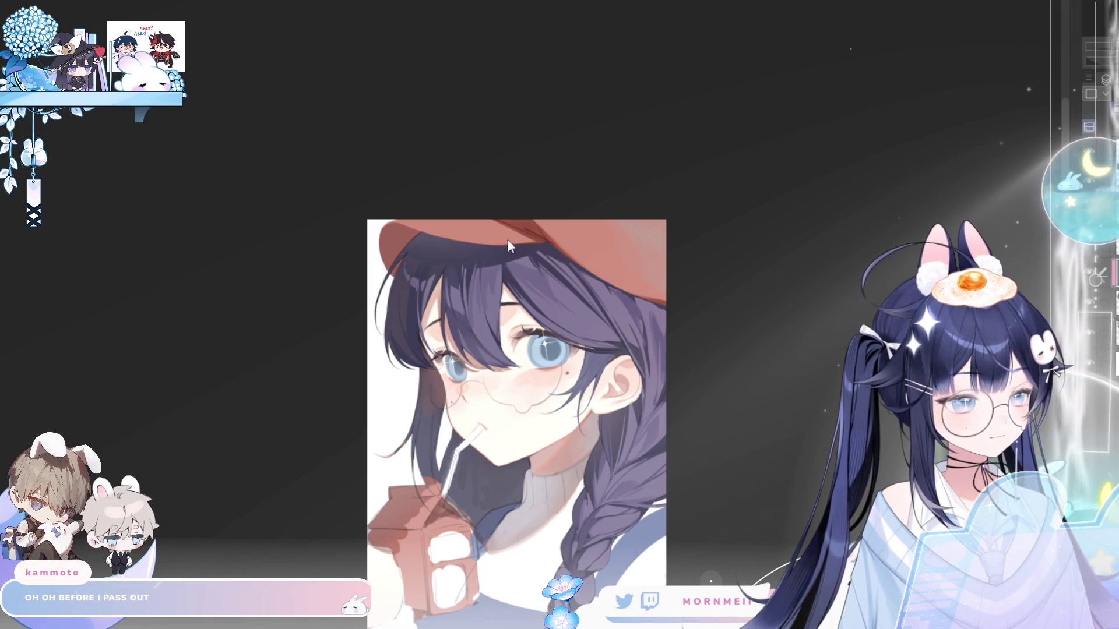
key("h")
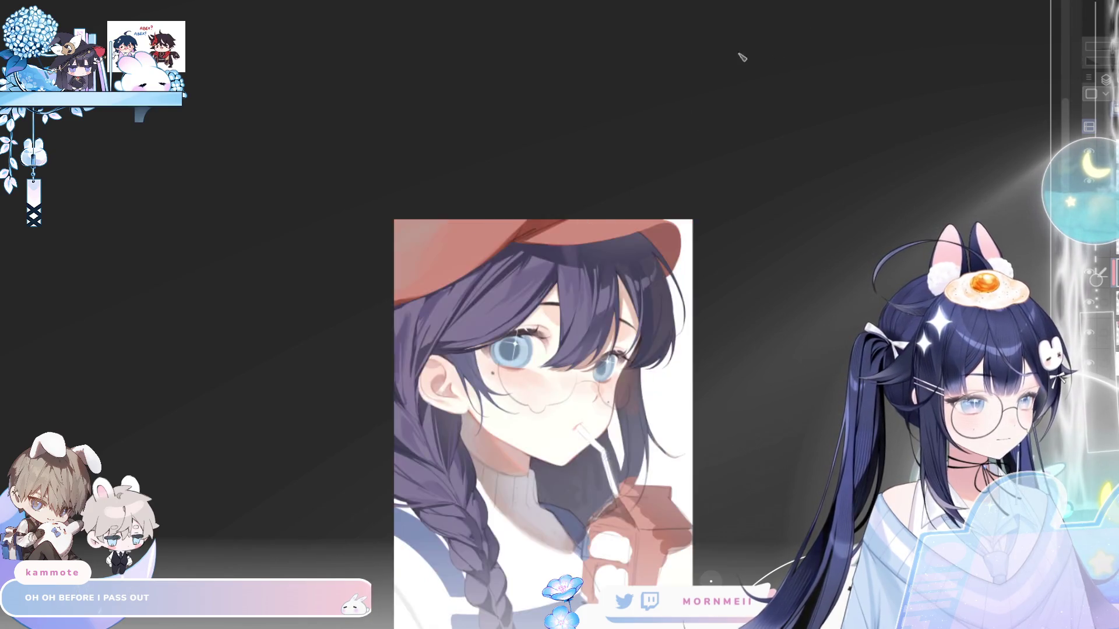
key("h")
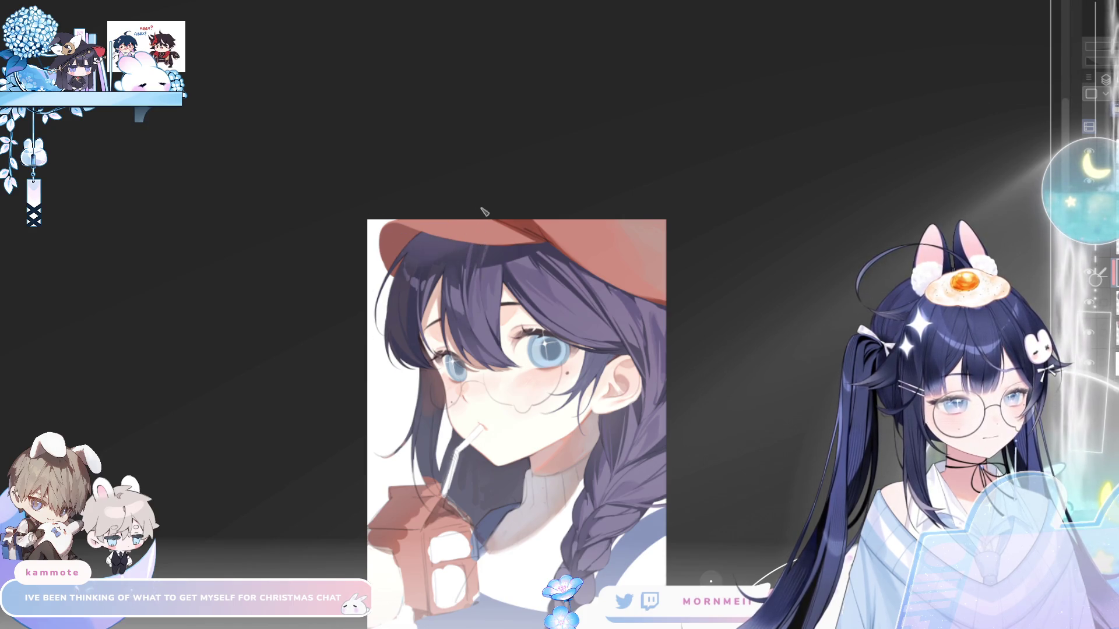
key("h")
key("h")
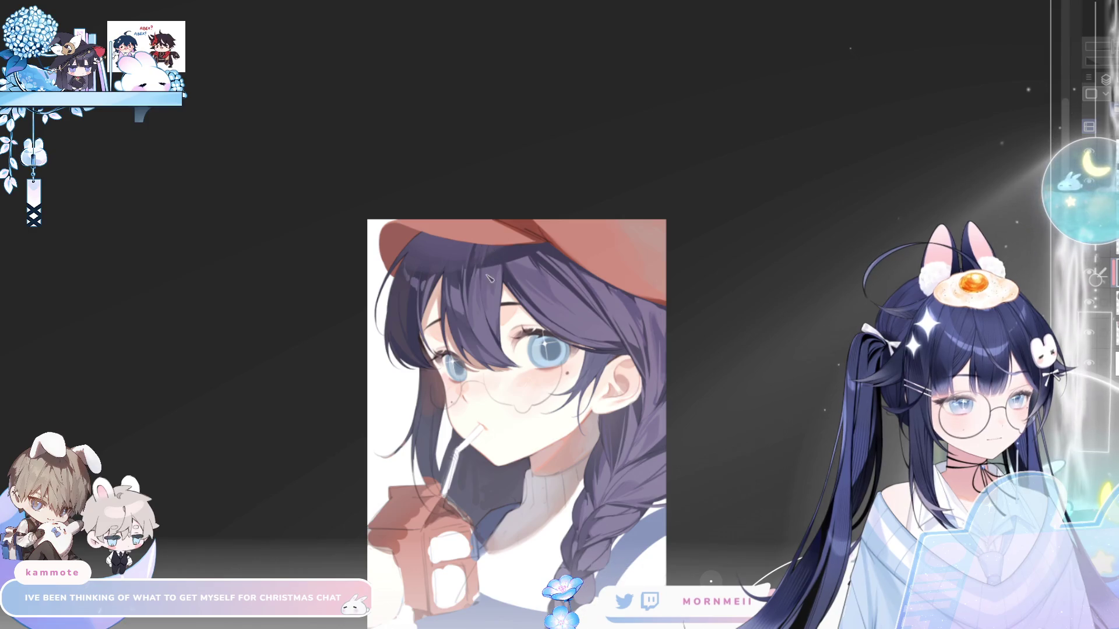
key("h")
key("h")
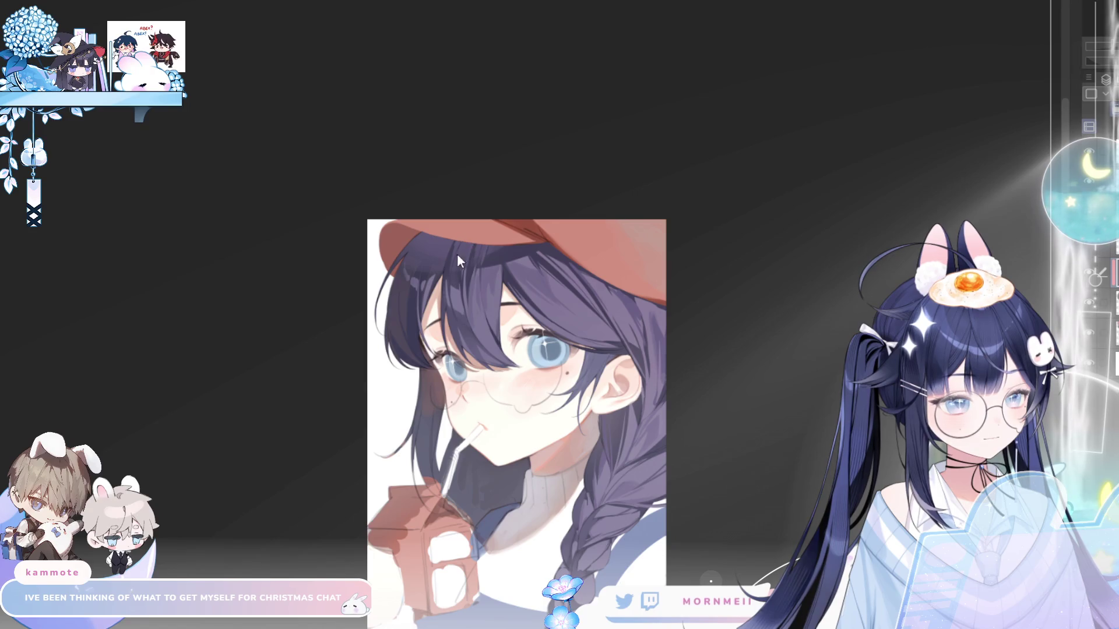
key("h")
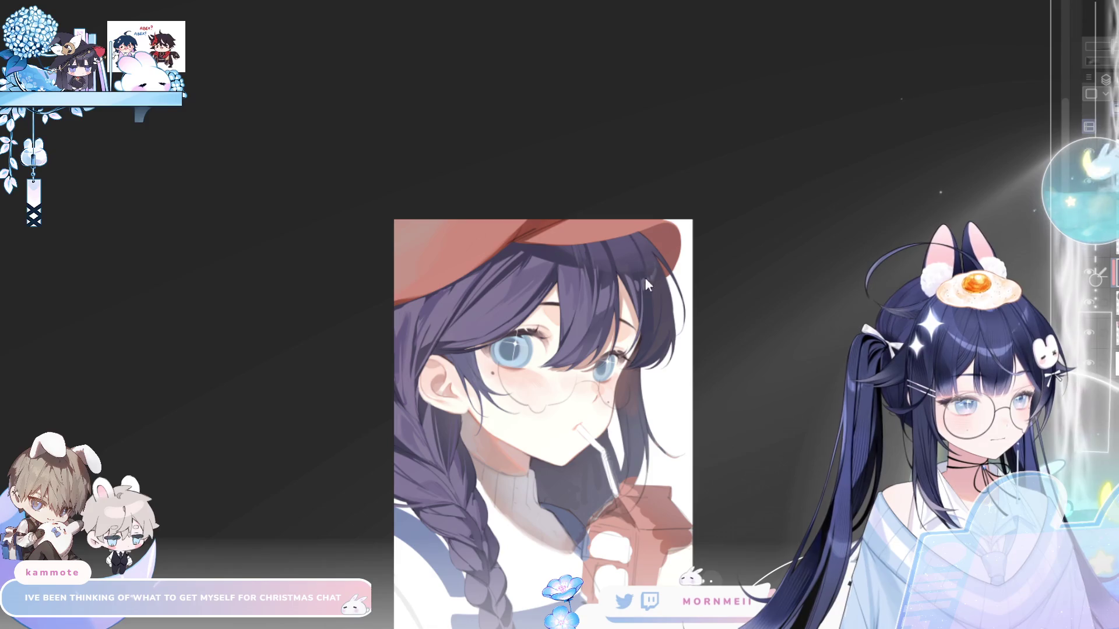
- Compare the whole illustration mirrored and normal, zooming out and back in several times
scroll(667, 198, "down", 3)
key("h")
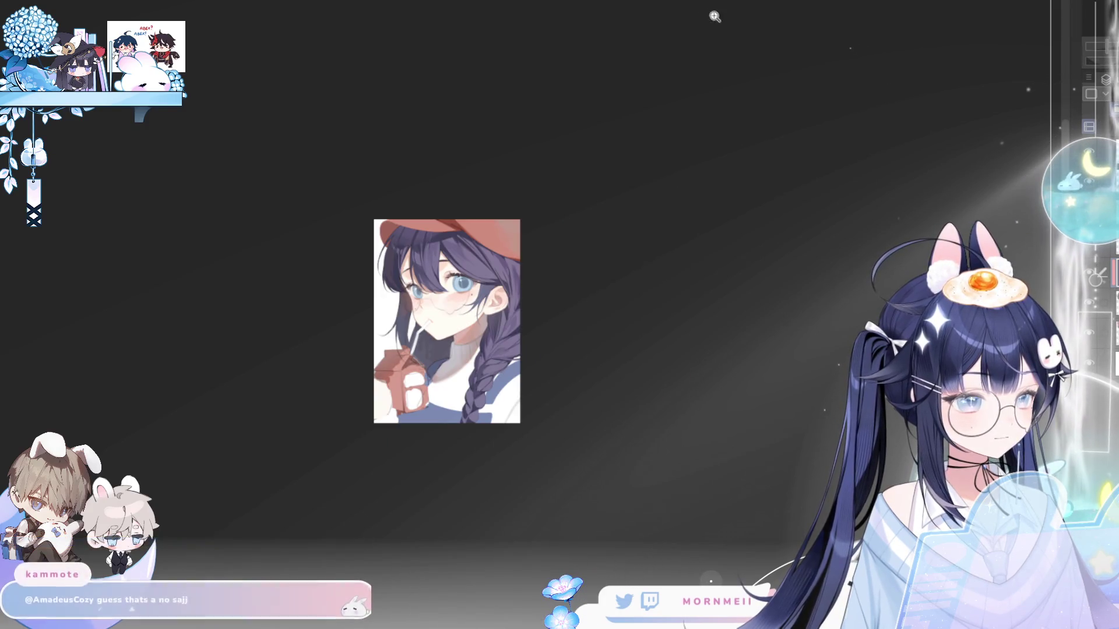
scroll(421, 237, "up", 3)
key("h")
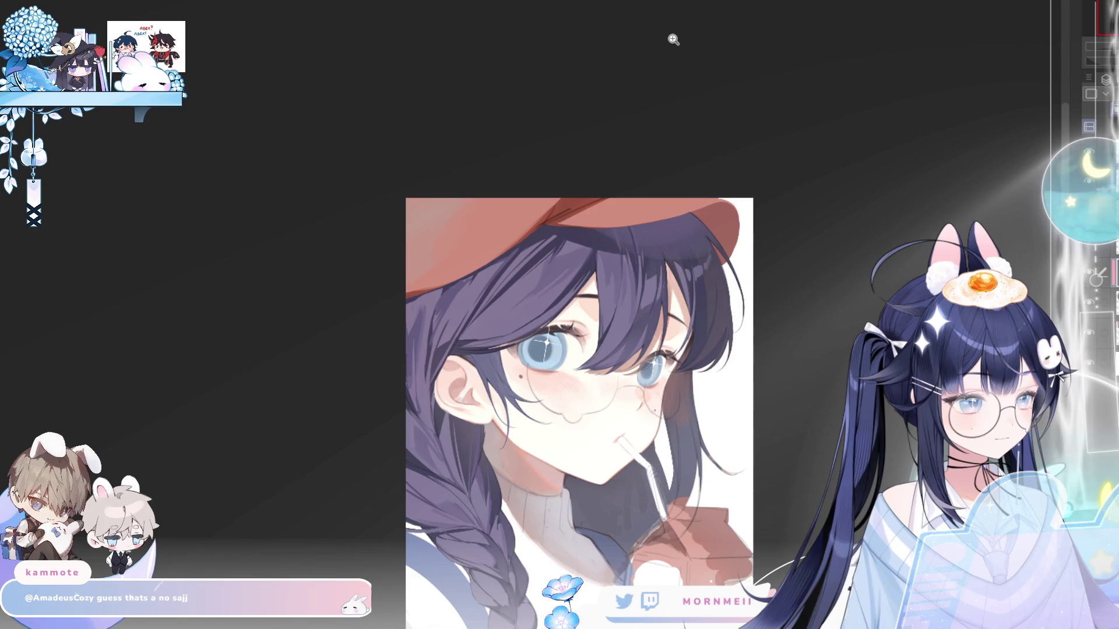
key("h")
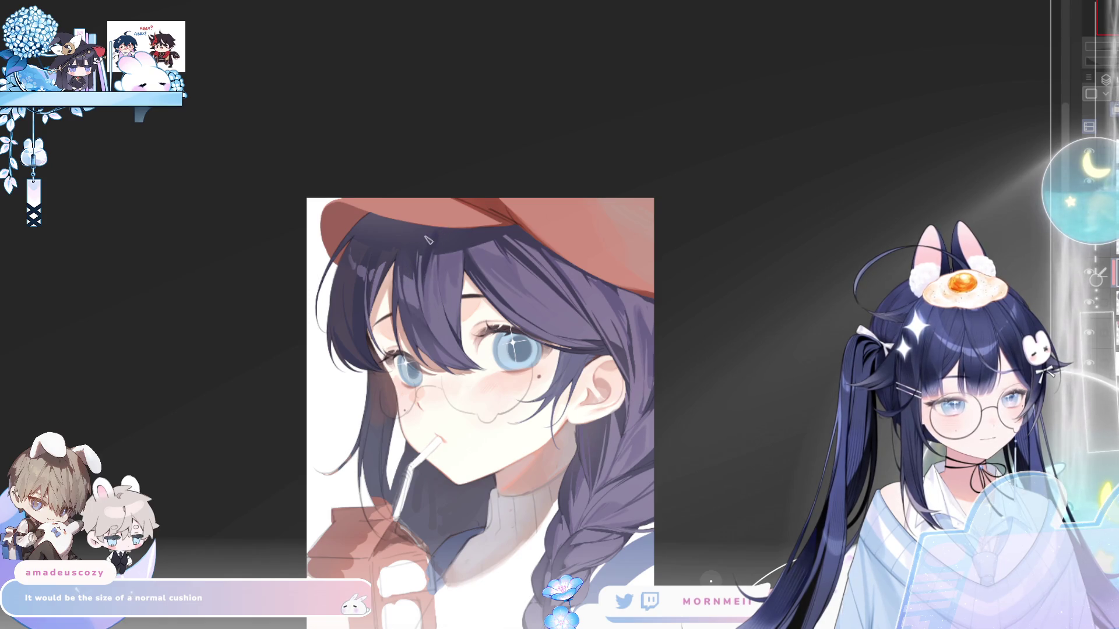
key("h")
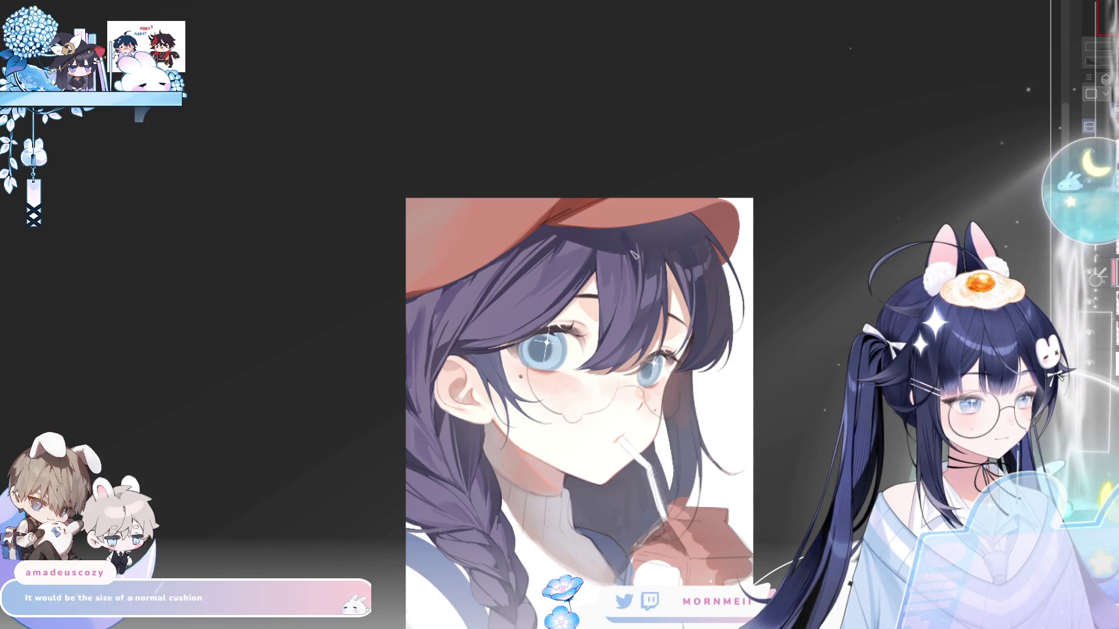
key("h")
key("h")
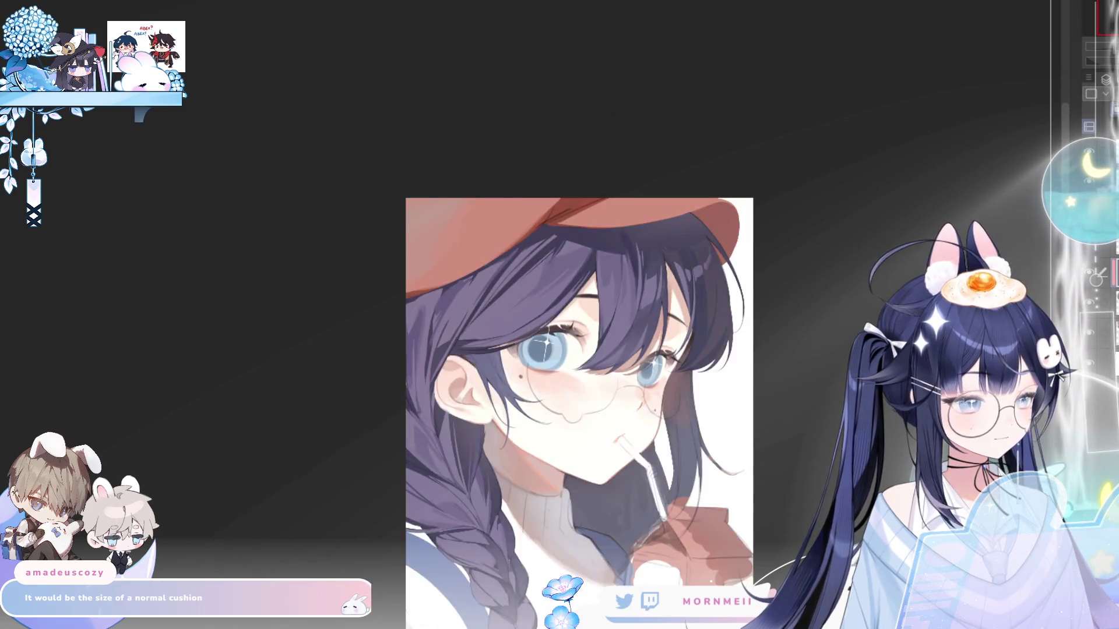
key("h")
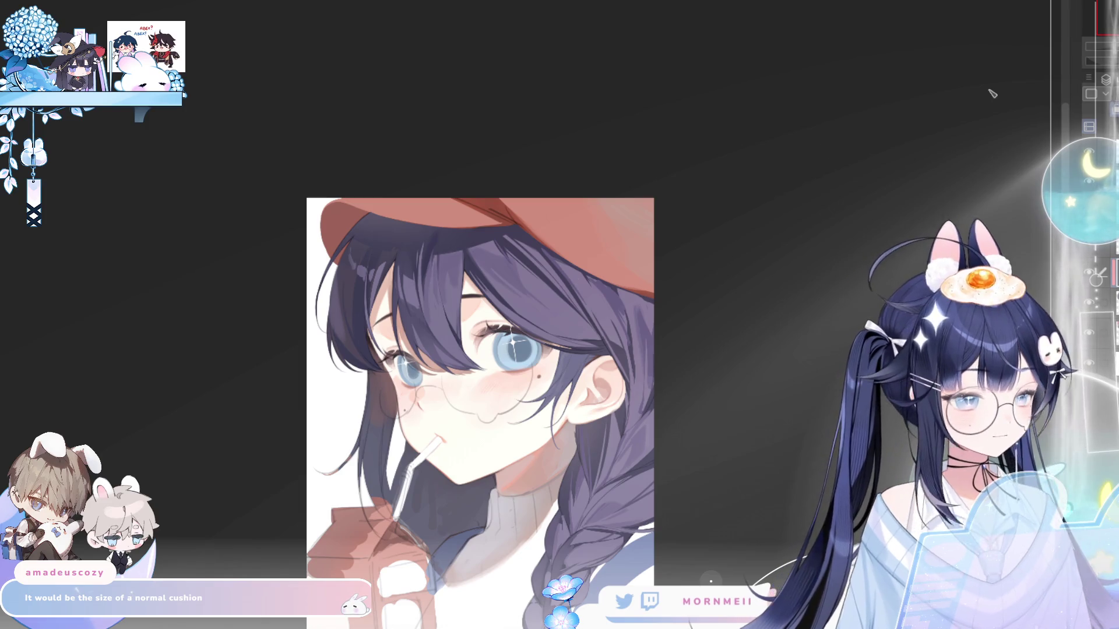
key("h")
scroll(750, 282, "down", 5)
key("h")
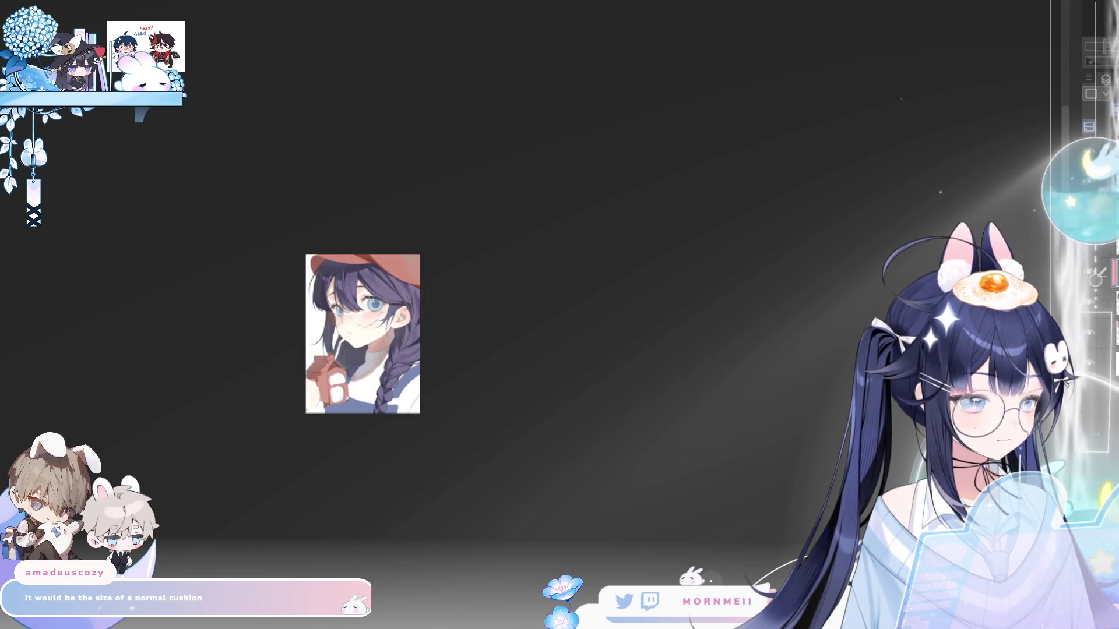
key("h")
scroll(753, 308, "up", 5)
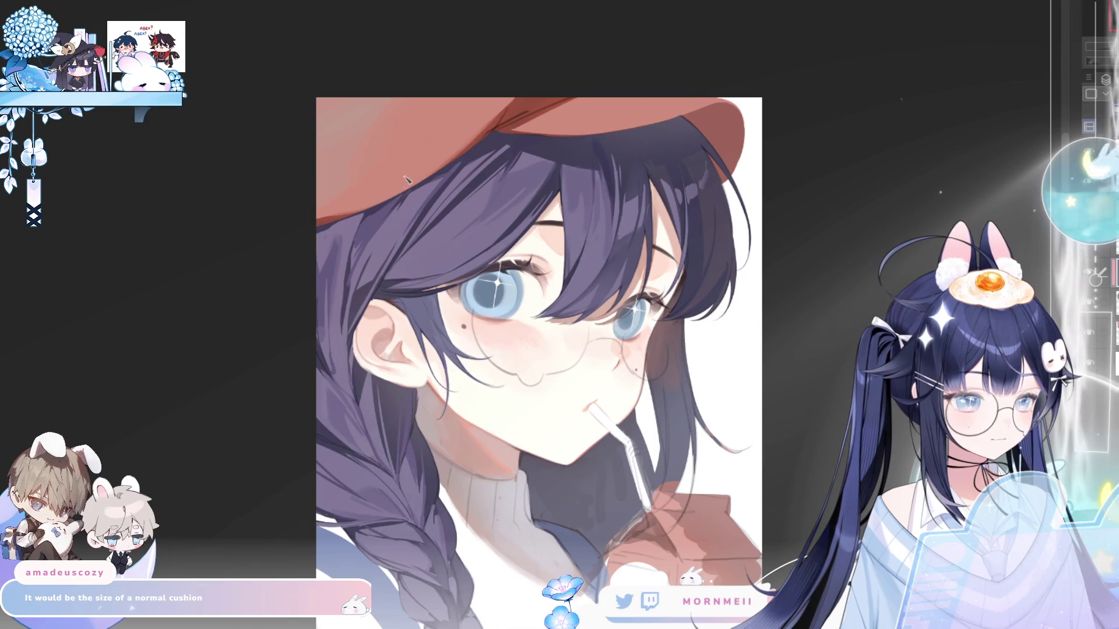
scroll(500, 113, "down", 3)
key("h")
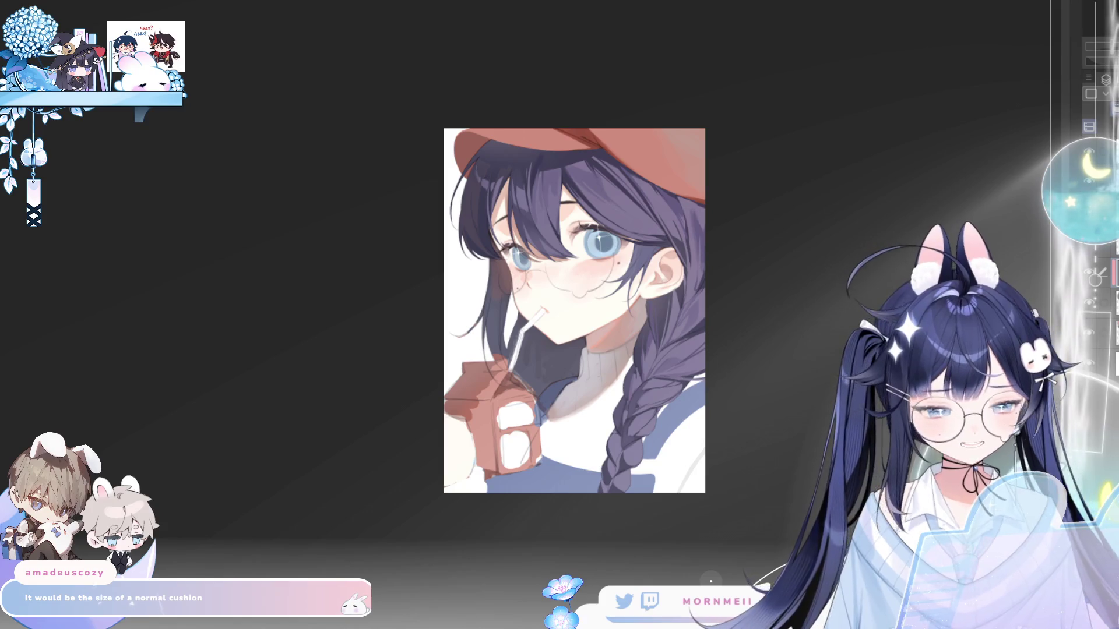
key("h")
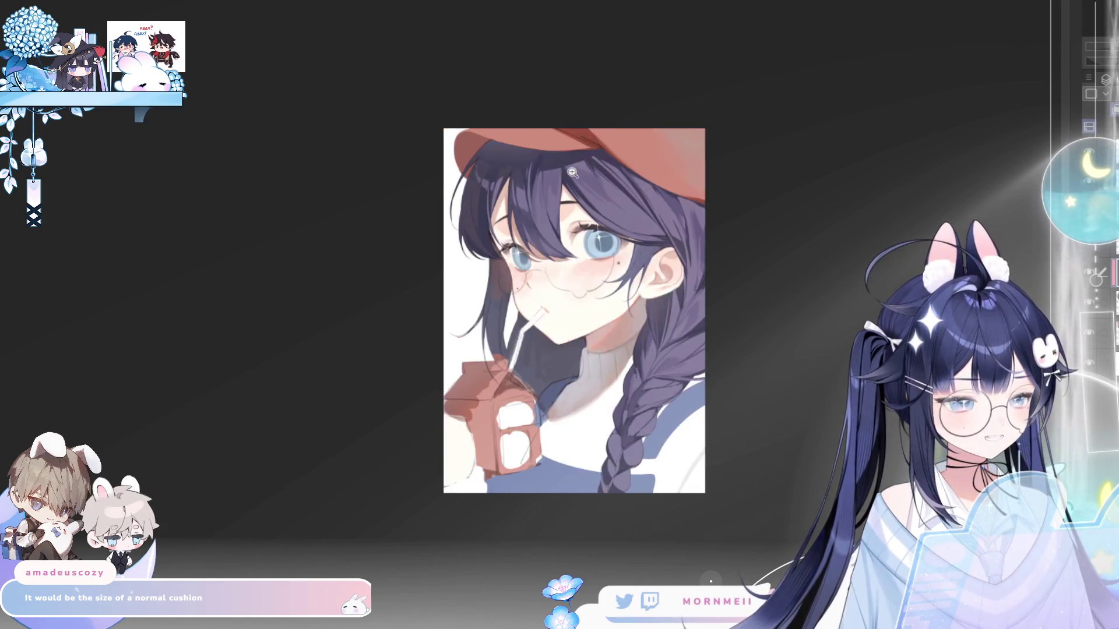
key("h")
scroll(273, 570, "up", 3)
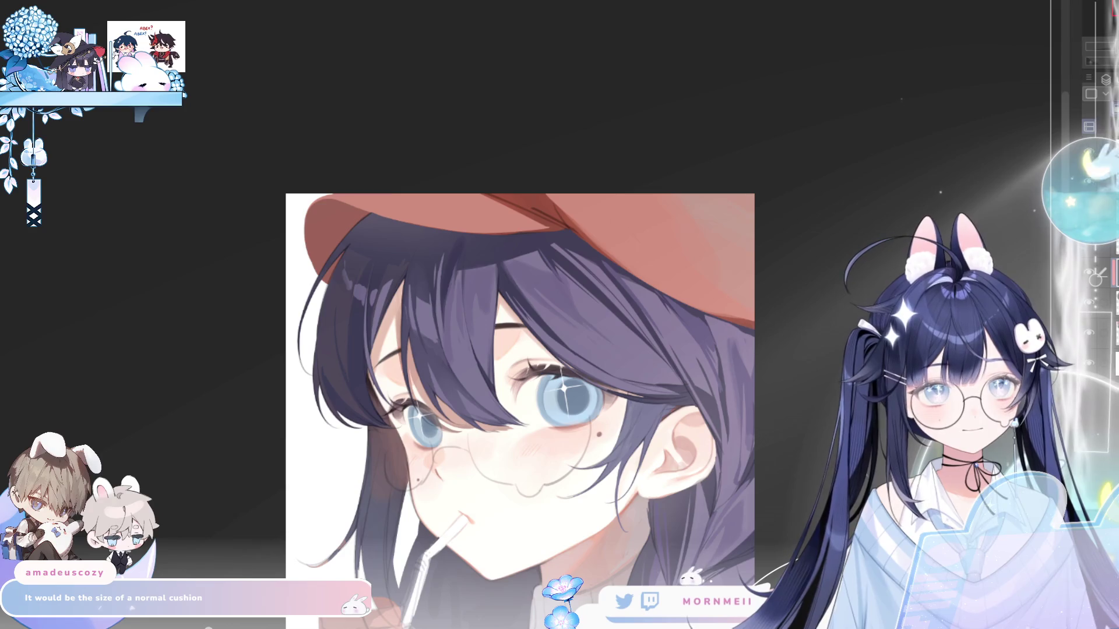
key("h")
key("h")
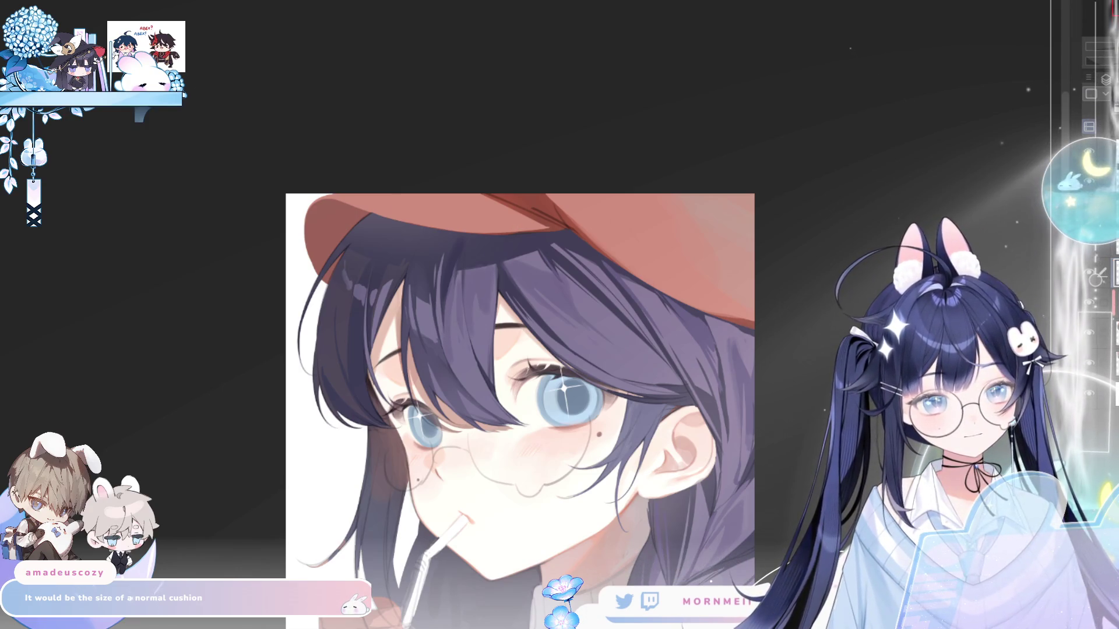
- Paint light purple highlights onto the dark hair above the eye, then view the whole illustration
mouse_move(441, 309)
left_mouse_down()
mouse_move(458, 344)
mouse_move(462, 326)
mouse_move(491, 358)
left_mouse_up()
mouse_move(532, 328)
left_mouse_down()
mouse_move(574, 350)
mouse_move(652, 313)
left_mouse_up()
key("ctrl+0")
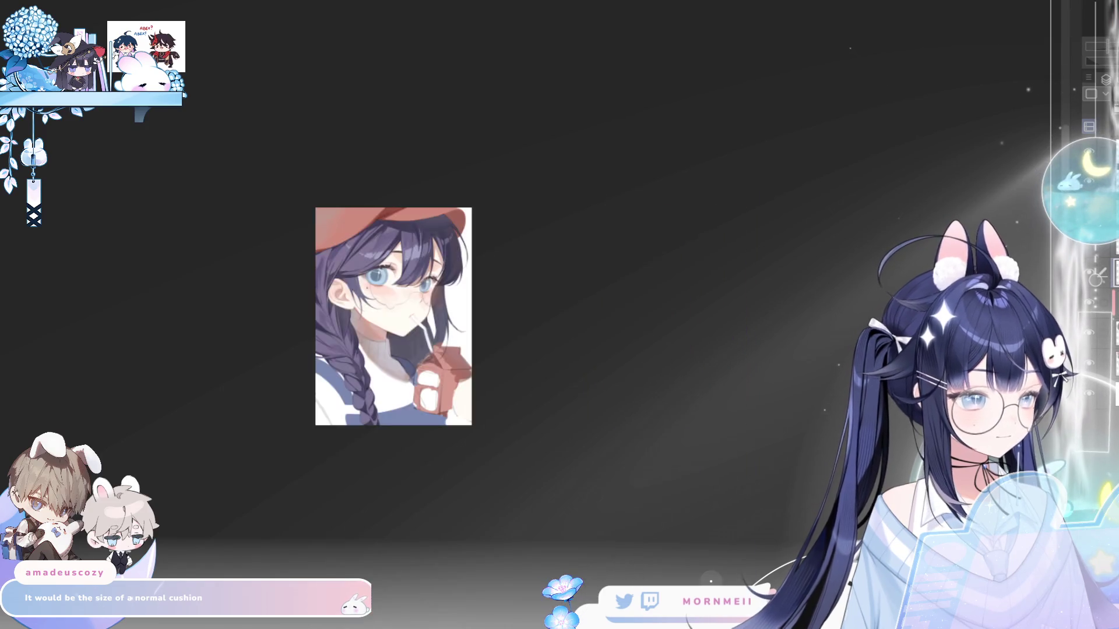
key("h")
scroll(763, 232, "up", 3)
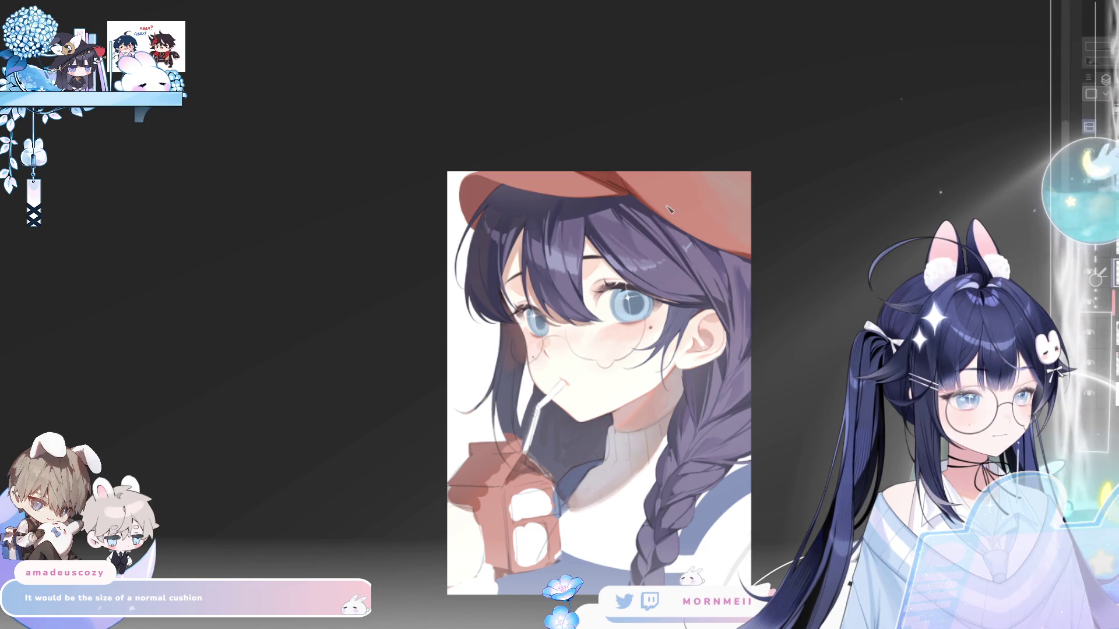
- Check the illustration mirrored and unmirrored while toggling between overall and close views
key("h")
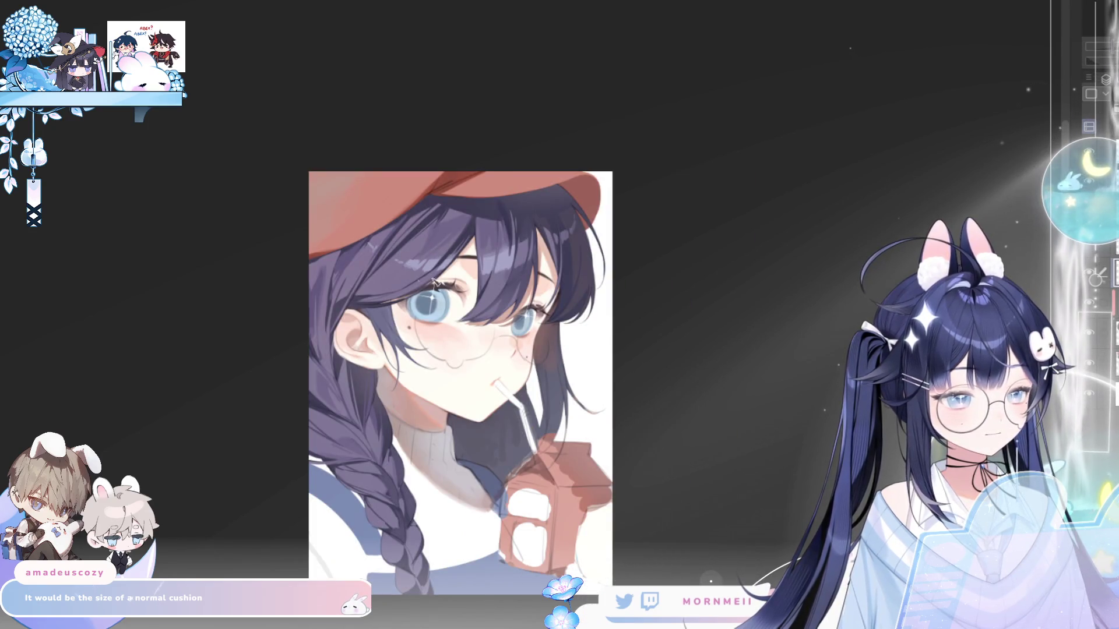
scroll(645, 292, "down", 4)
key("h")
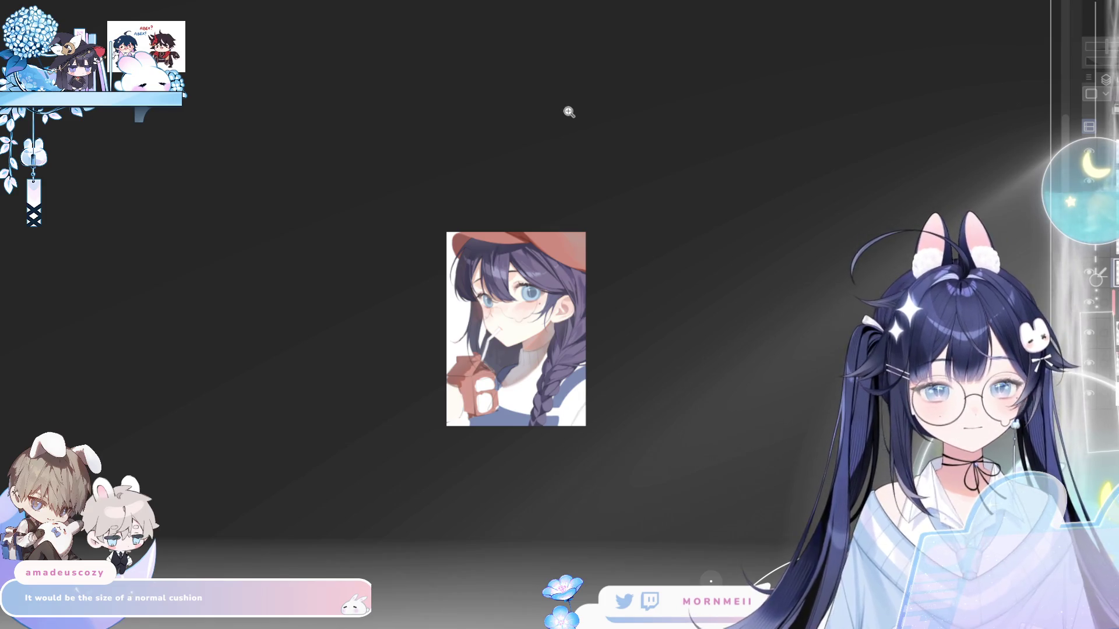
scroll(499, 293, "up", 4)
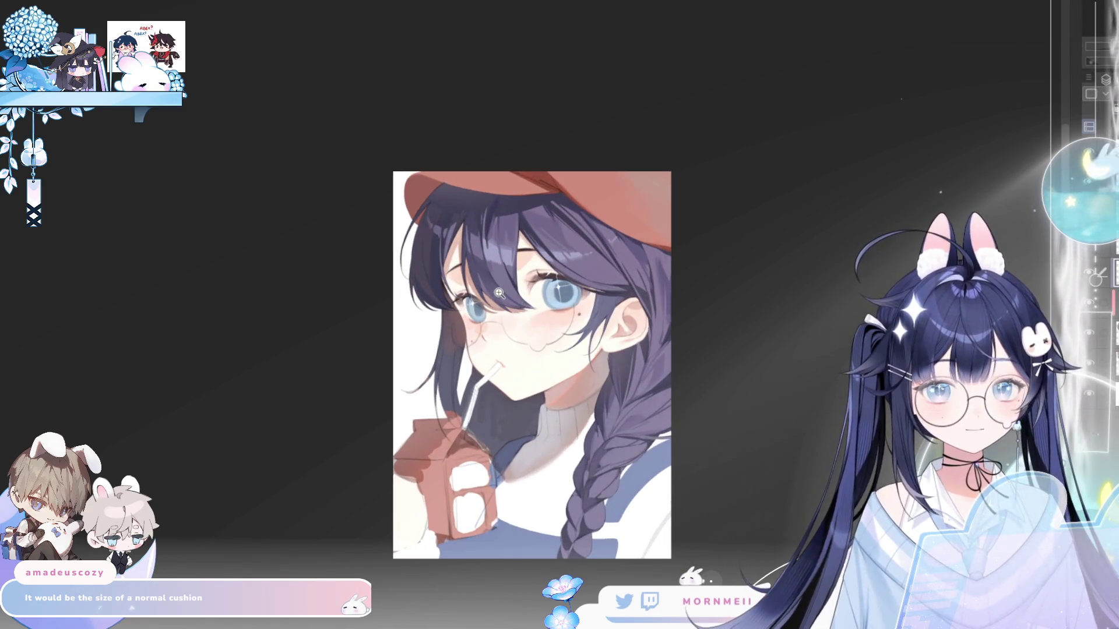
key("h")
key("h")
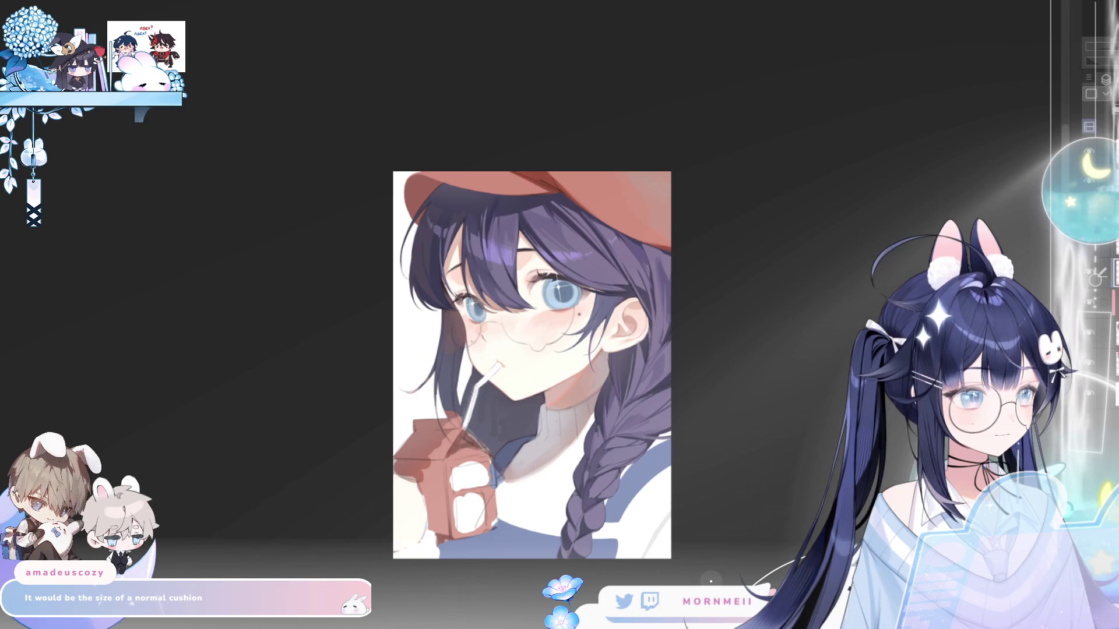
key("h")
key("h")
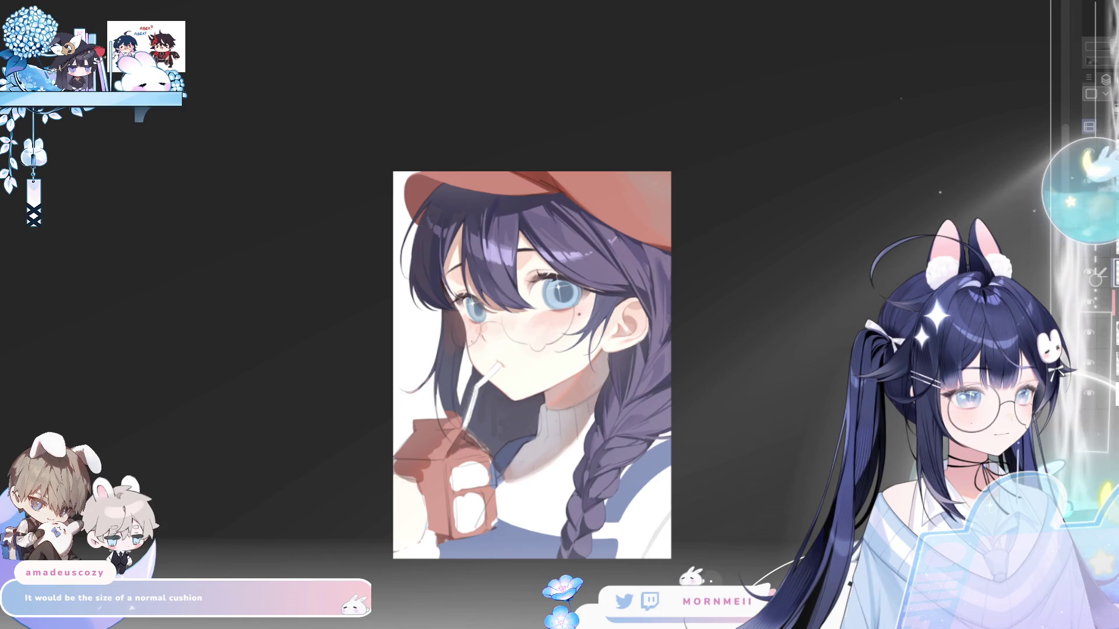
key("h")
scroll(591, 103, "down", 2)
key("h")
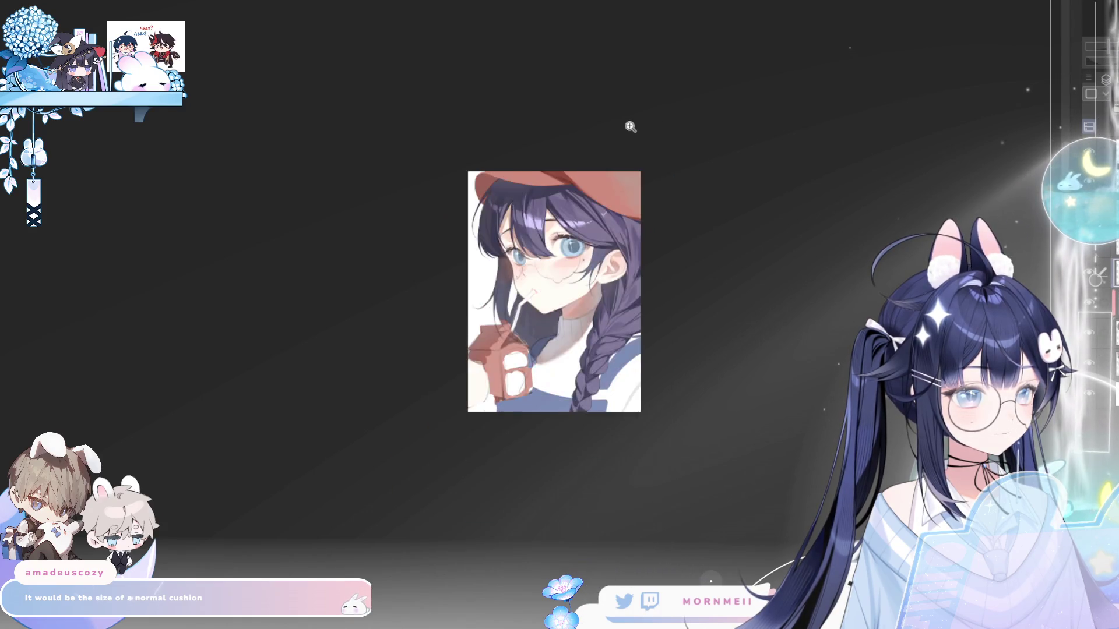
scroll(631, 127, "up", 2)
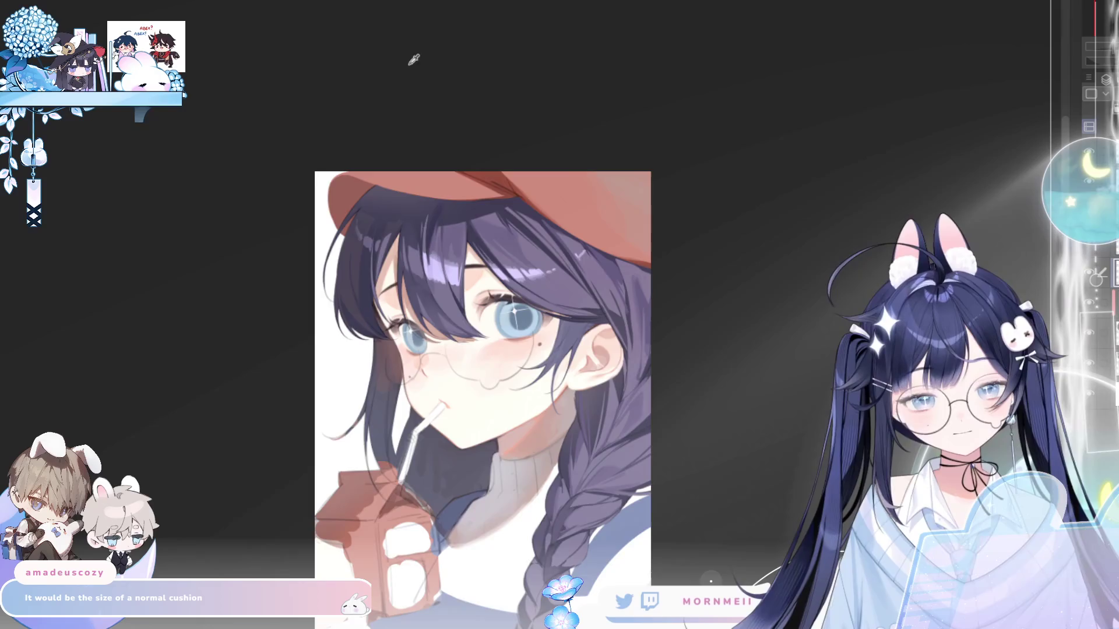
- Flip the small overall view once more, then zoom in about 4x on the eyes
key("h")
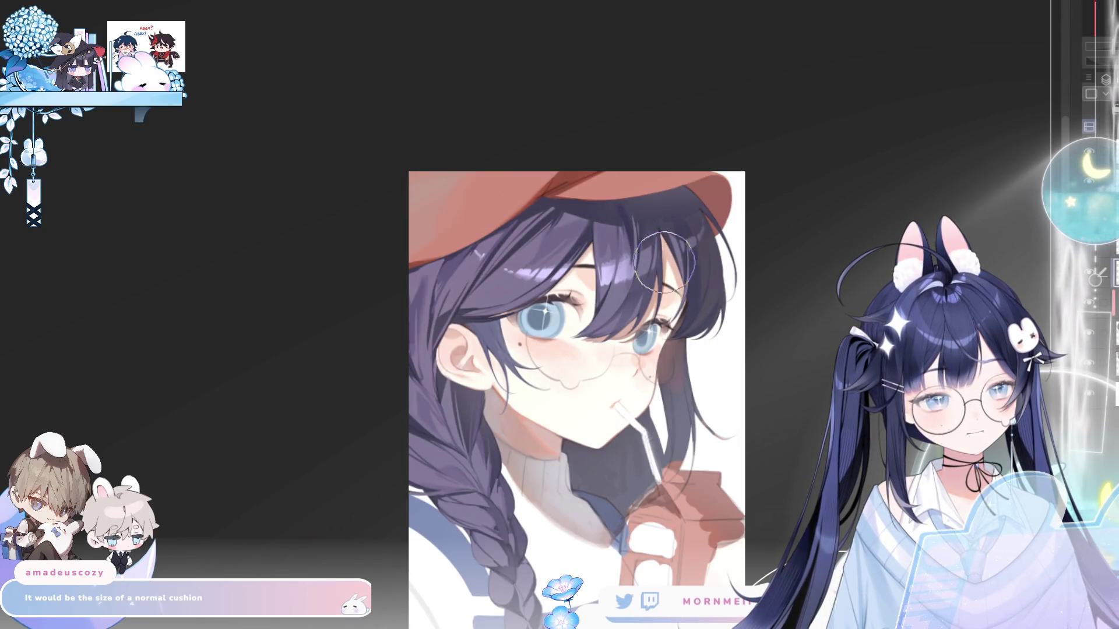
key("h")
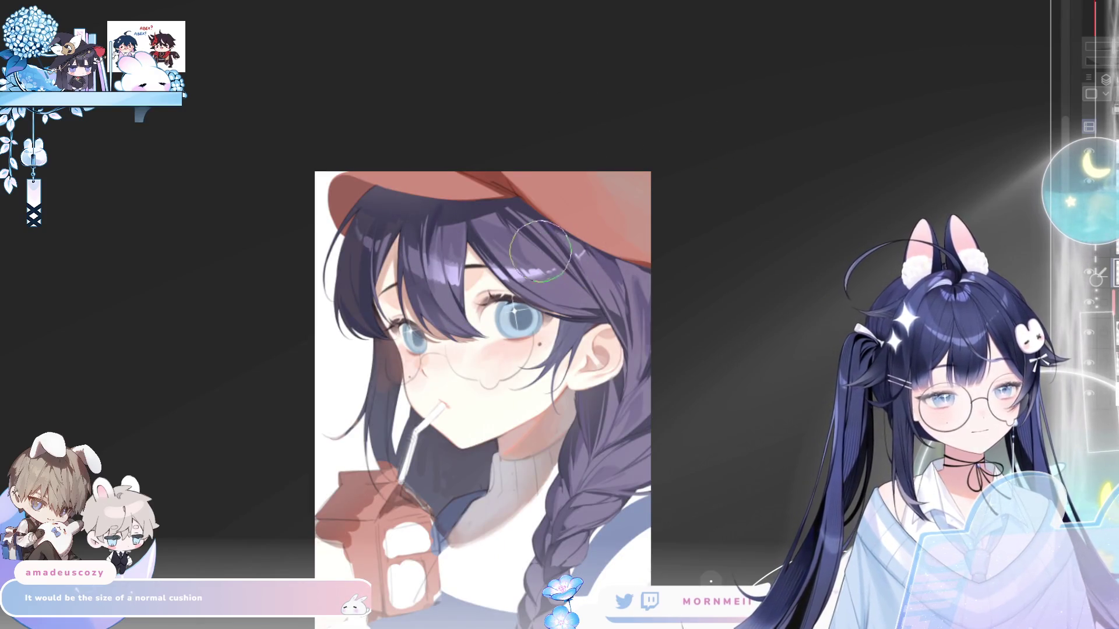
scroll(737, 219, "down", 3)
key("h")
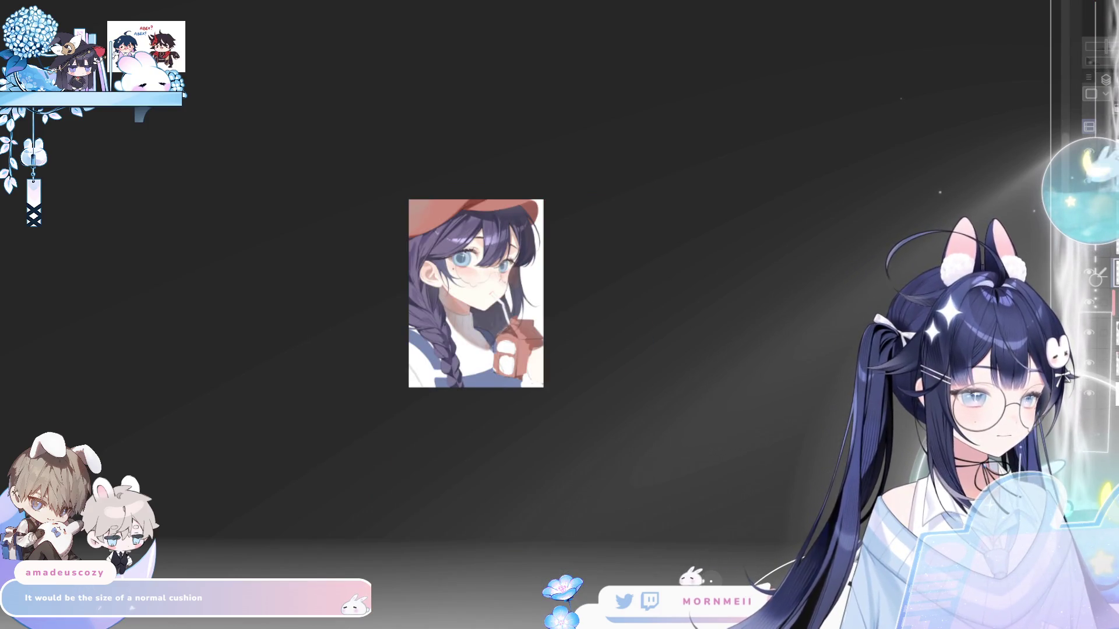
key("h")
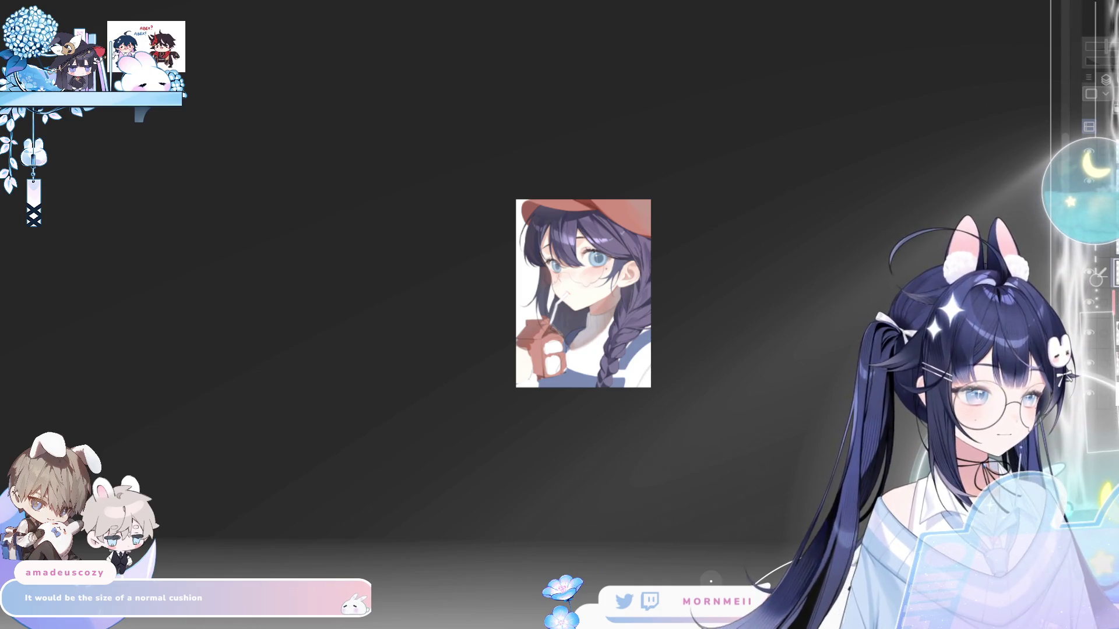
scroll(598, 240, "up", 5)
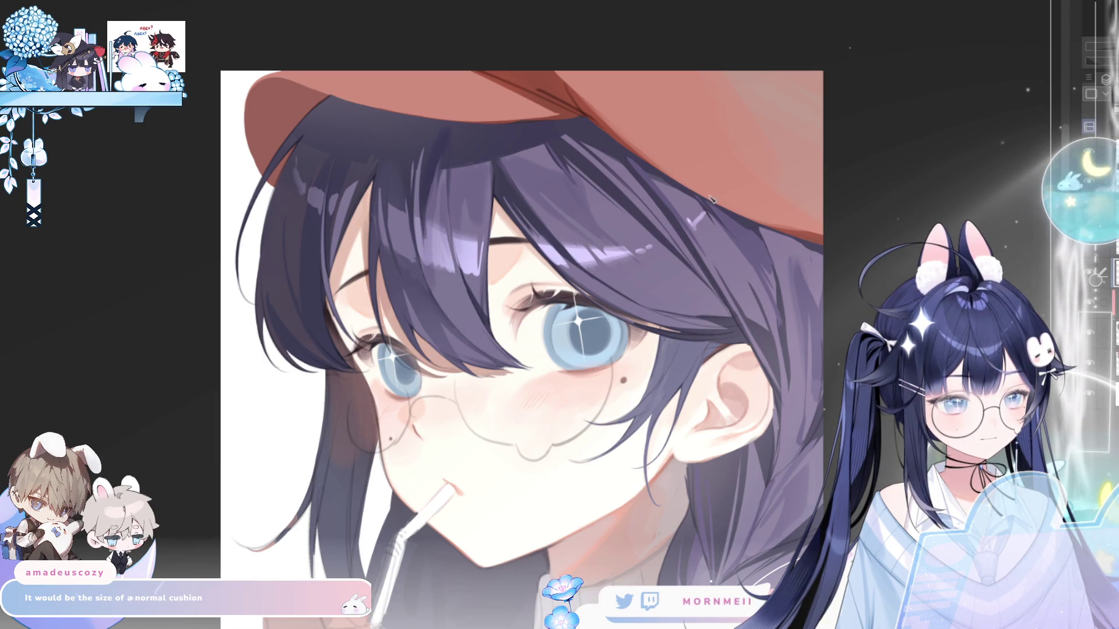
- Mirror the face close-up and return it to normal orientation
key("h")
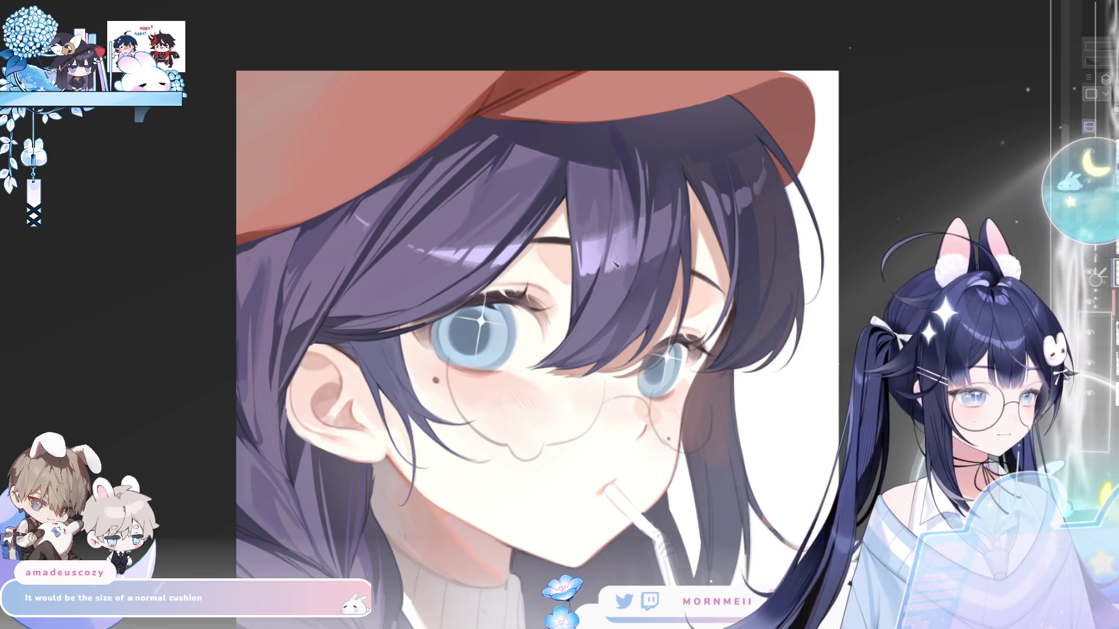
key("h")
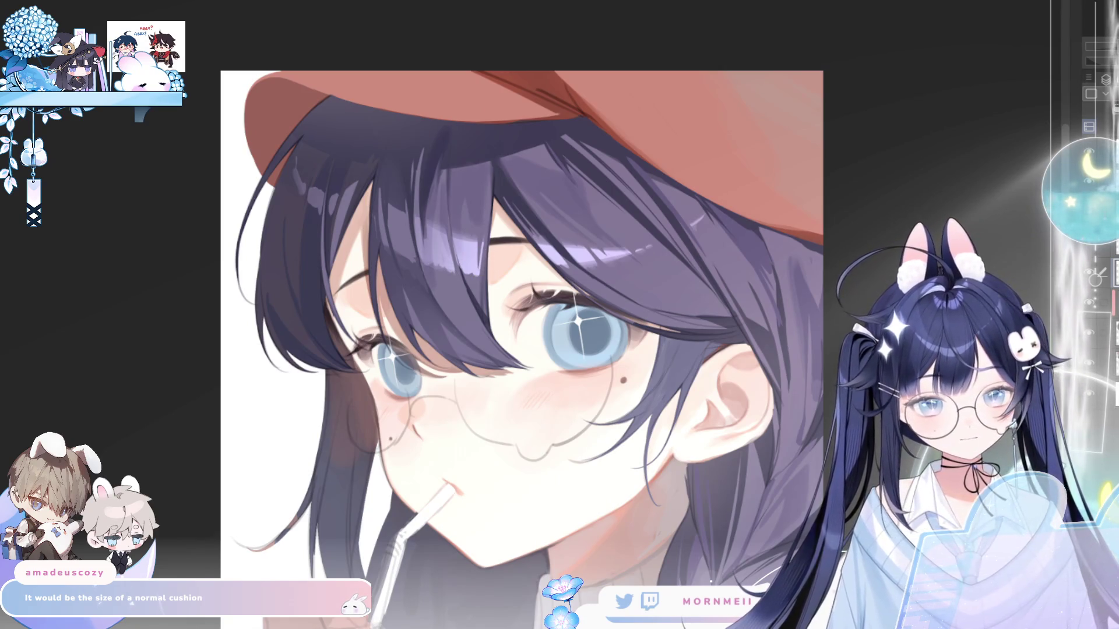
key("h")
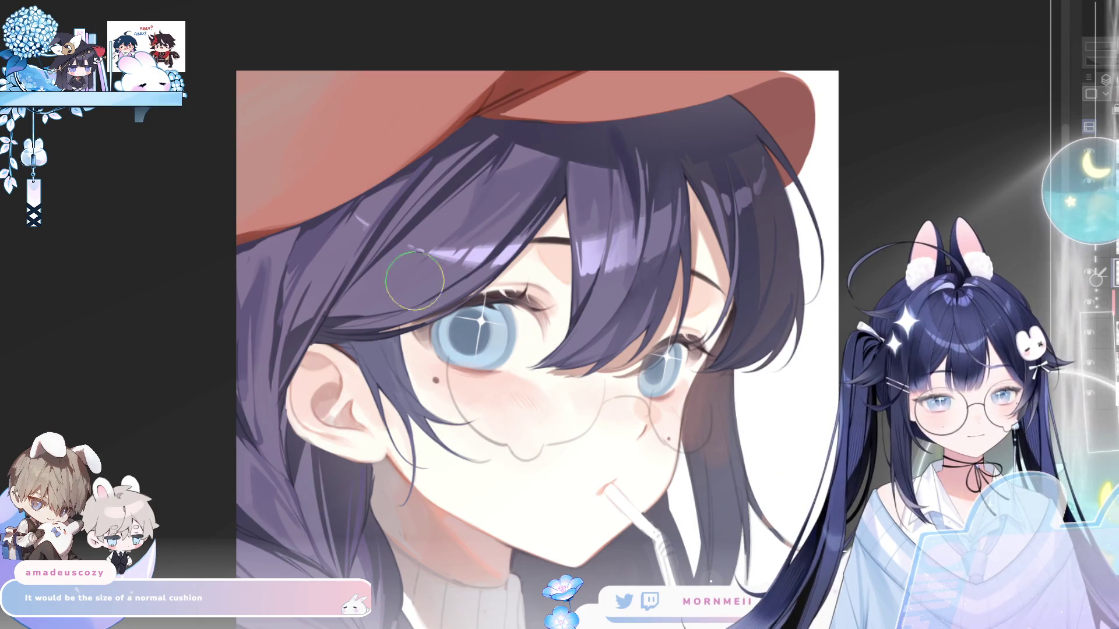
- Enlarge the brush with ], shrink it slightly with [, and zoom out to the whole artwork
key("bracketright")
key("bracketright")
key("bracketright")
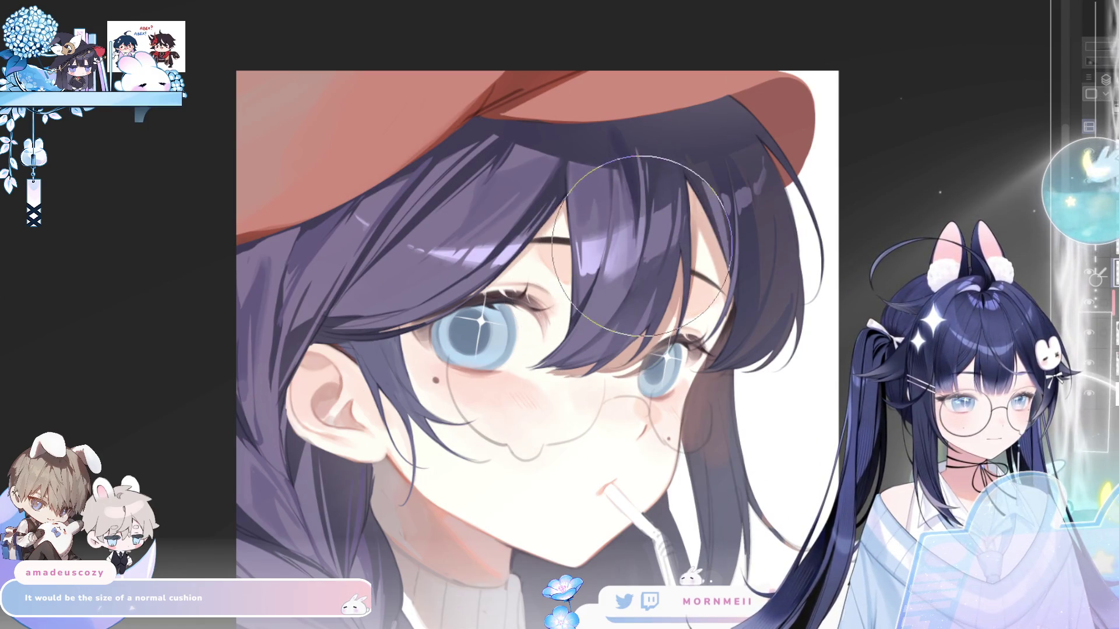
key("bracketleft")
key("bracketleft")
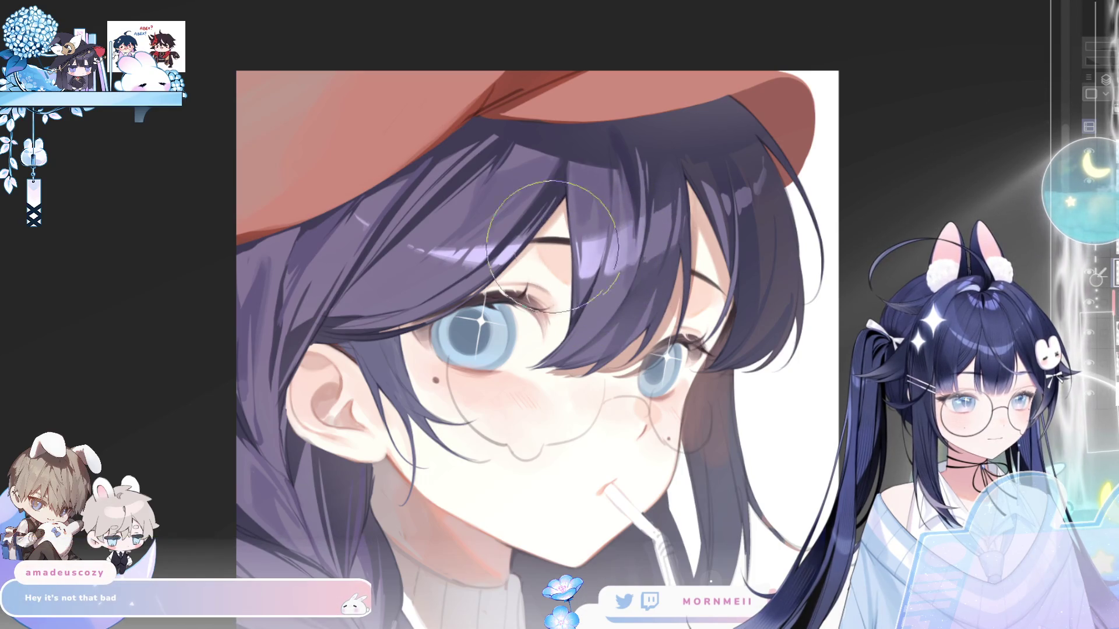
key("h")
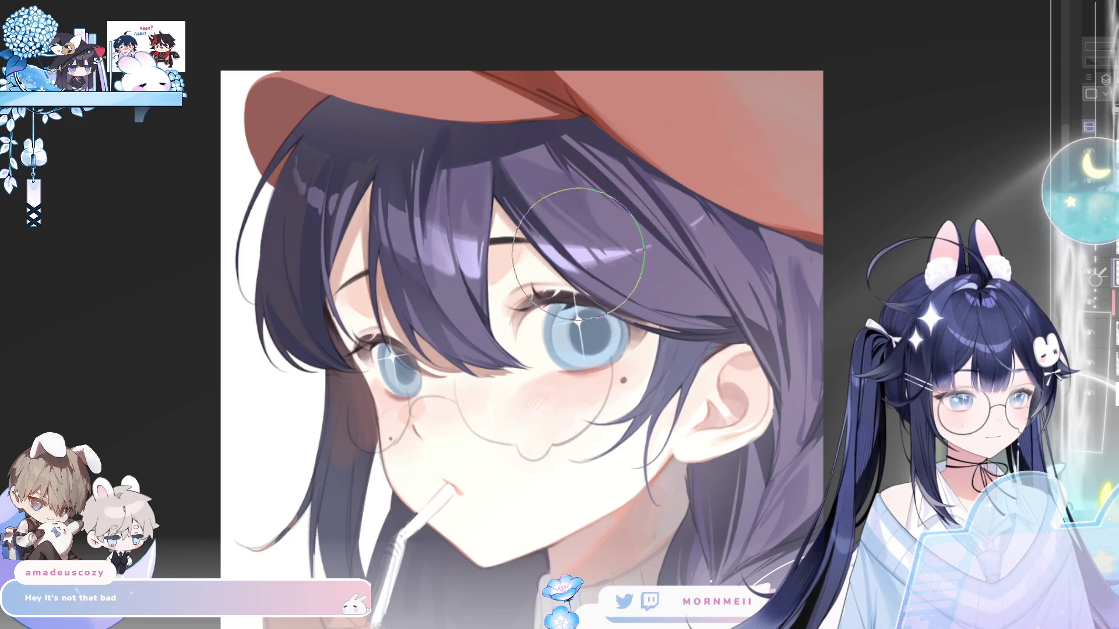
key("ctrl+minus")
key("ctrl+minus")
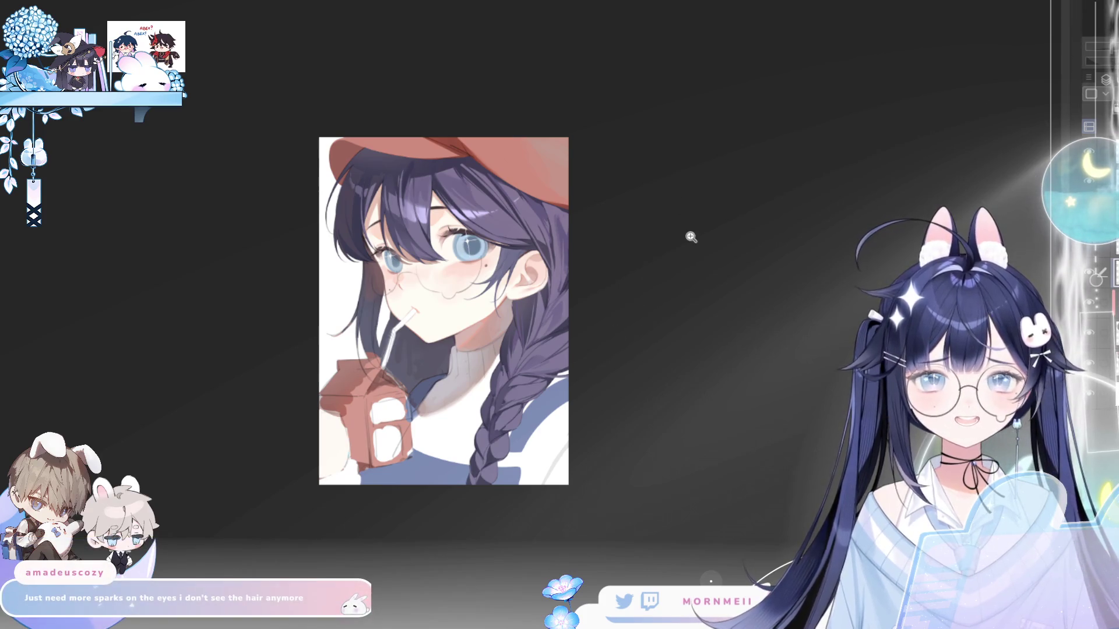
- Mirror the whole illustration to check it, then zoom in on the face and eyes
key("h")
key("h")
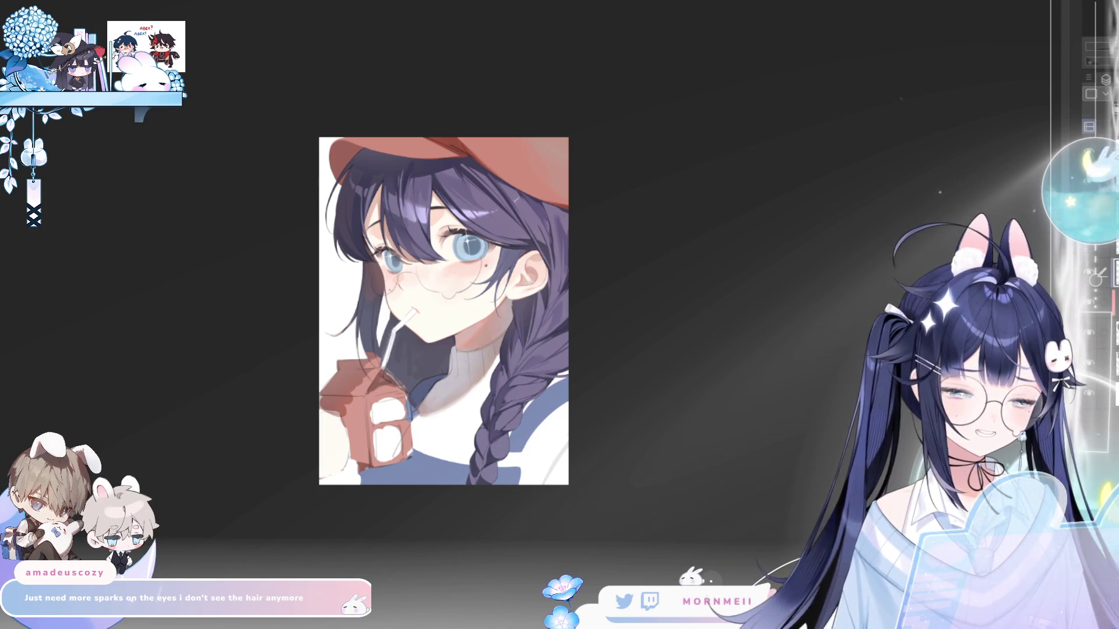
key("h")
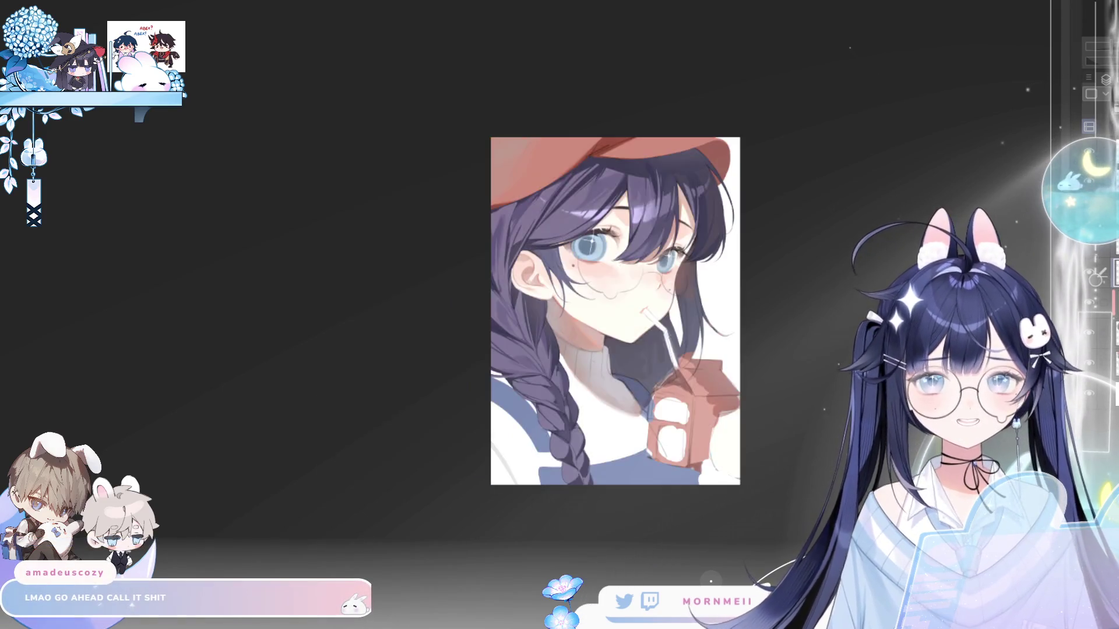
key("h")
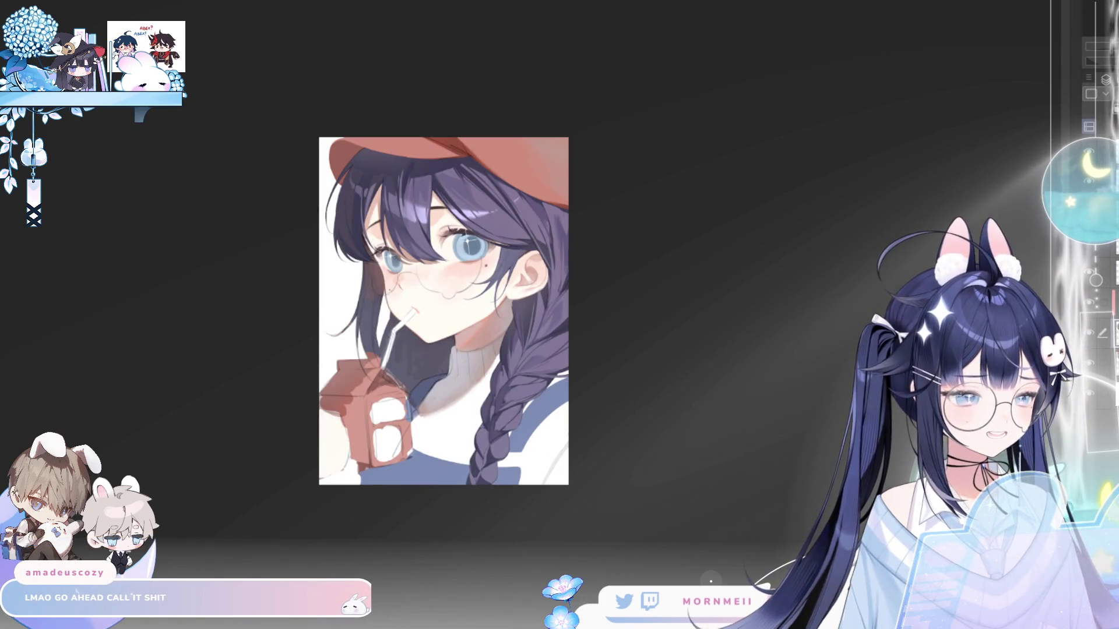
left_click(415, 213)
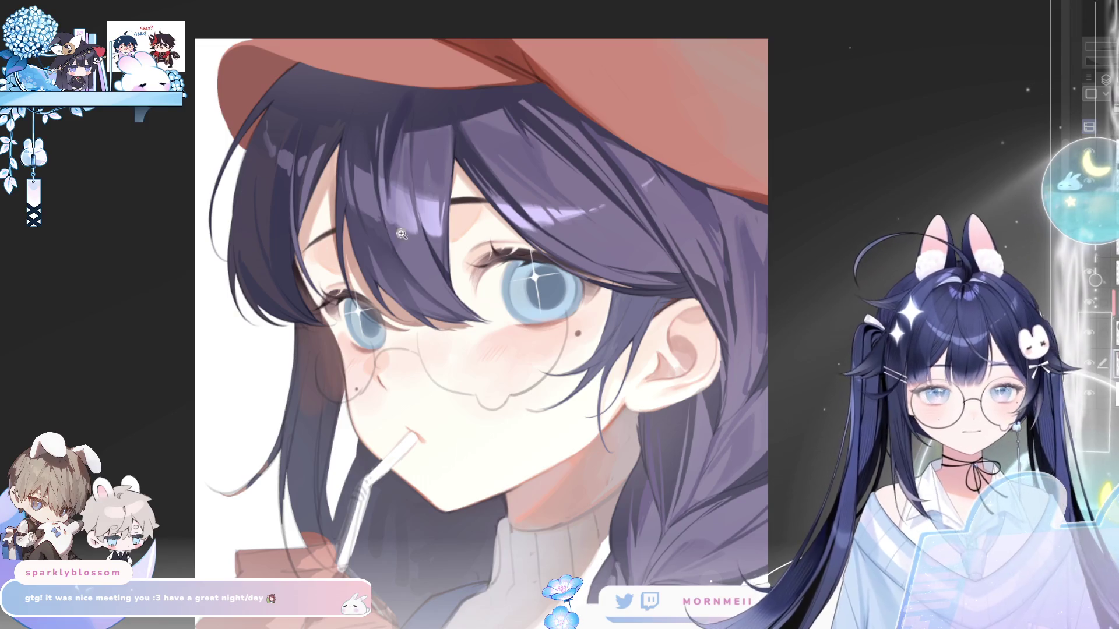
left_click(367, 321)
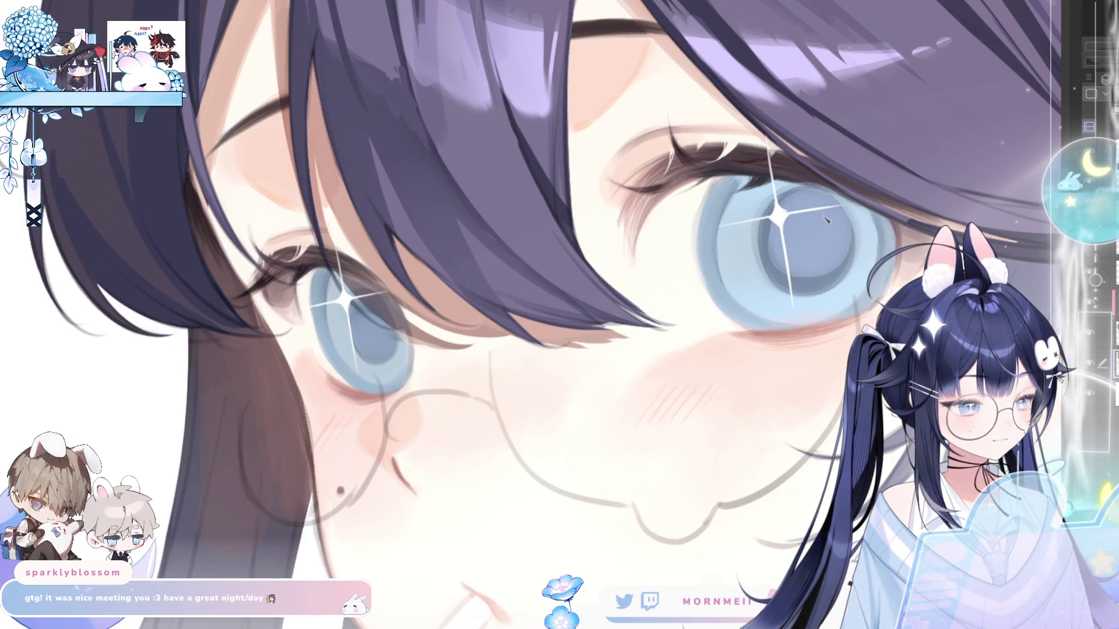
scroll(809, 214, "down", 5)
key("h")
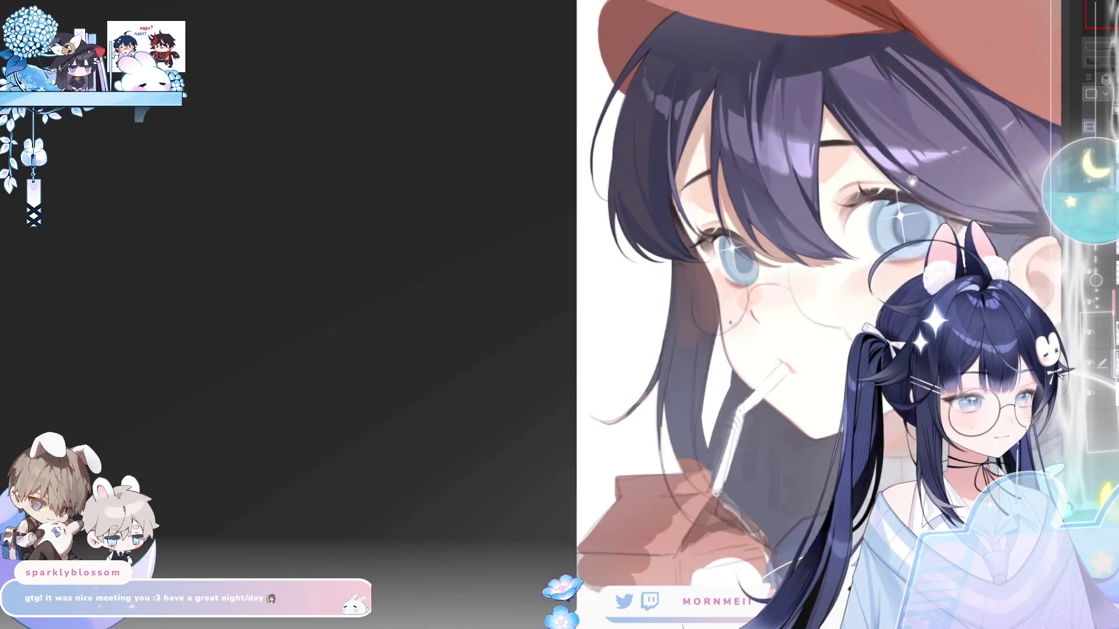
left_click_drag(885, 160, 643, 163)
scroll(664, 236, "down", 2)
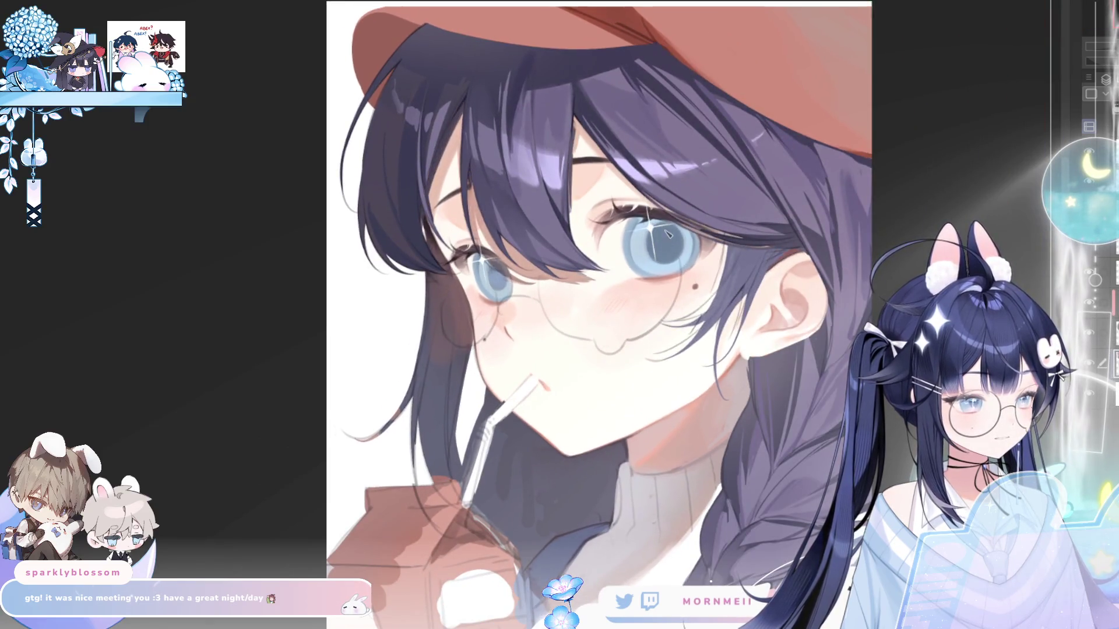
scroll(696, 203, "down", 2)
scroll(696, 204, "down", 1)
key("h")
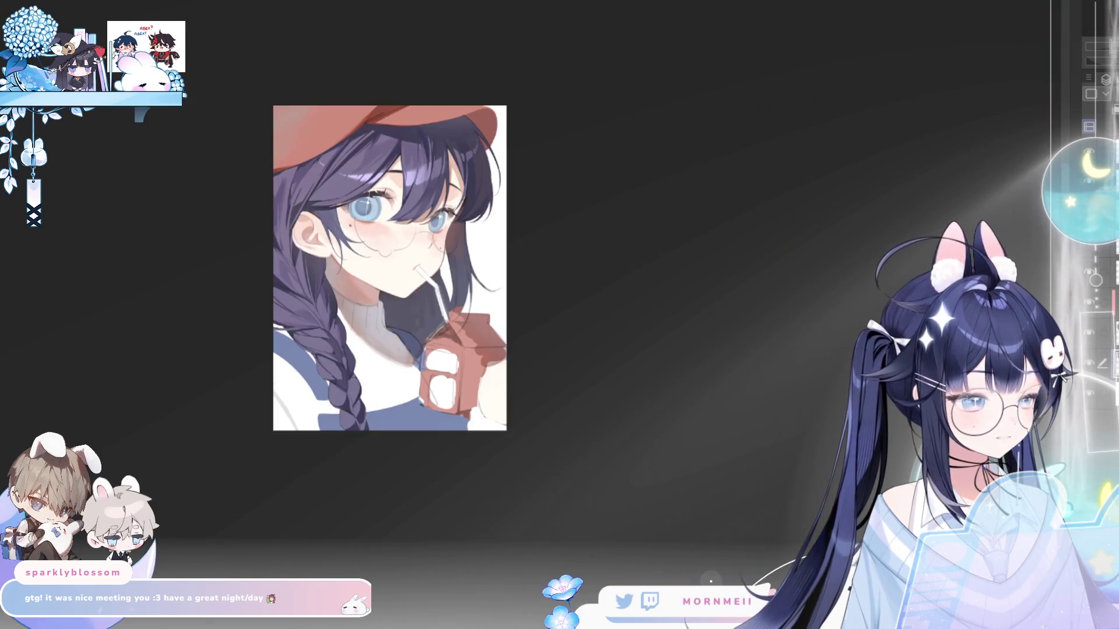
key("h")
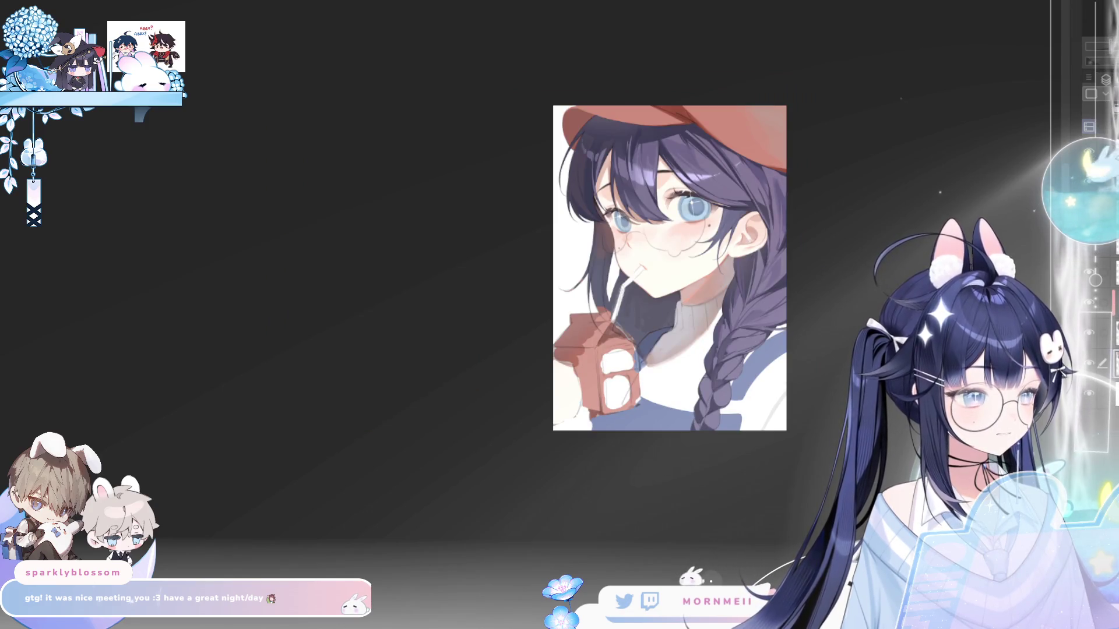
scroll(669, 268, "up", 3)
key("h")
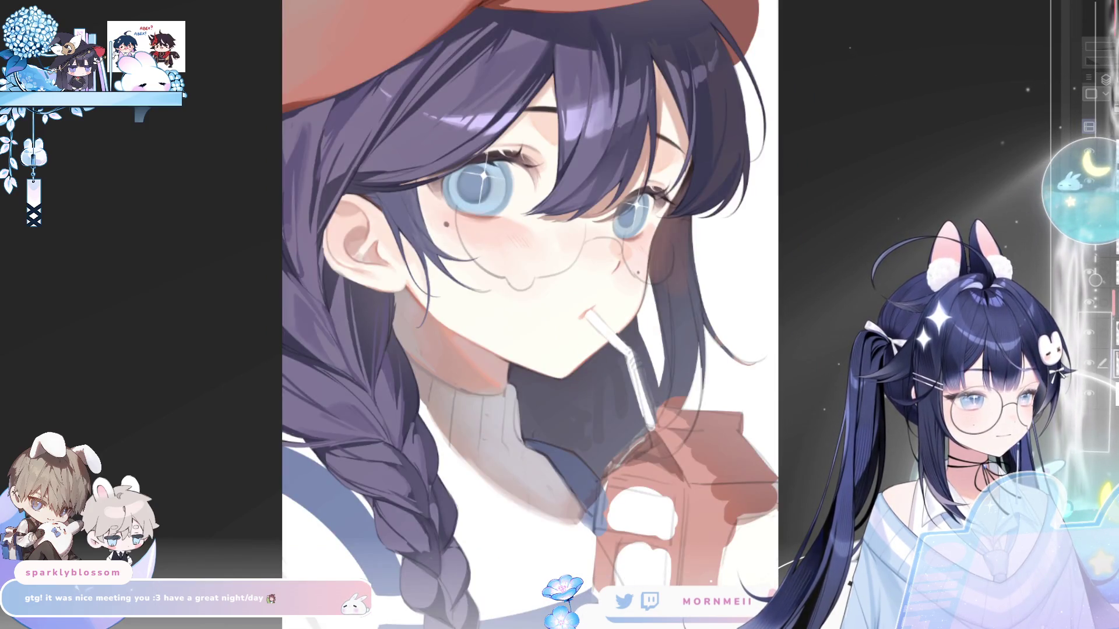
key("h")
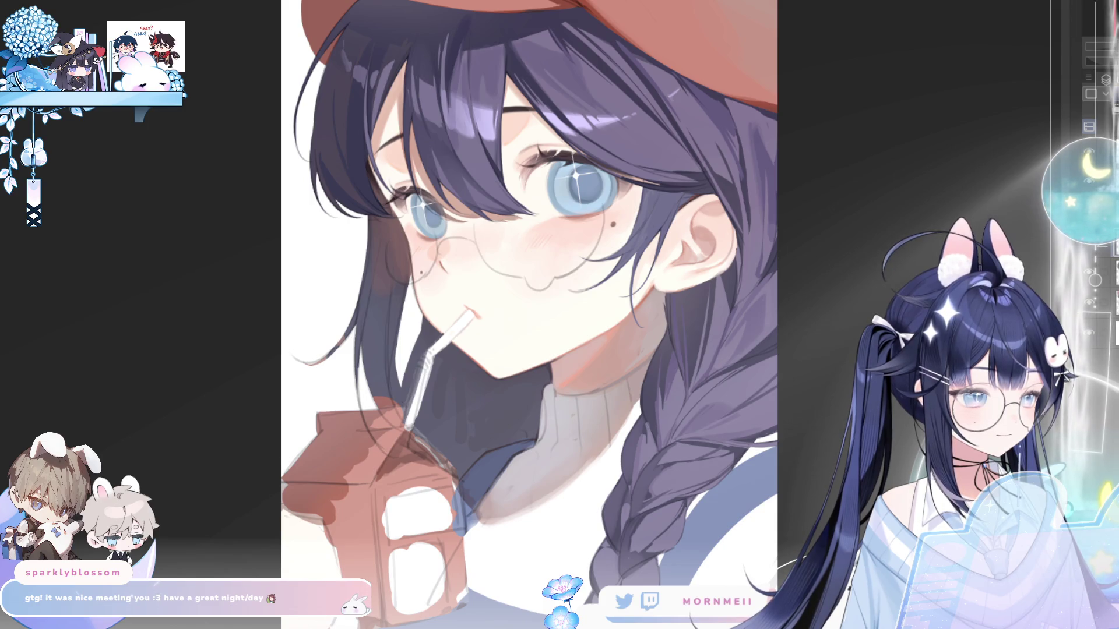
key("h")
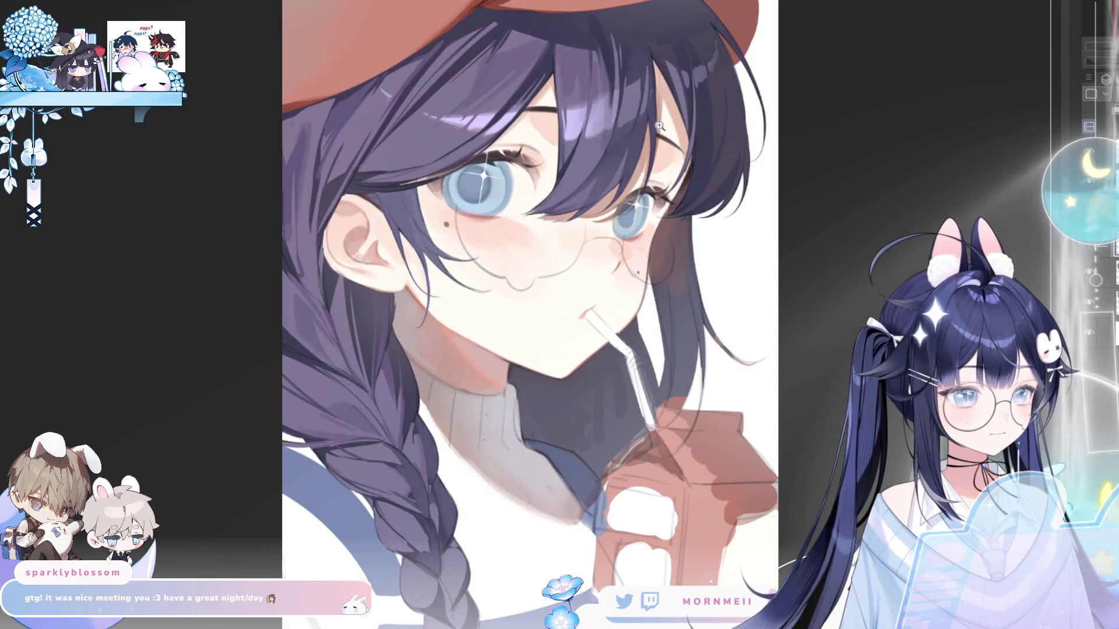
key("h")
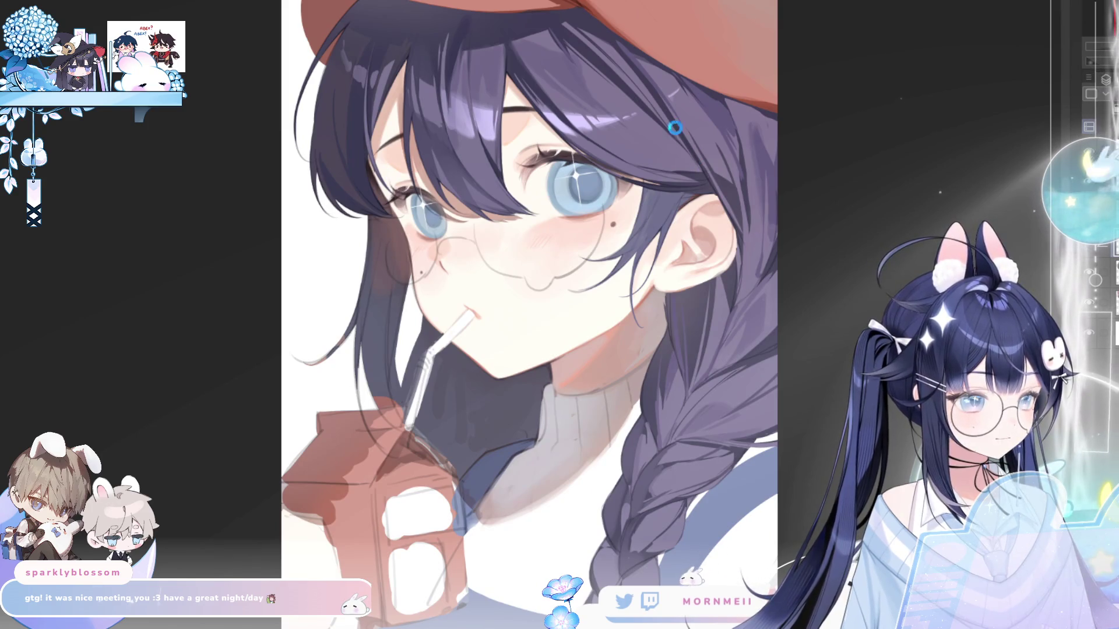
left_click(653, 119)
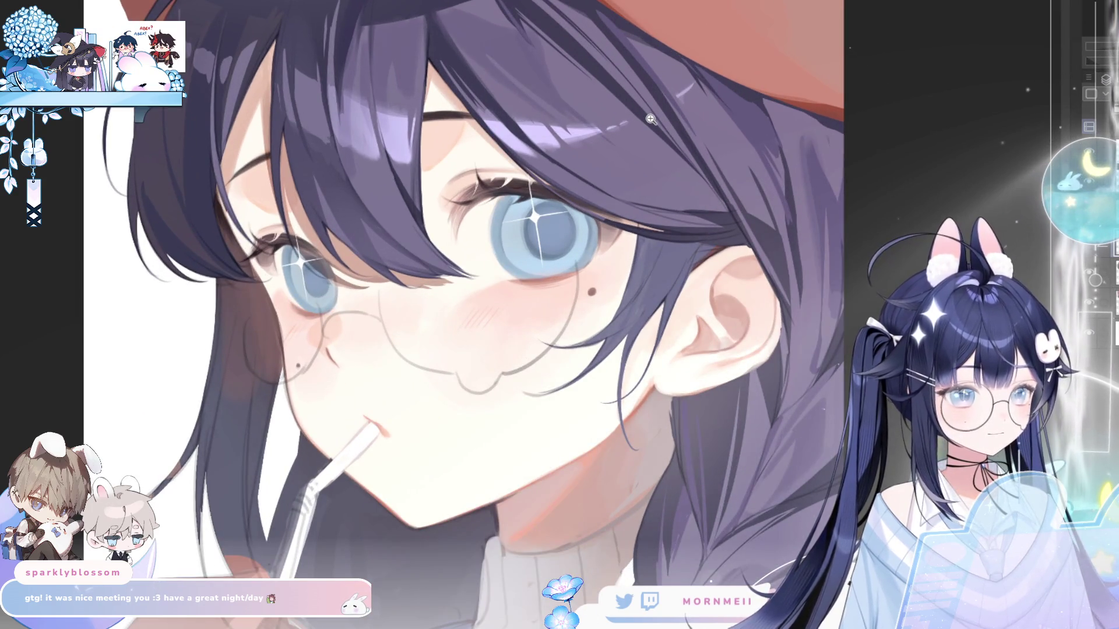
left_click_drag(641, 299, 679, 450)
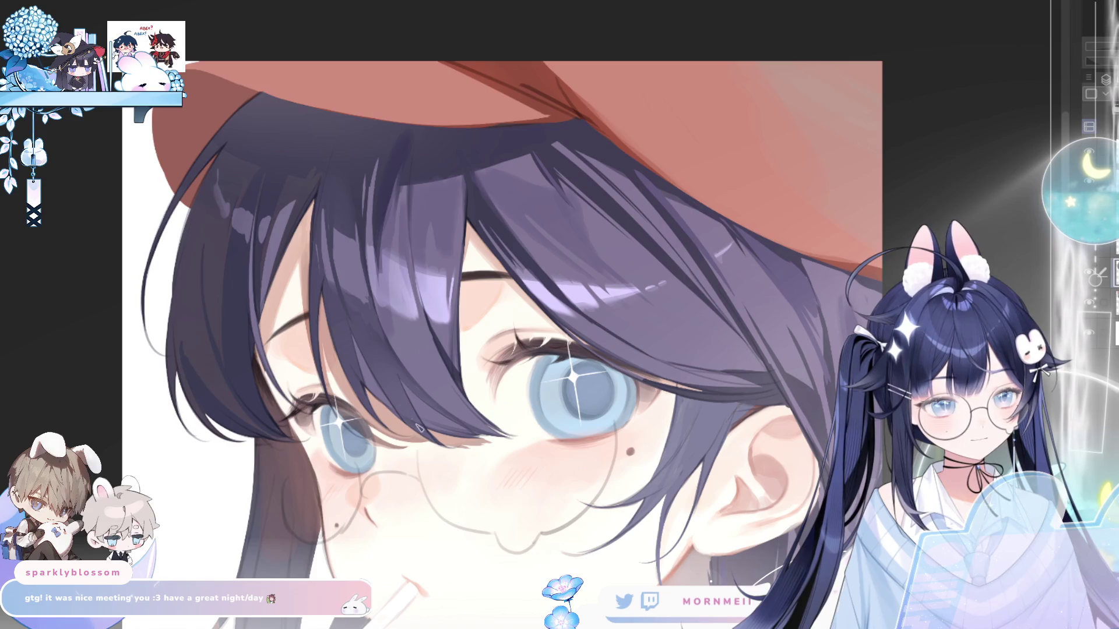
key("h")
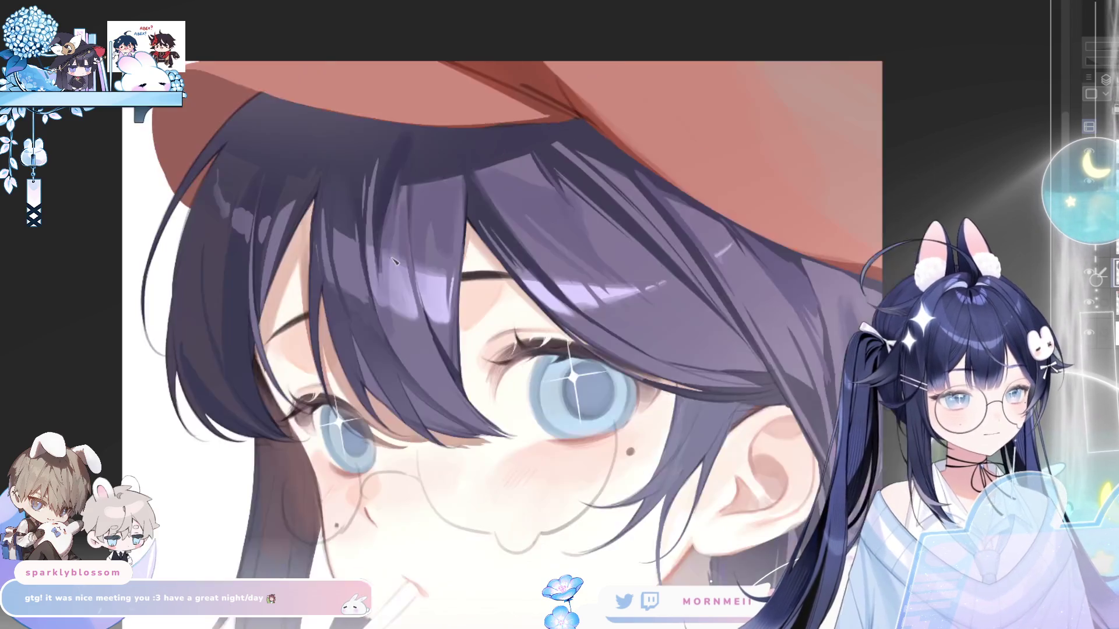
key("h")
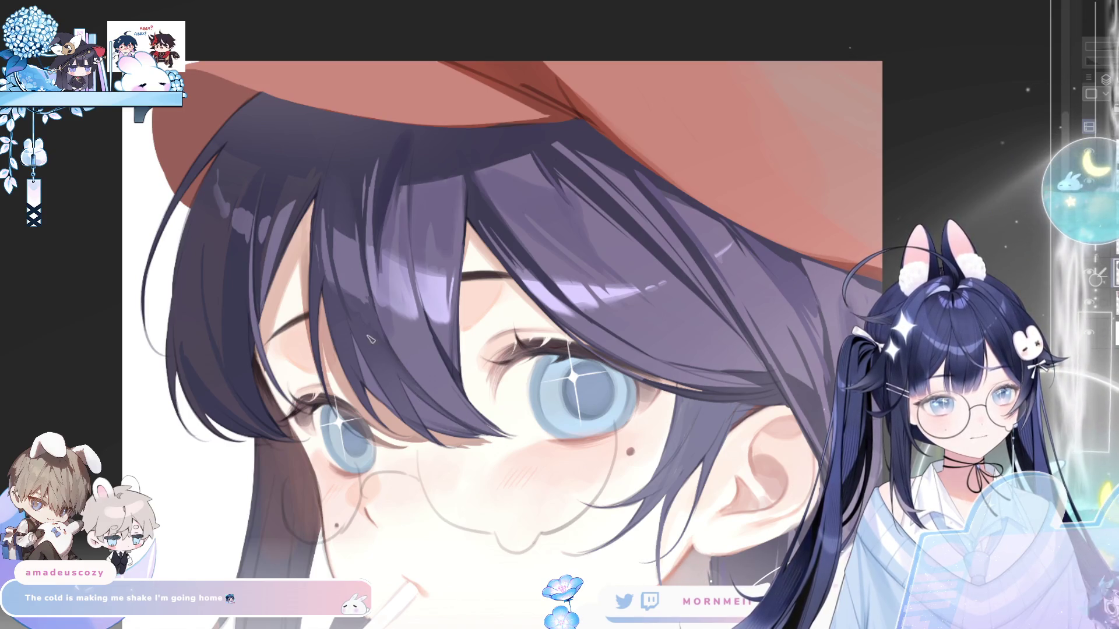
key("ctrl+0")
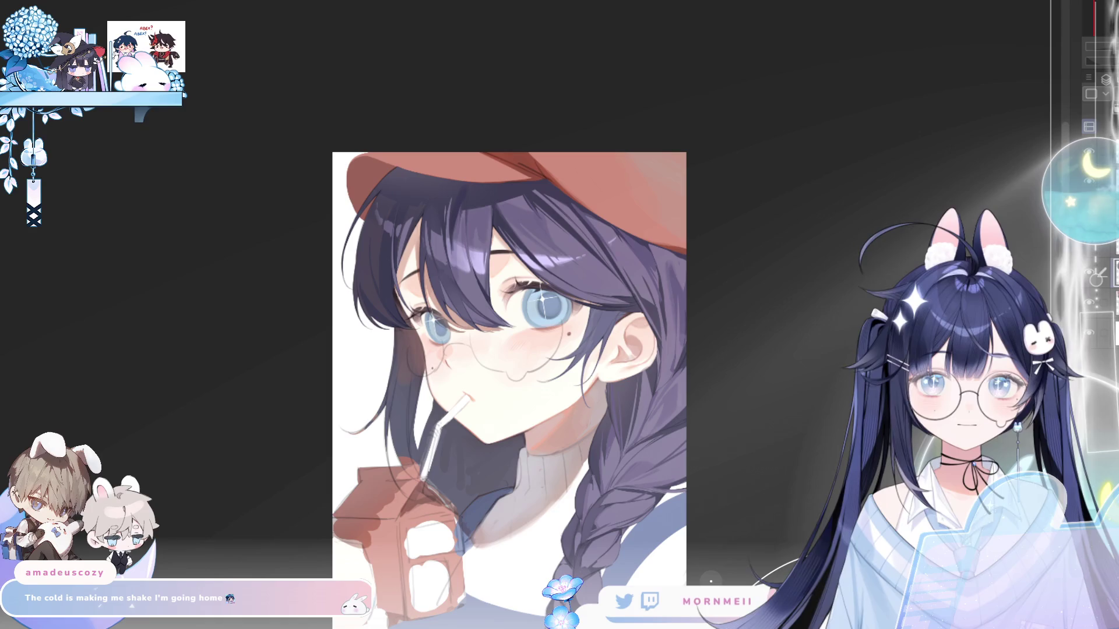
key("ctrl+plus")
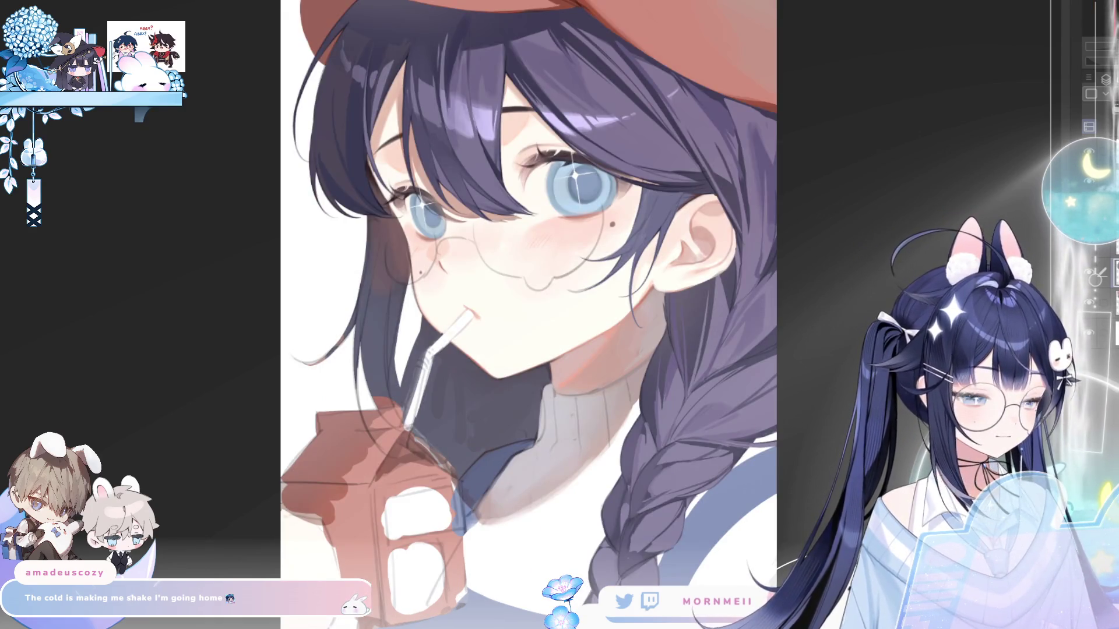
- Zoom in closely on the eye and the hair above it
key("h")
key("h")
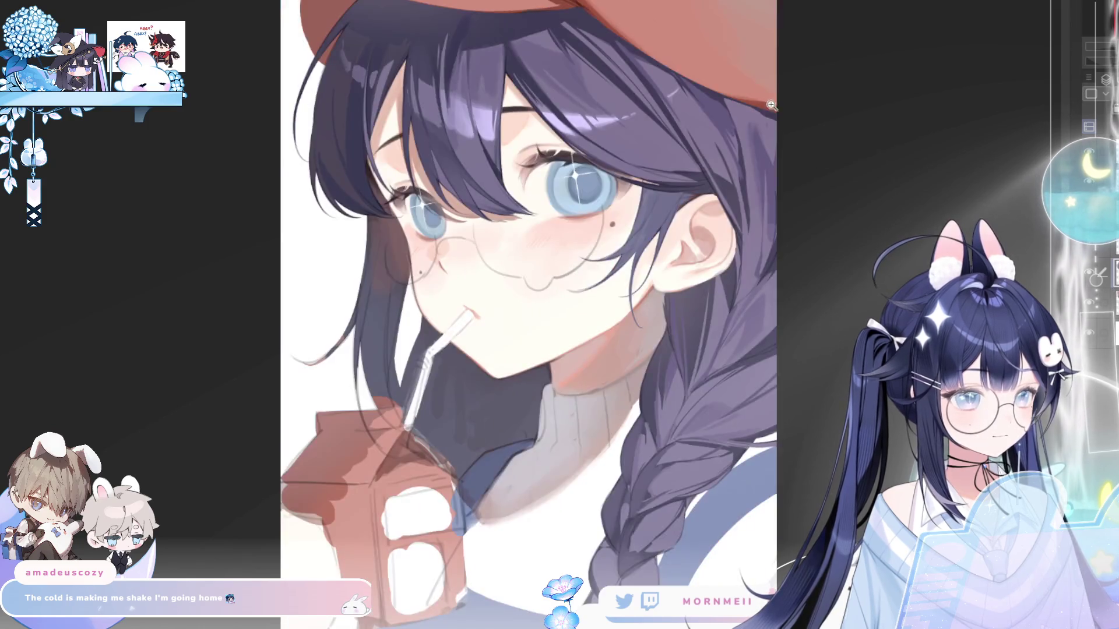
left_click(752, 47)
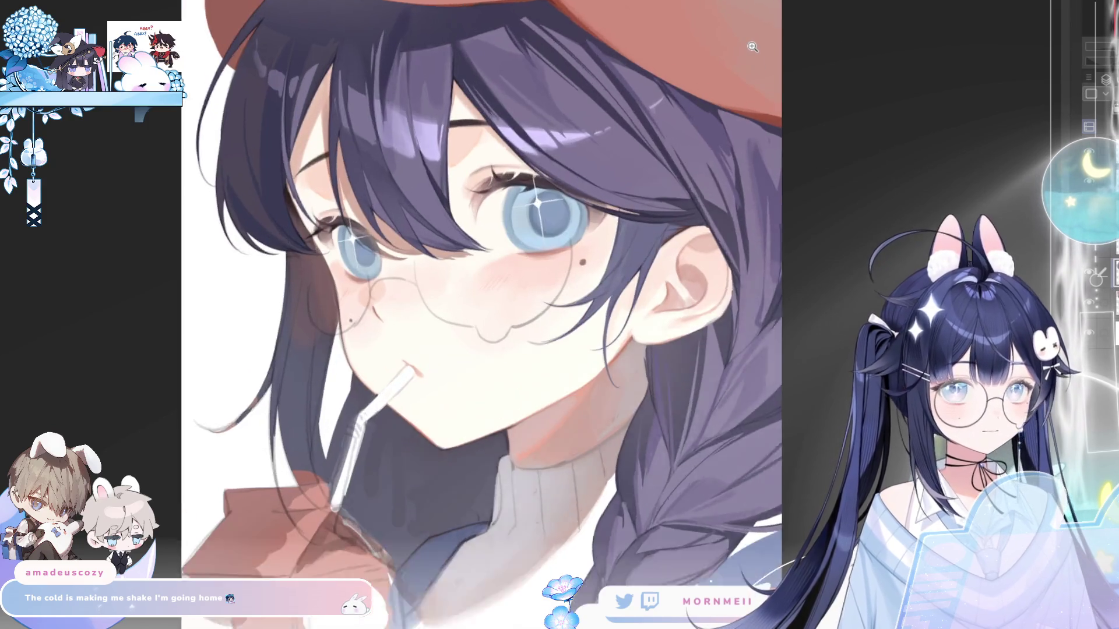
left_click(753, 47)
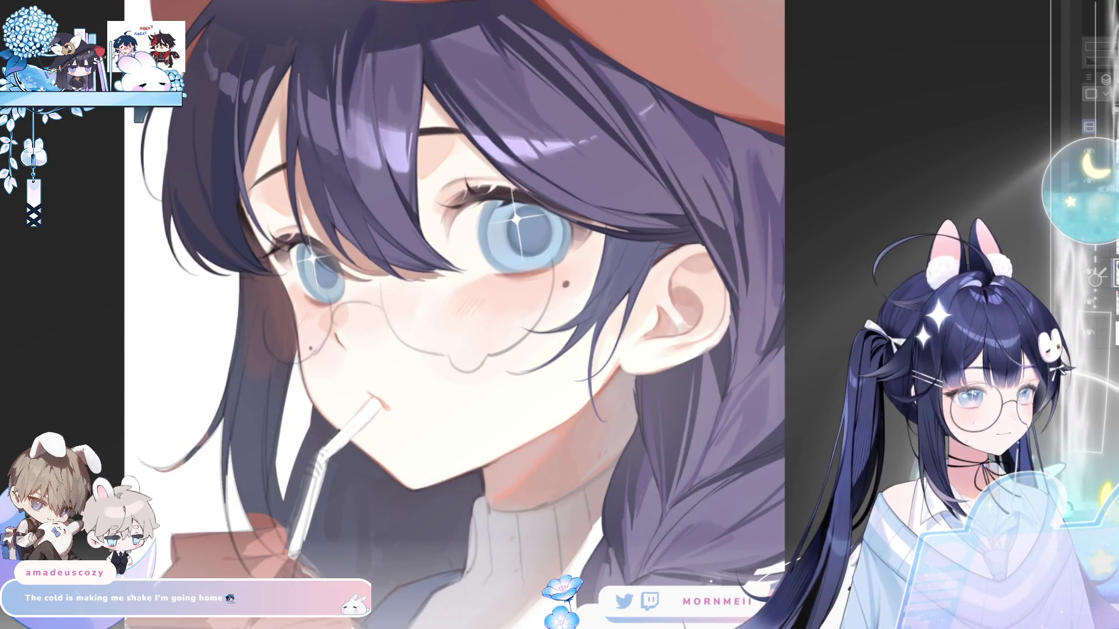
left_click(768, 342, "alt")
left_click(768, 342)
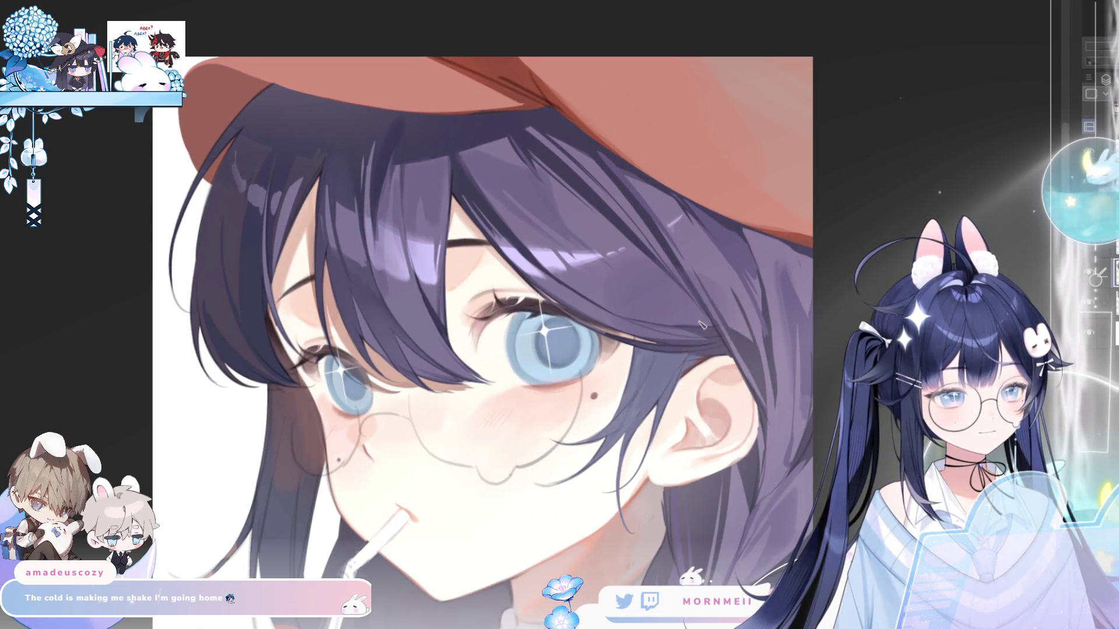
left_click(700, 325, "alt")
left_click(700, 325)
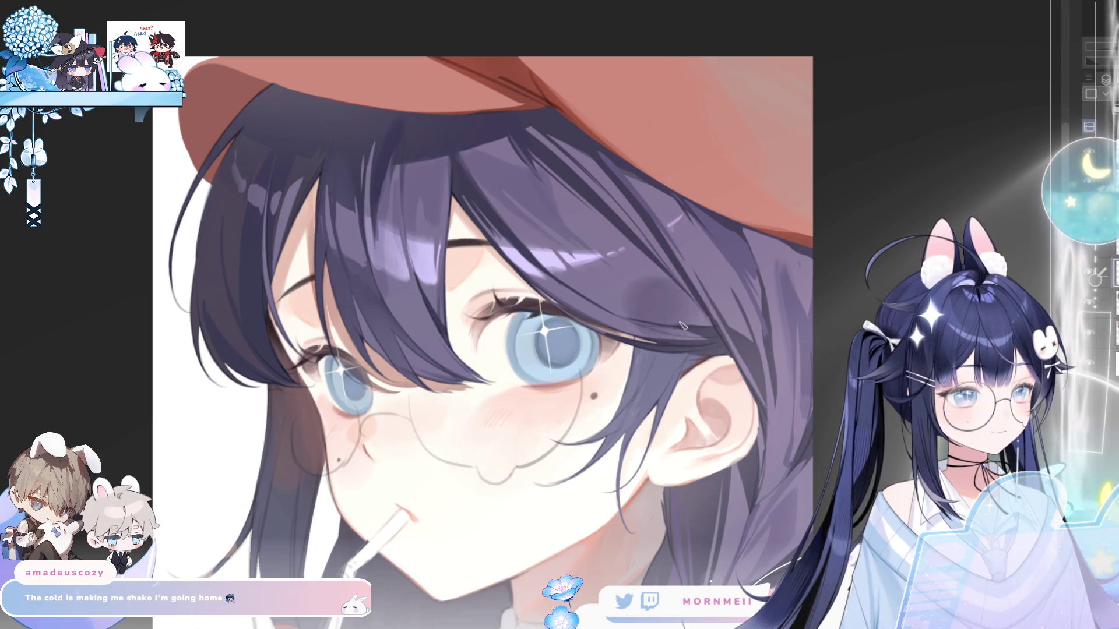
- Paint a darker purple shadow on the hair near the eye and check it mirrored
left_click_drag(636, 292, 705, 326)
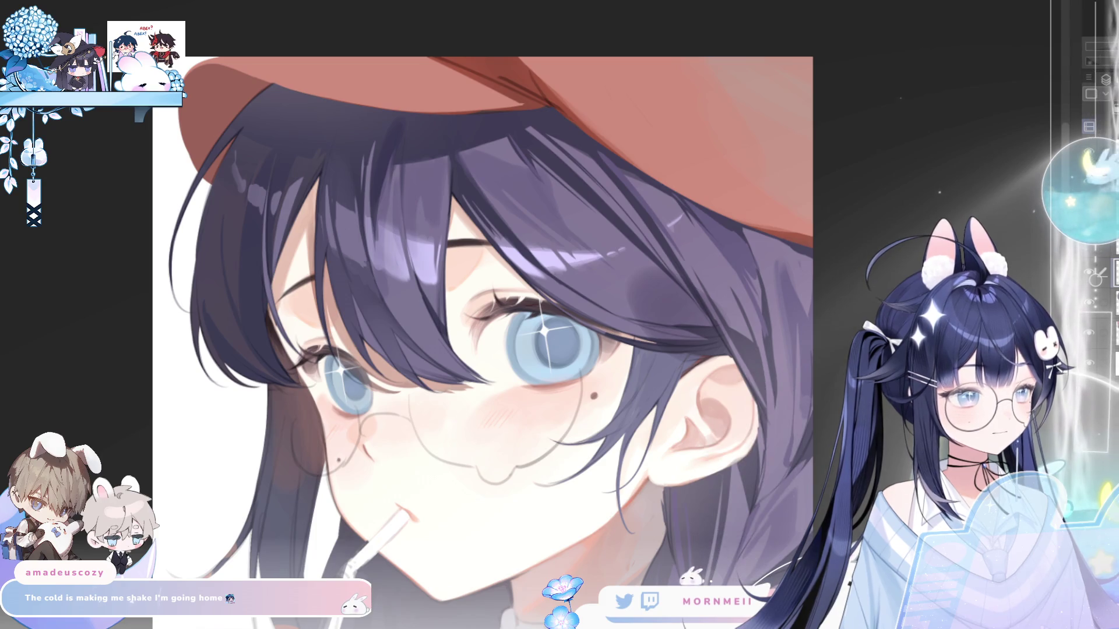
key("h")
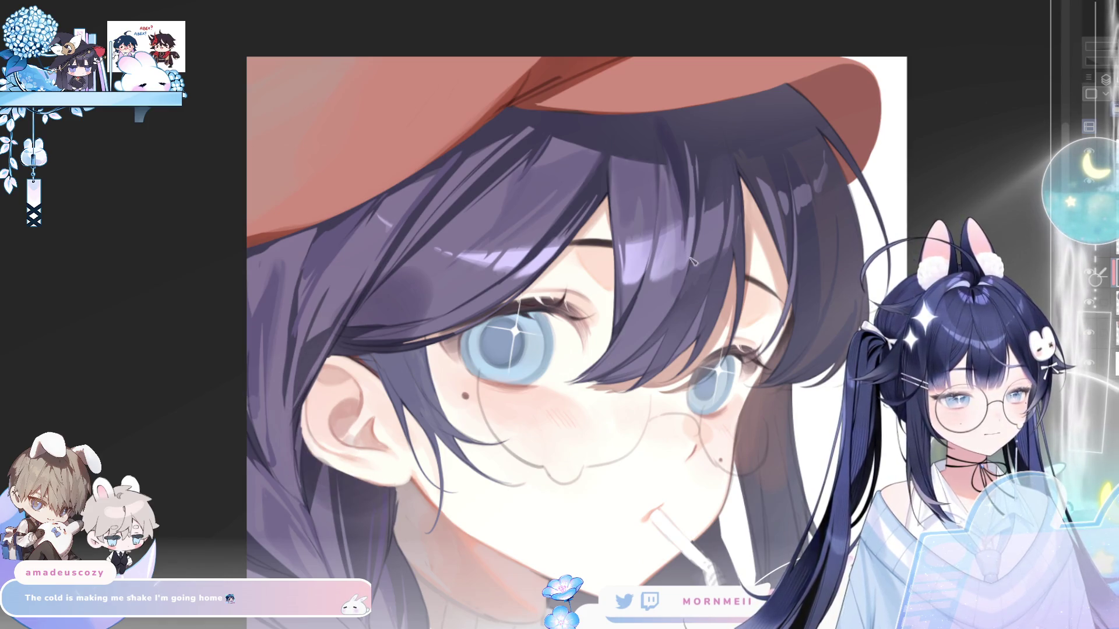
key("h")
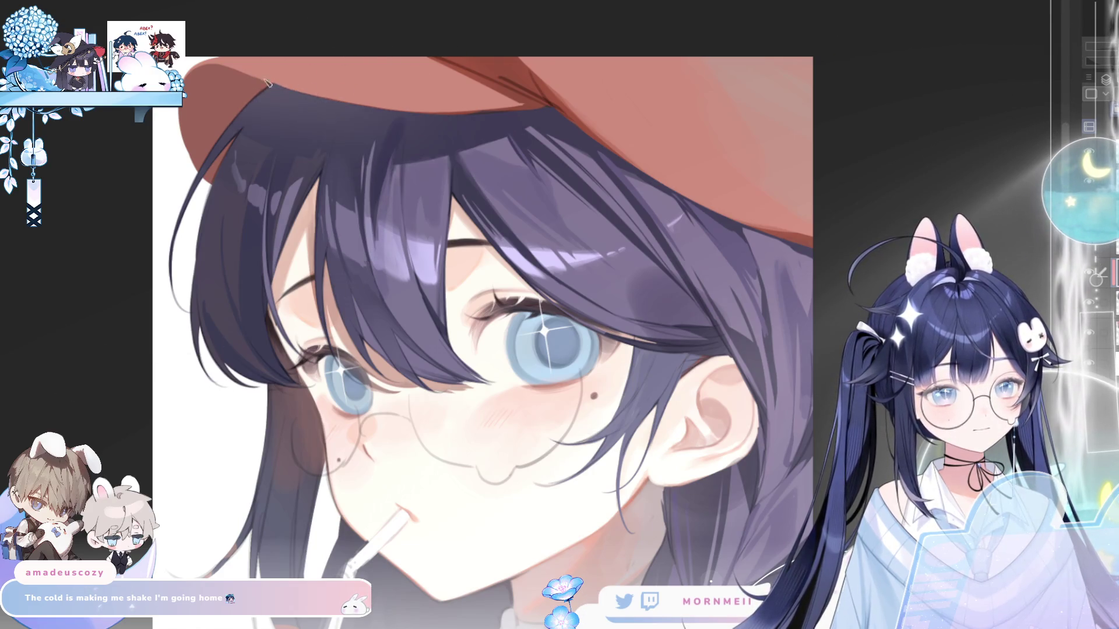
- Review the face, straw, braid and hat, then zoom out to judge the whole illustration's balance
left_click_drag(387, 70, 463, 137)
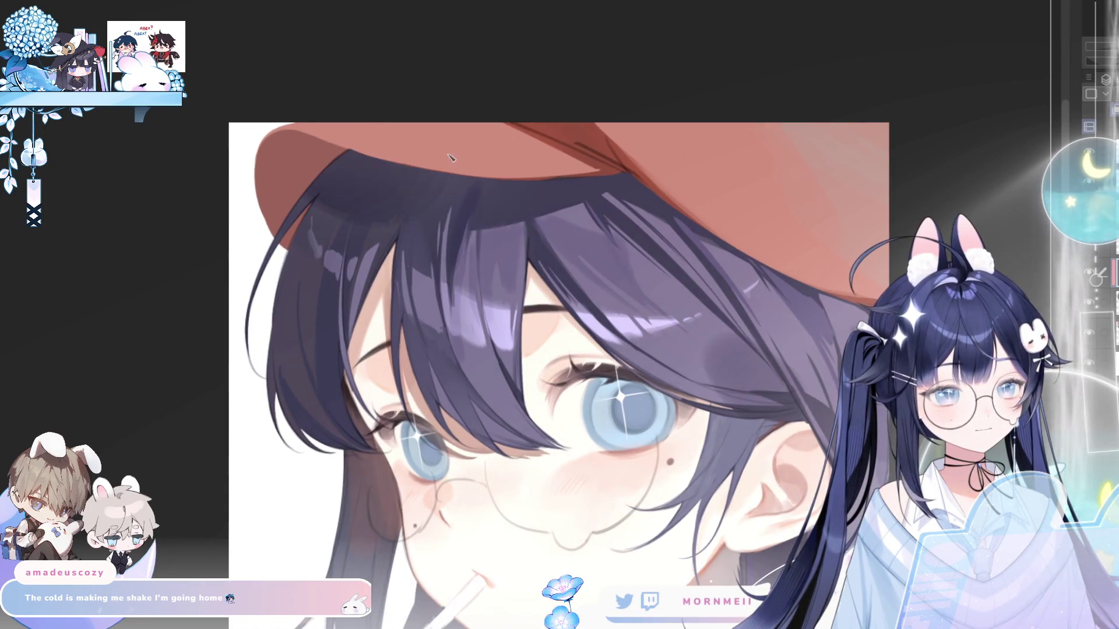
key("h")
key("h")
scroll(757, 402, "down", 5)
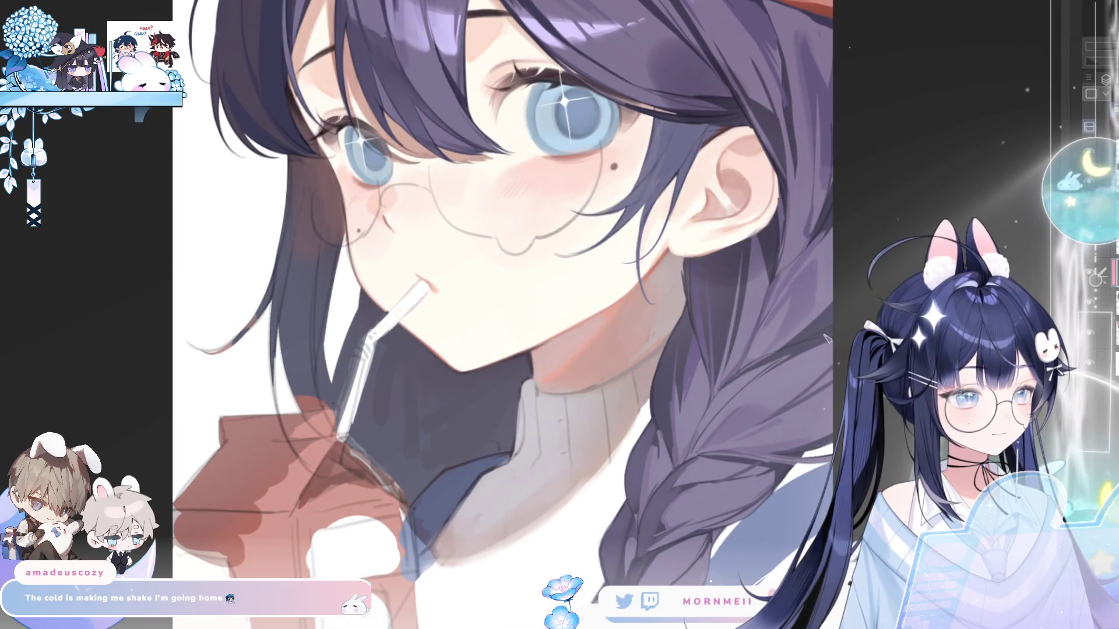
key("h")
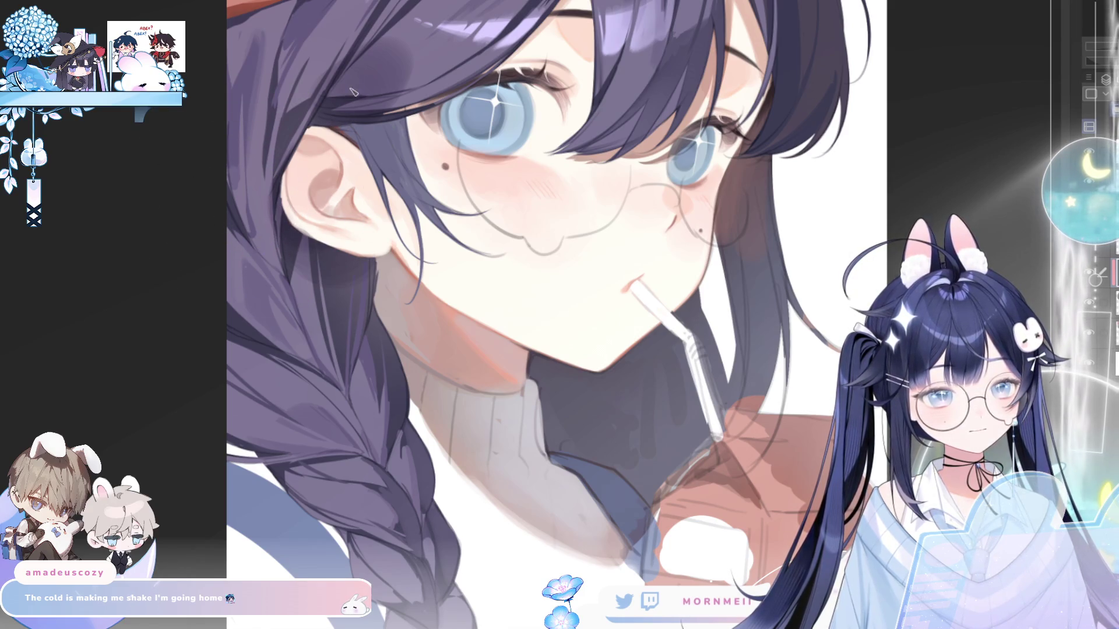
left_click_drag(318, 127, 285, 379)
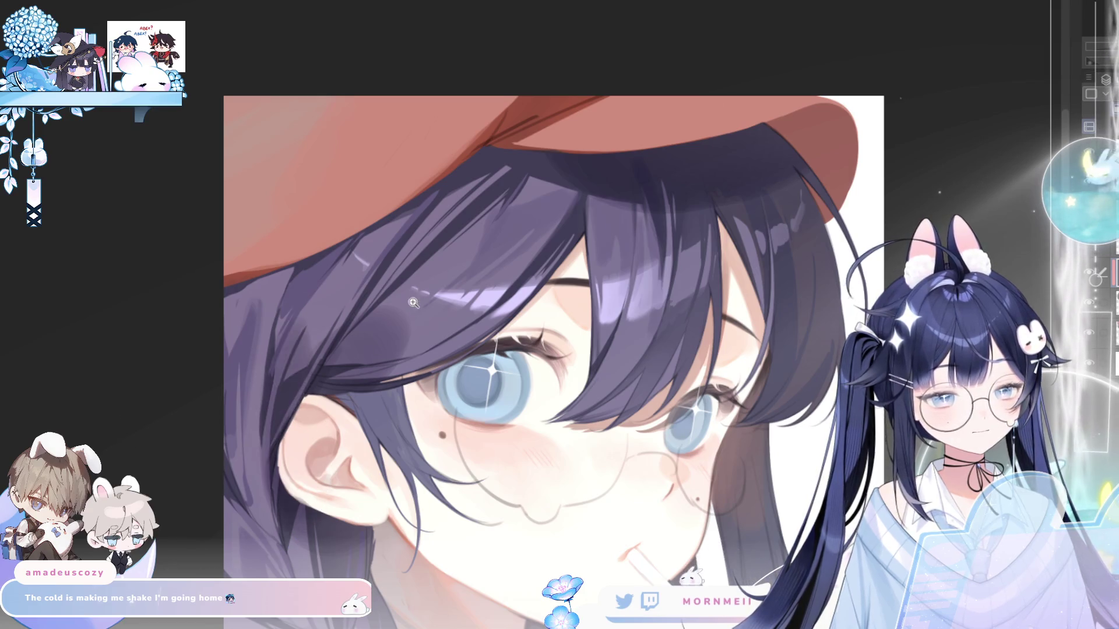
key("ctrl+minus")
key("ctrl+minus")
key("h")
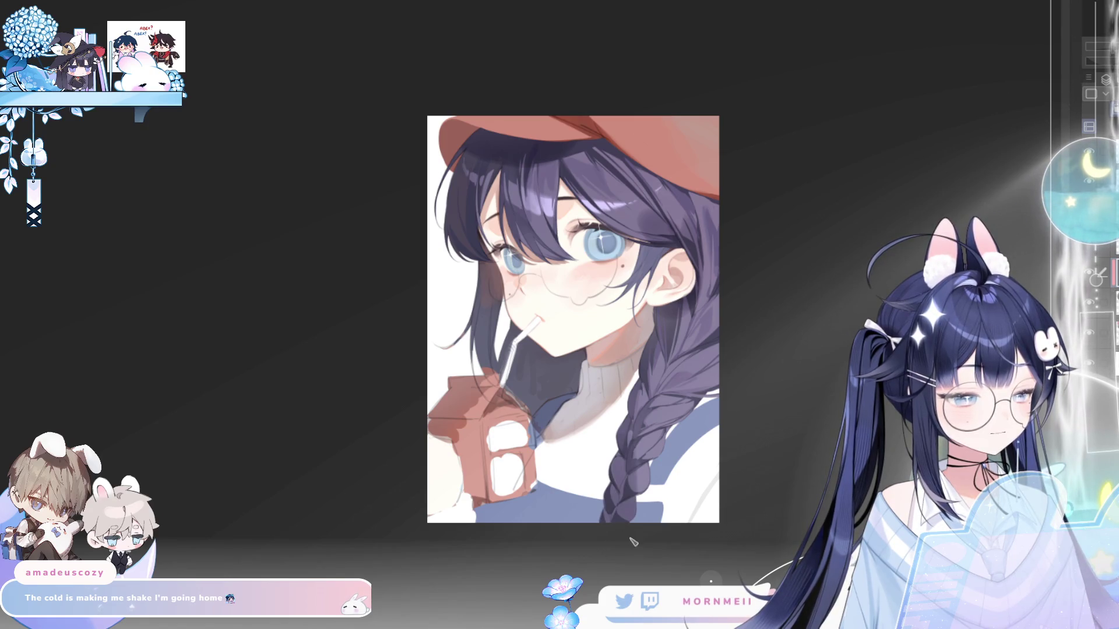
key("h")
key("h")
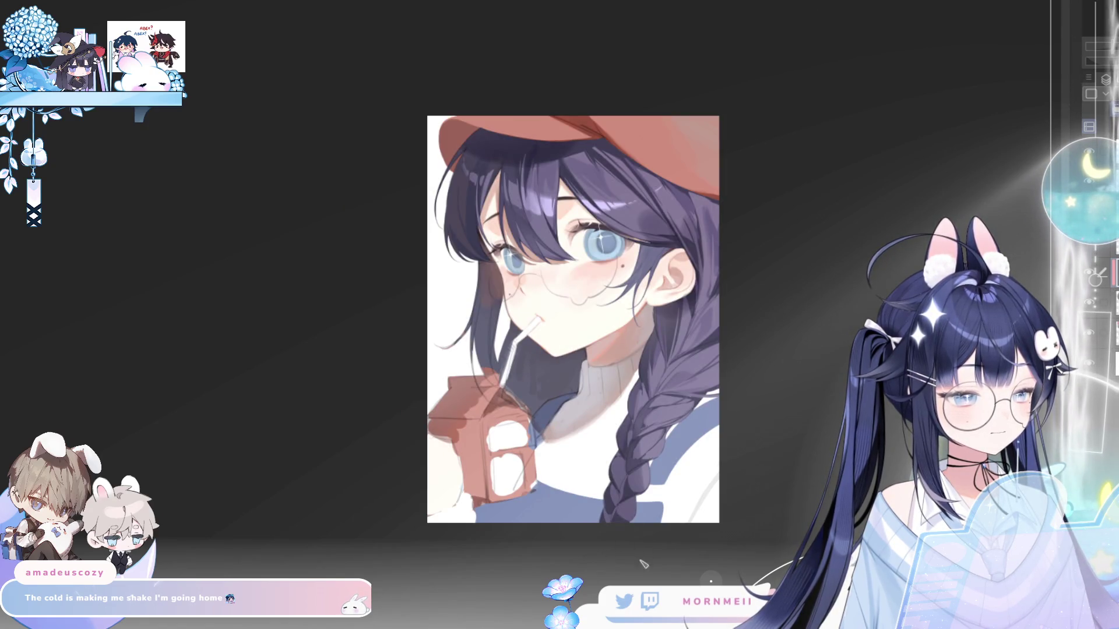
key("h")
key("h")
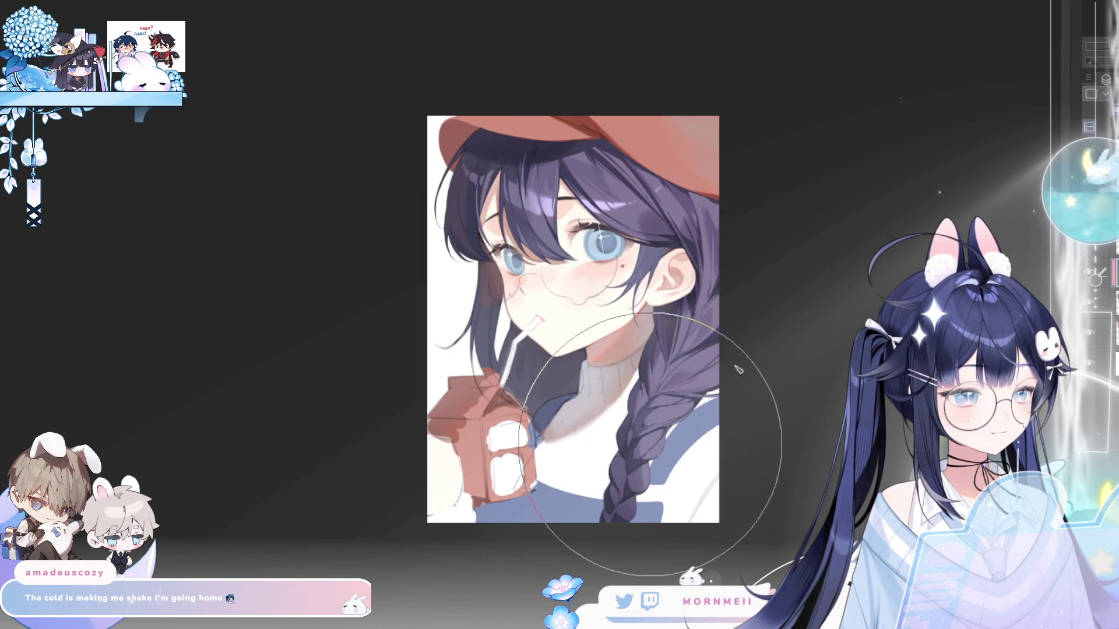
key("h")
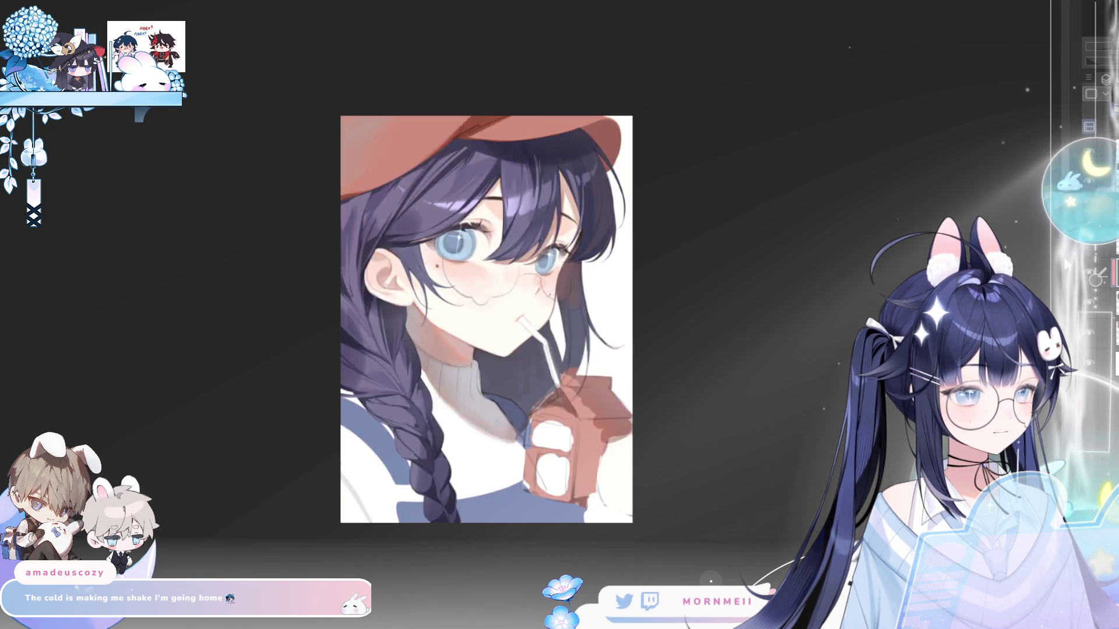
key("h")
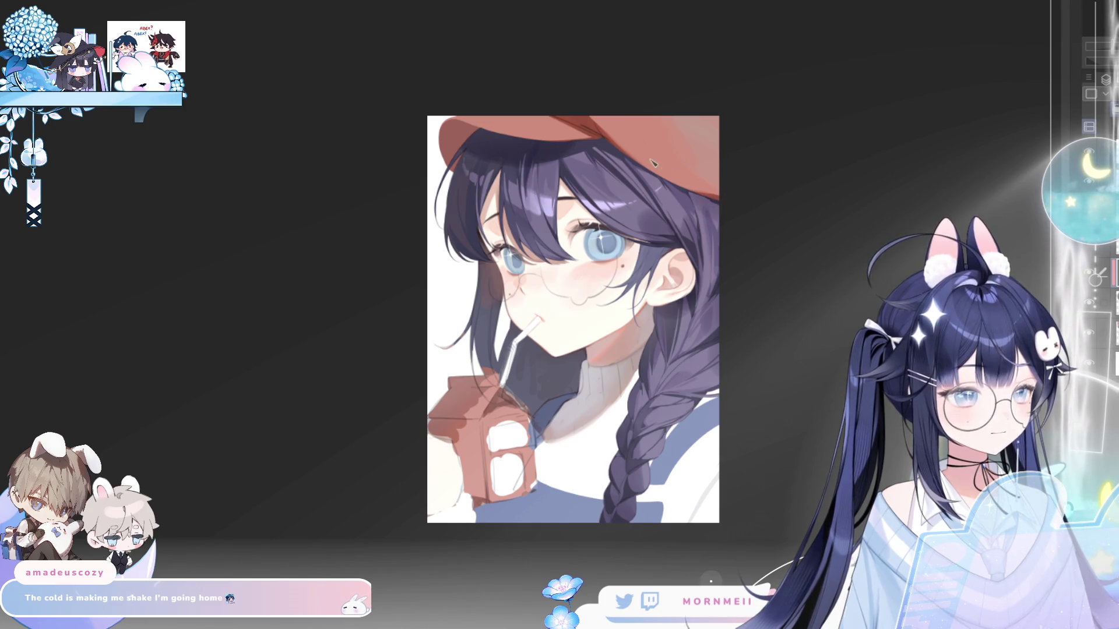
key("h")
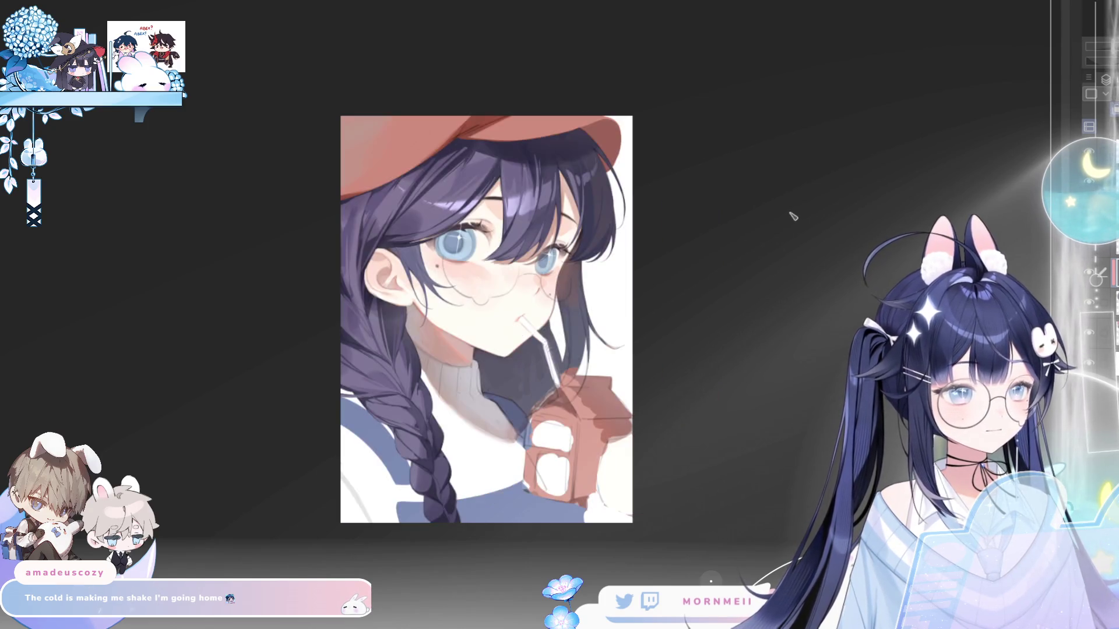
key("h")
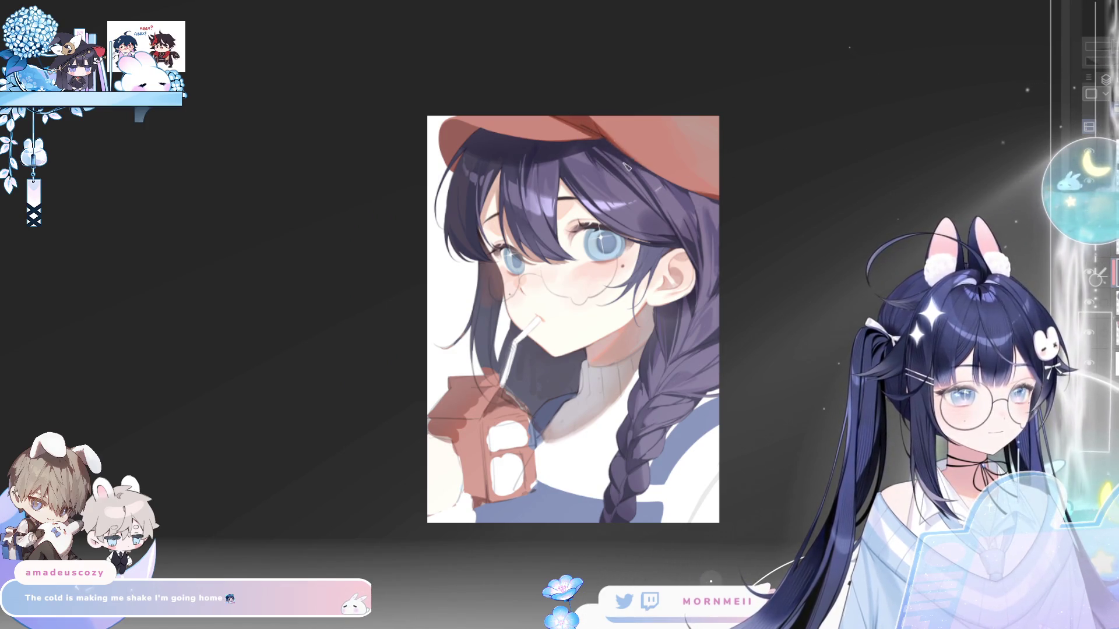
key("h")
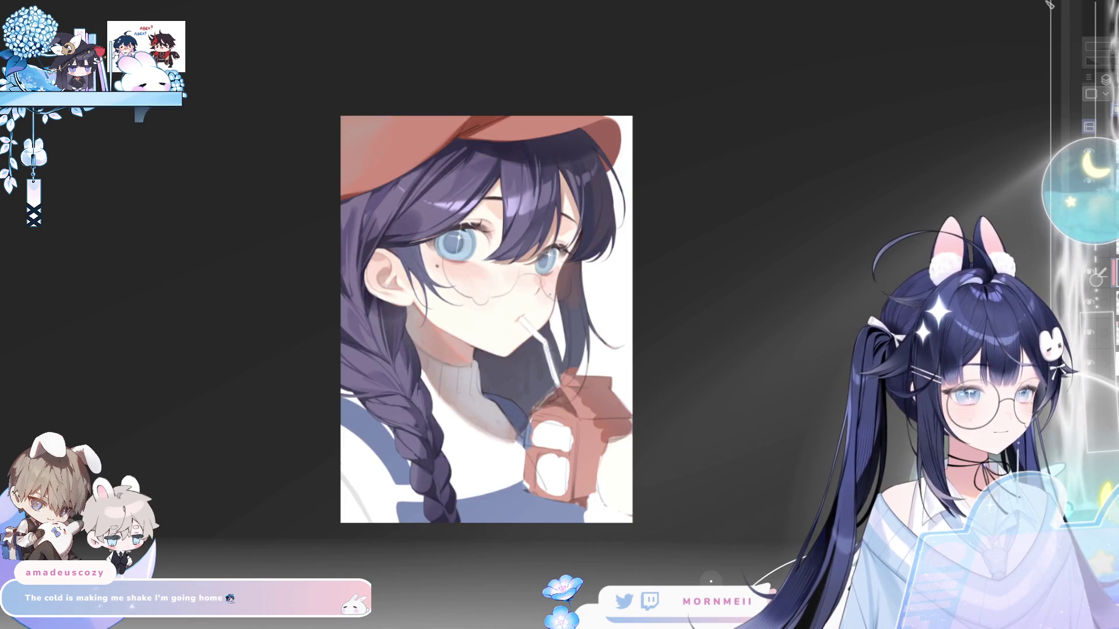
key("h")
key("h")
key("h")
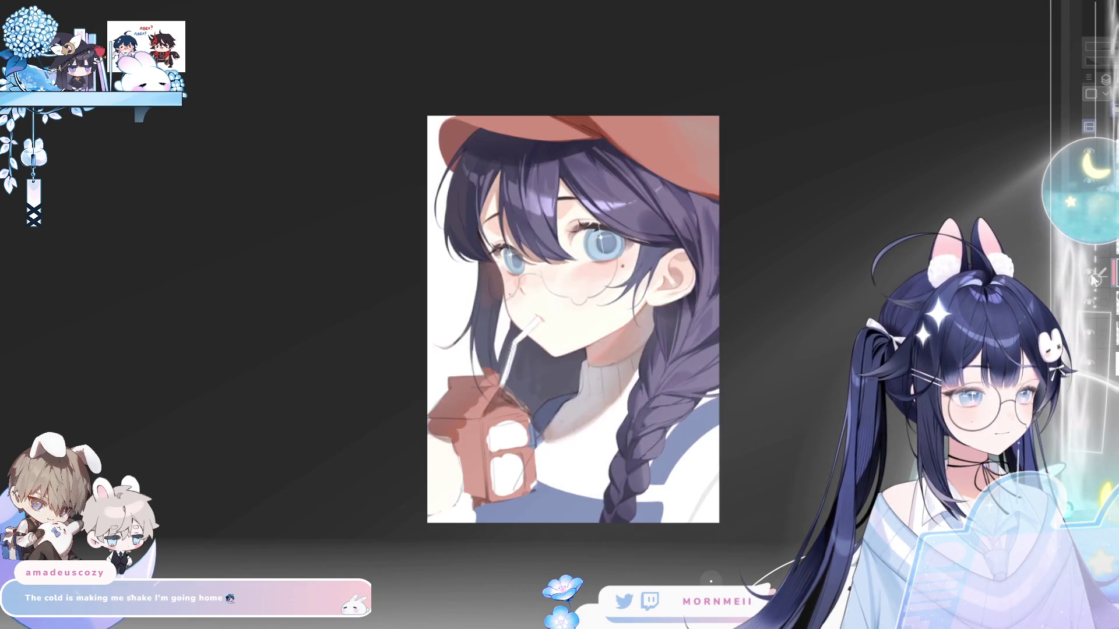
key("h")
key("h")
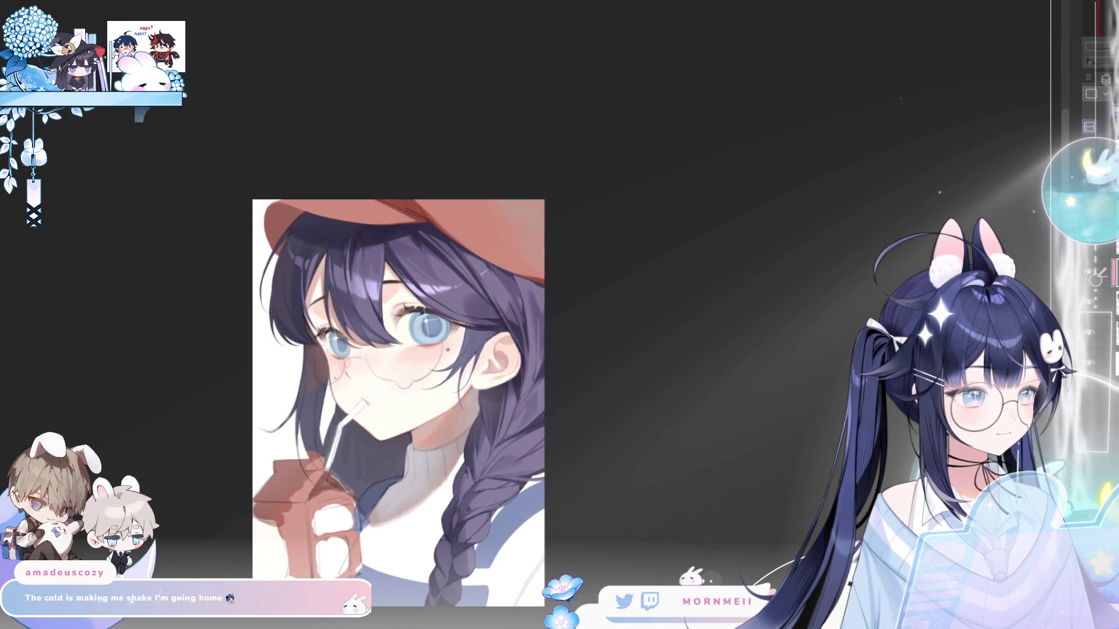
scroll(436, 286, "up", 5)
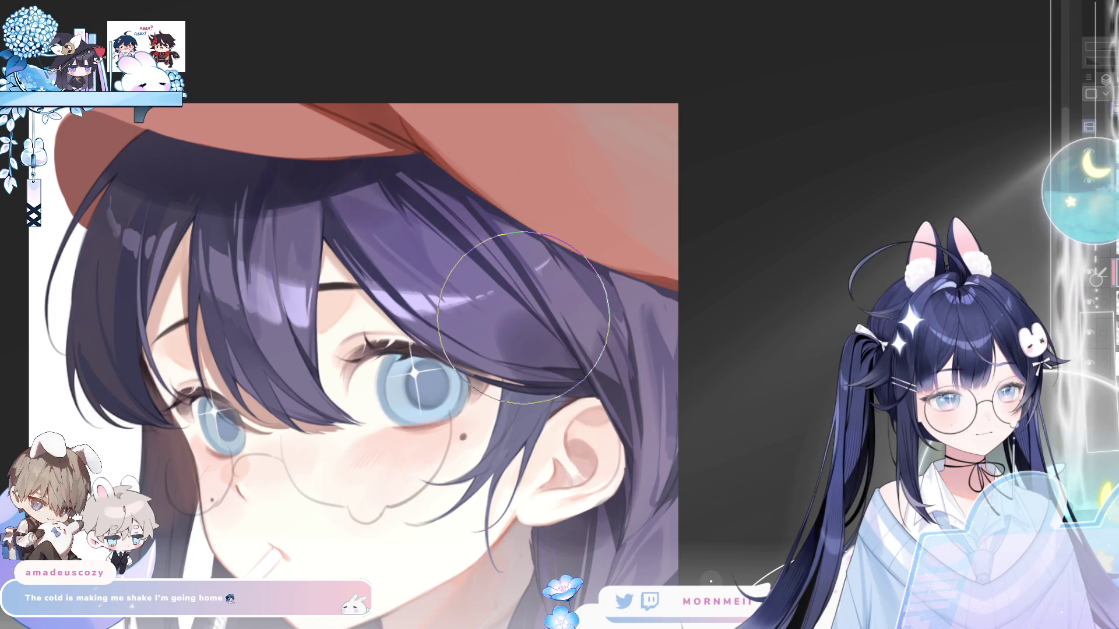
left_click_drag(745, 291, 750, 319)
key("h")
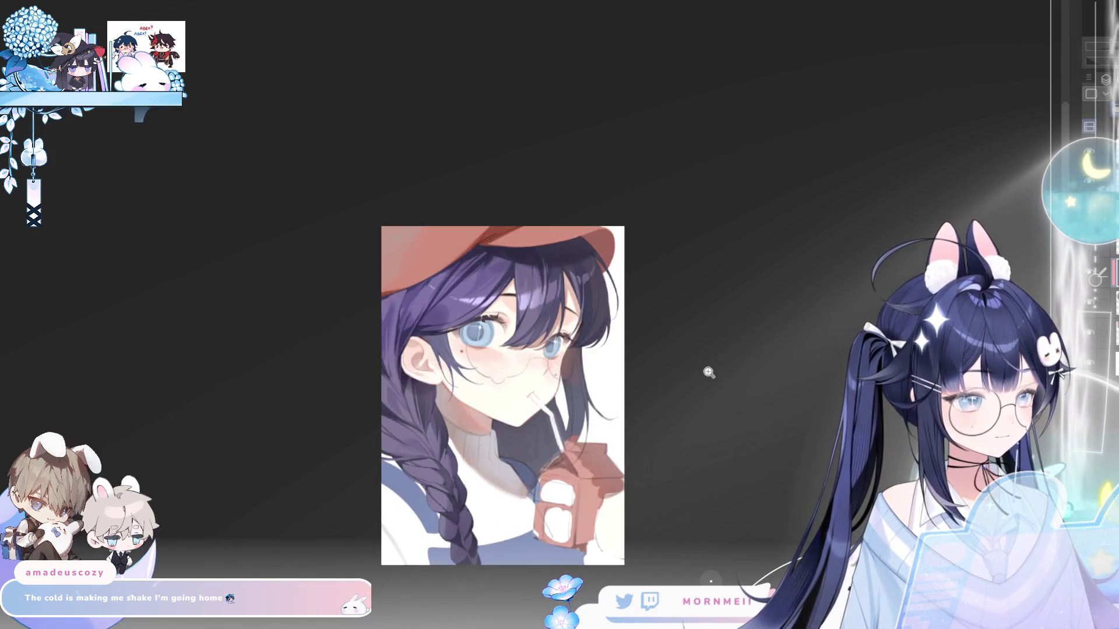
key("h")
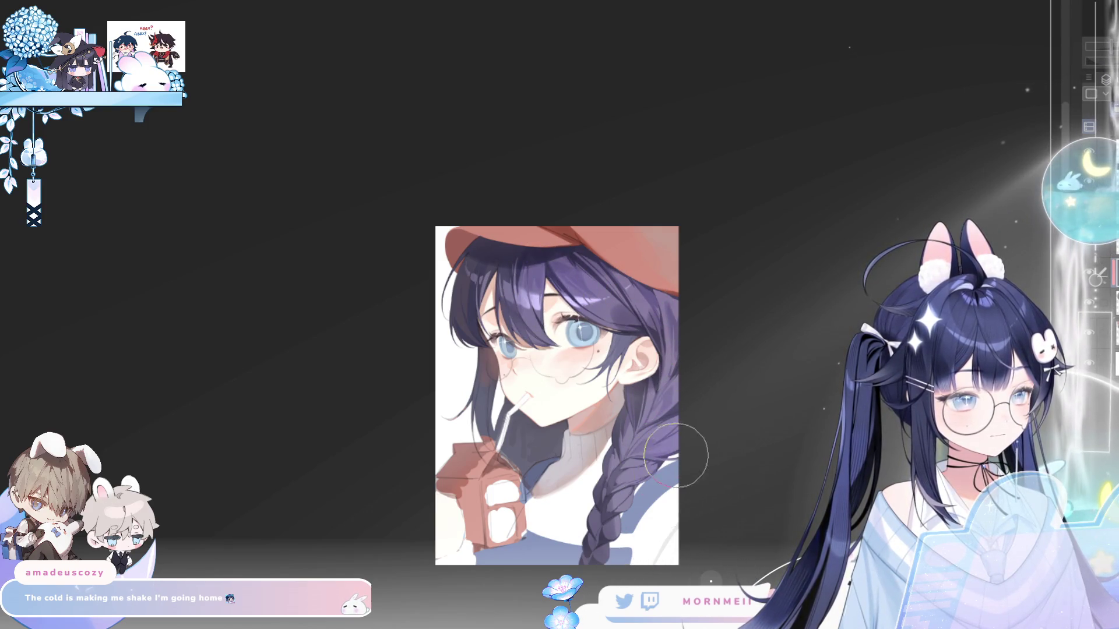
key("h")
key("h")
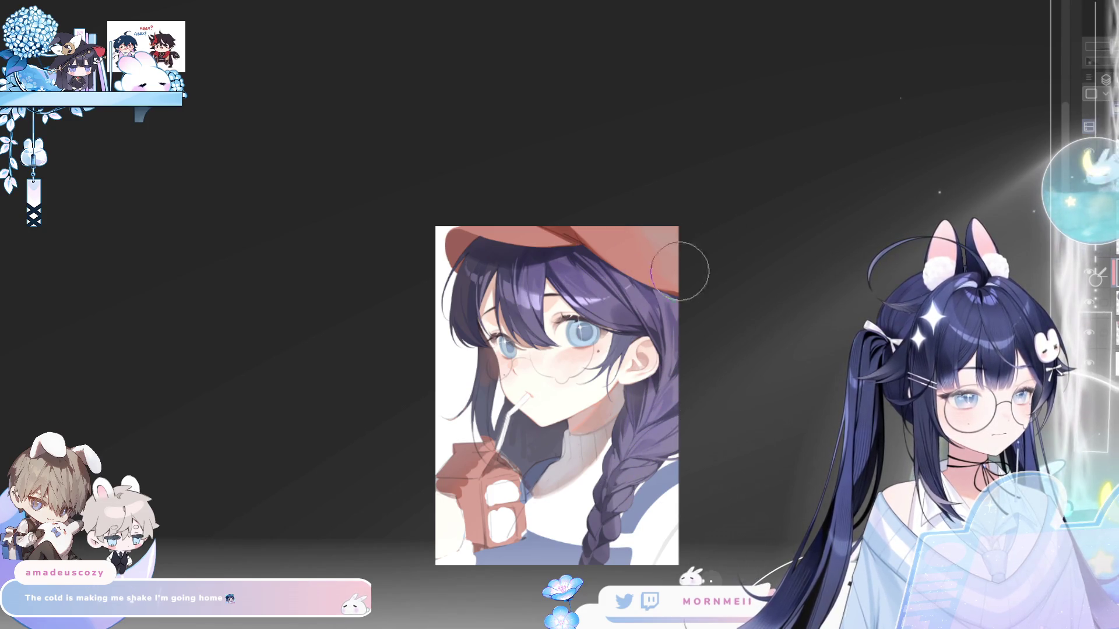
key("h")
key("h")
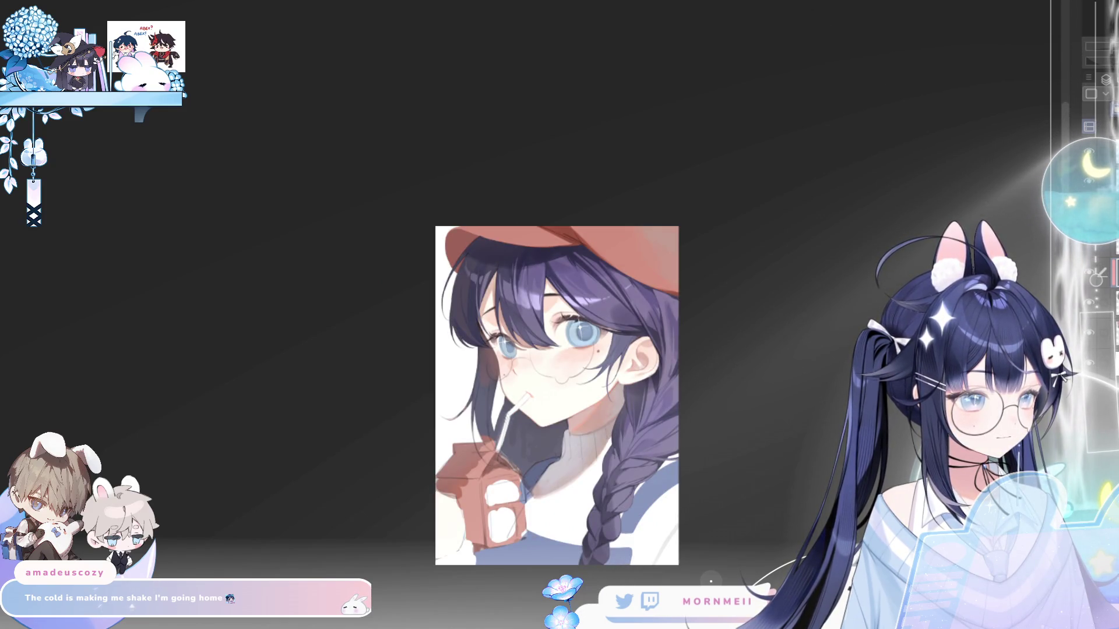
key("h")
key("h")
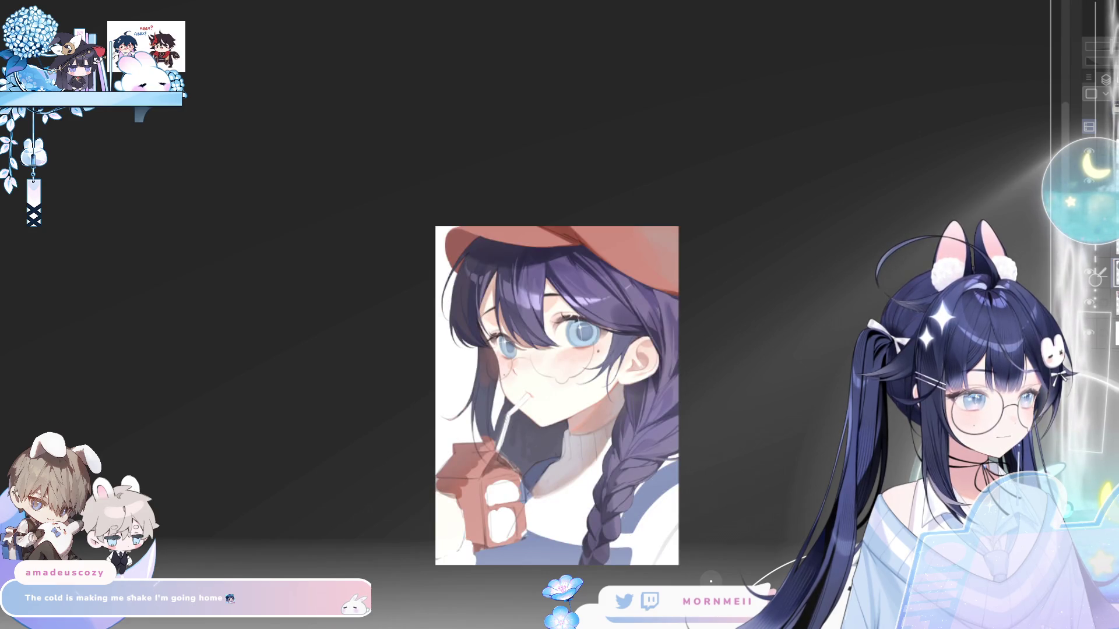
key("h")
key("h")
scroll(493, 315, "up", 3)
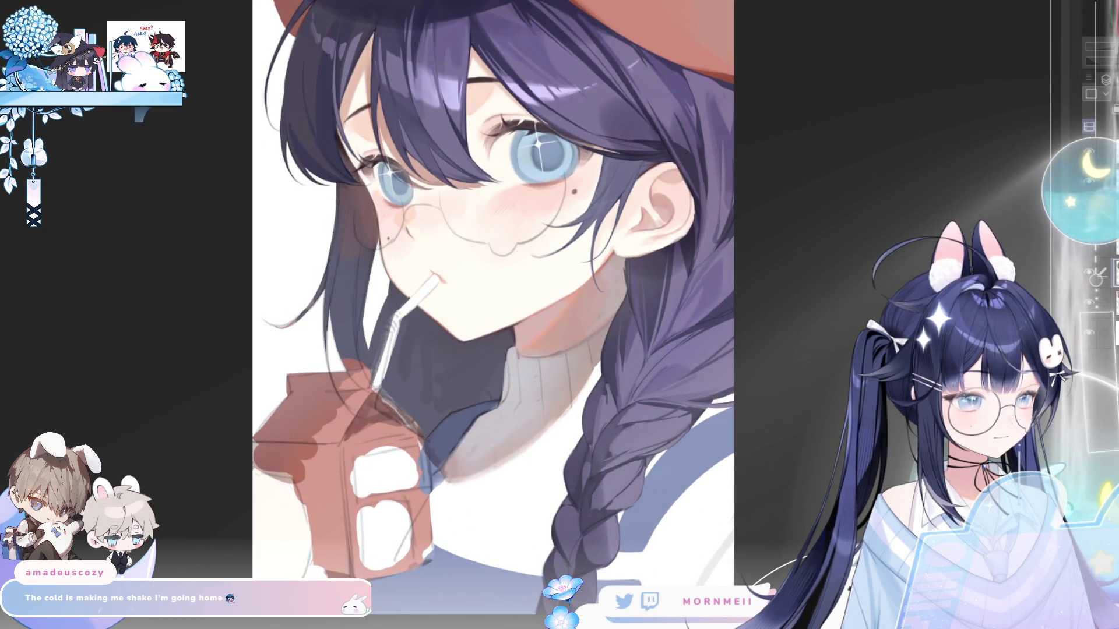
- Zoom in on the braid and lower face and stroke lighter highlights onto the braid strands
left_click(591, 514)
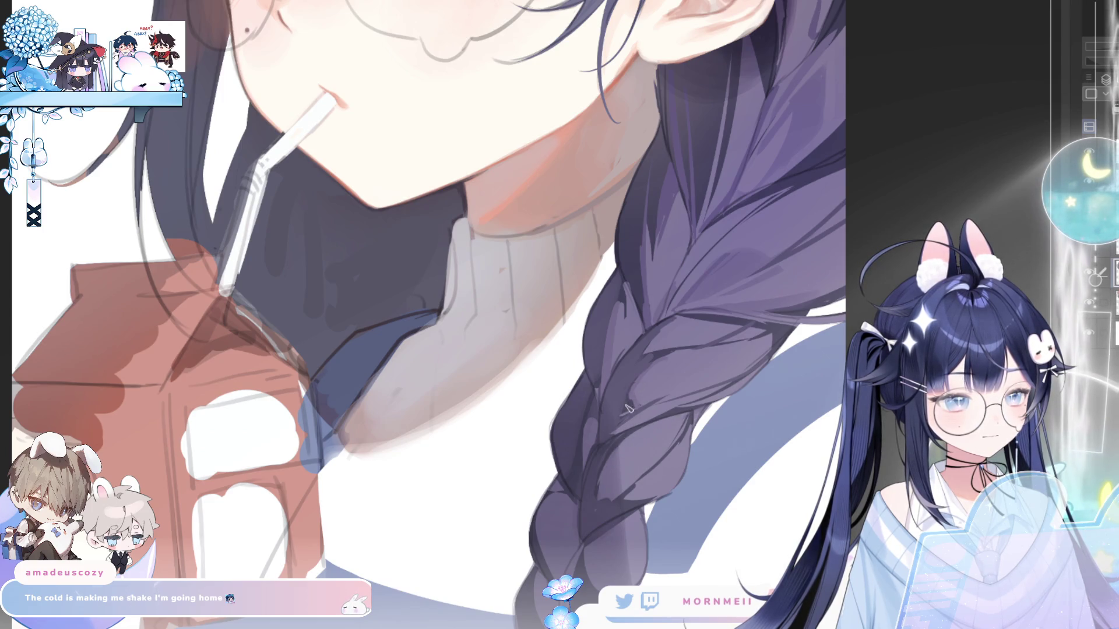
scroll(653, 441, "down", 2)
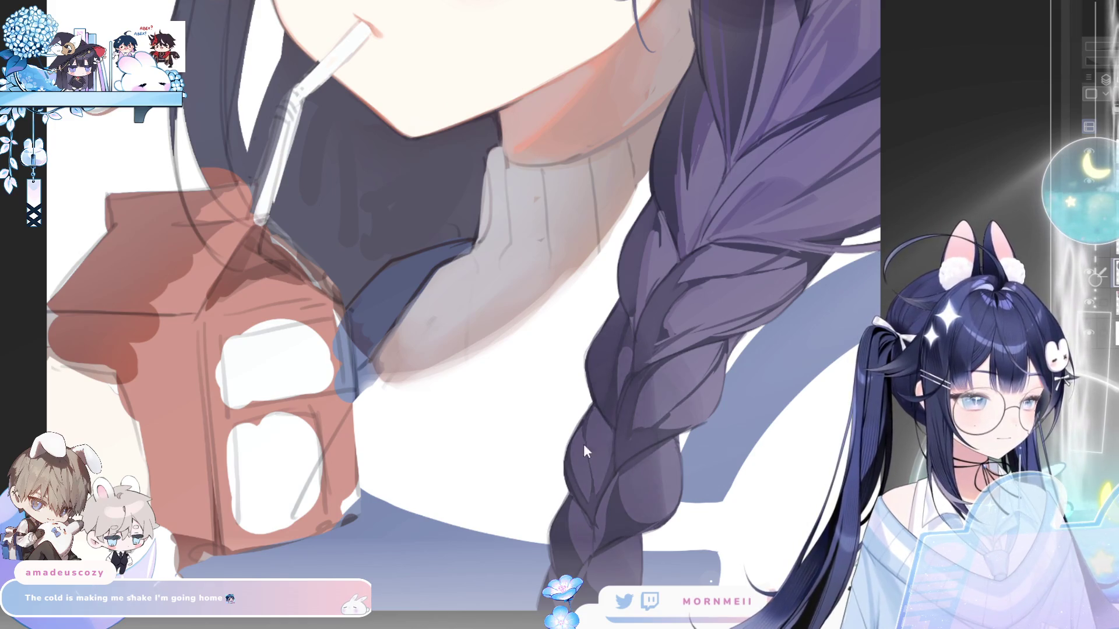
left_click_drag(670, 501, 679, 373)
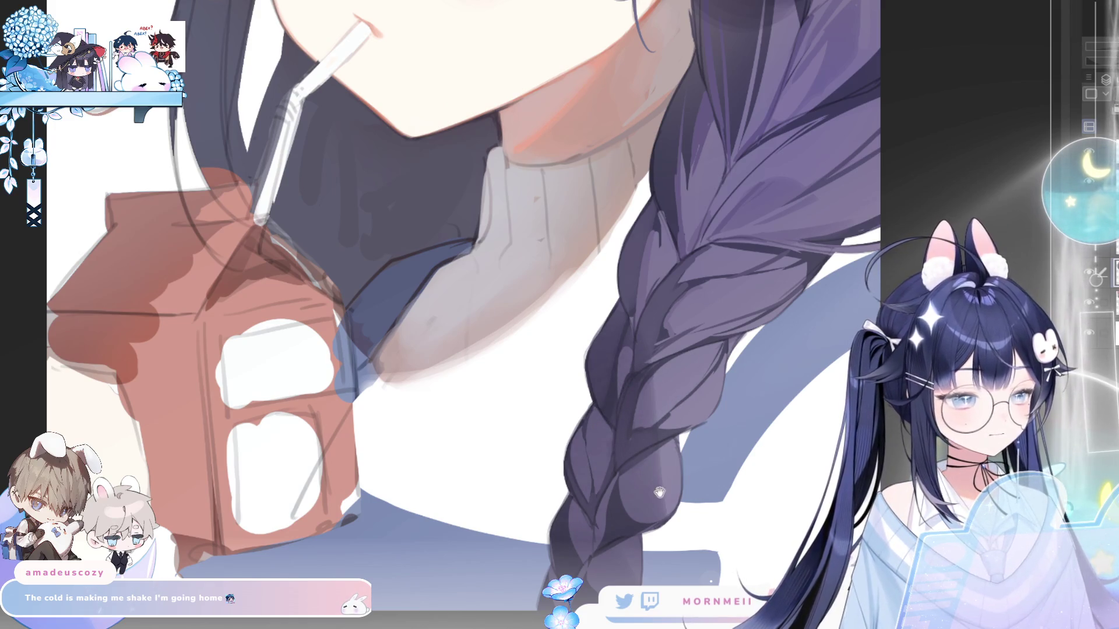
left_click_drag(659, 492, 670, 389)
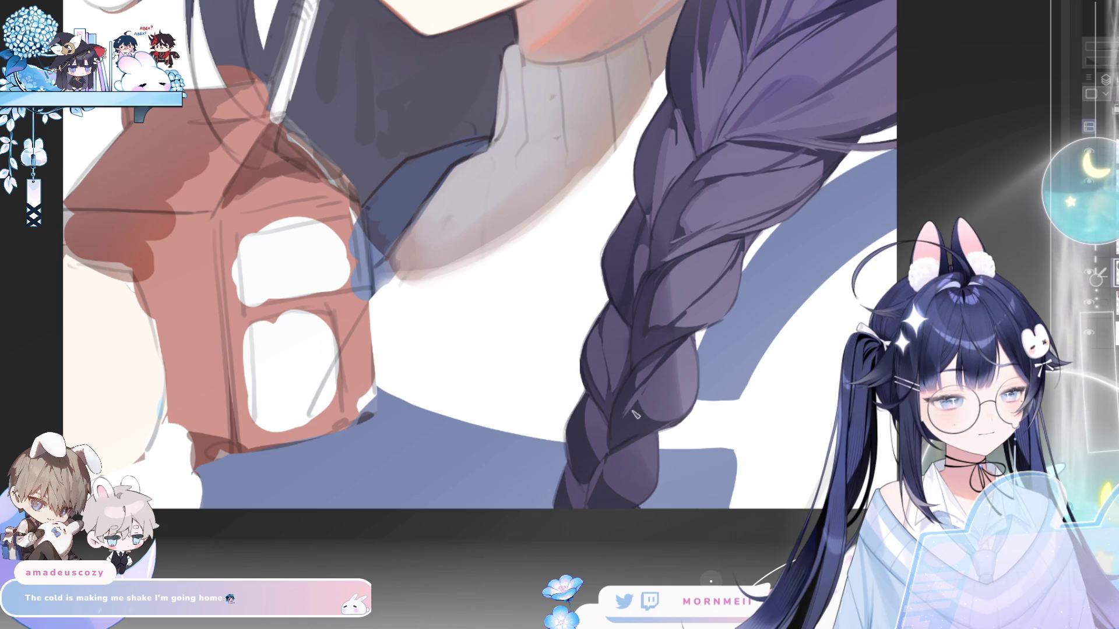
- Check the drawing mirrored and bring the upper braid and carton into view
key("h")
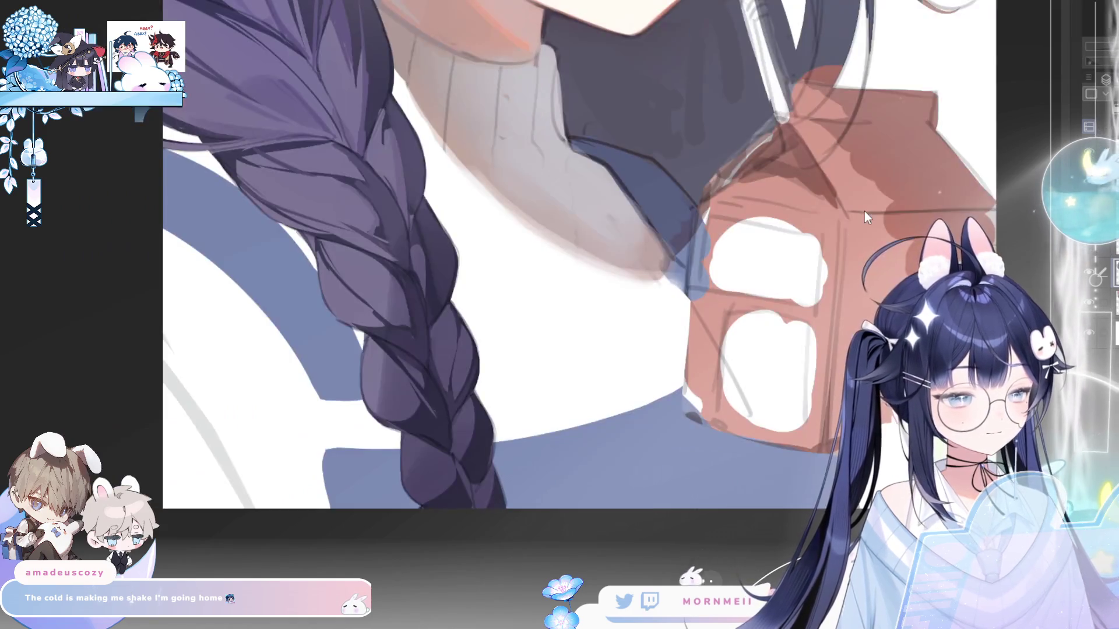
key("h")
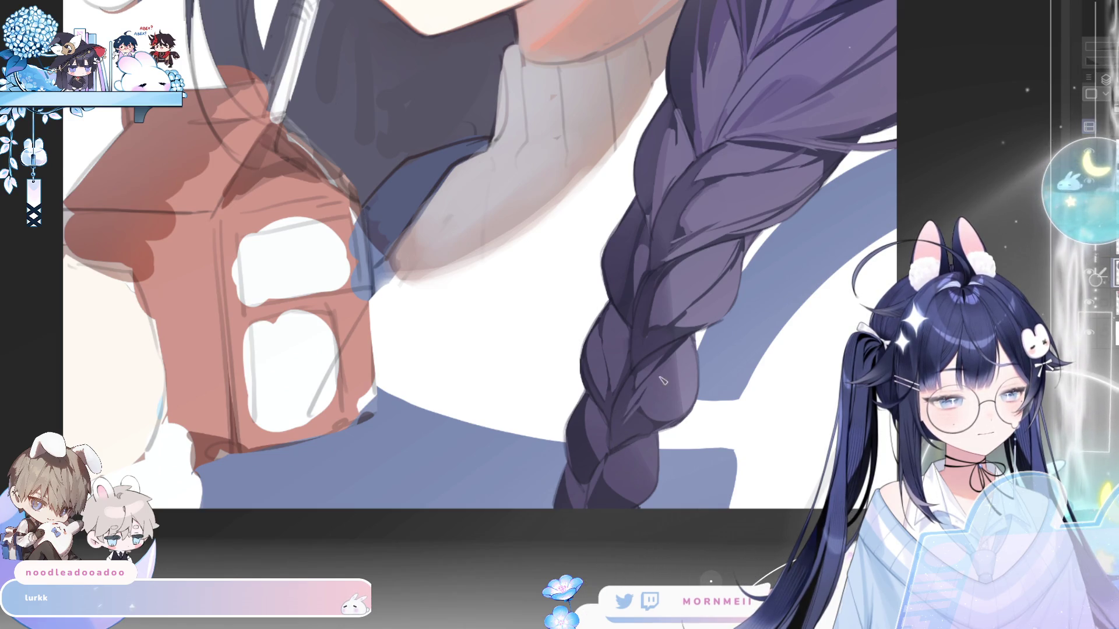
key("h")
key("h")
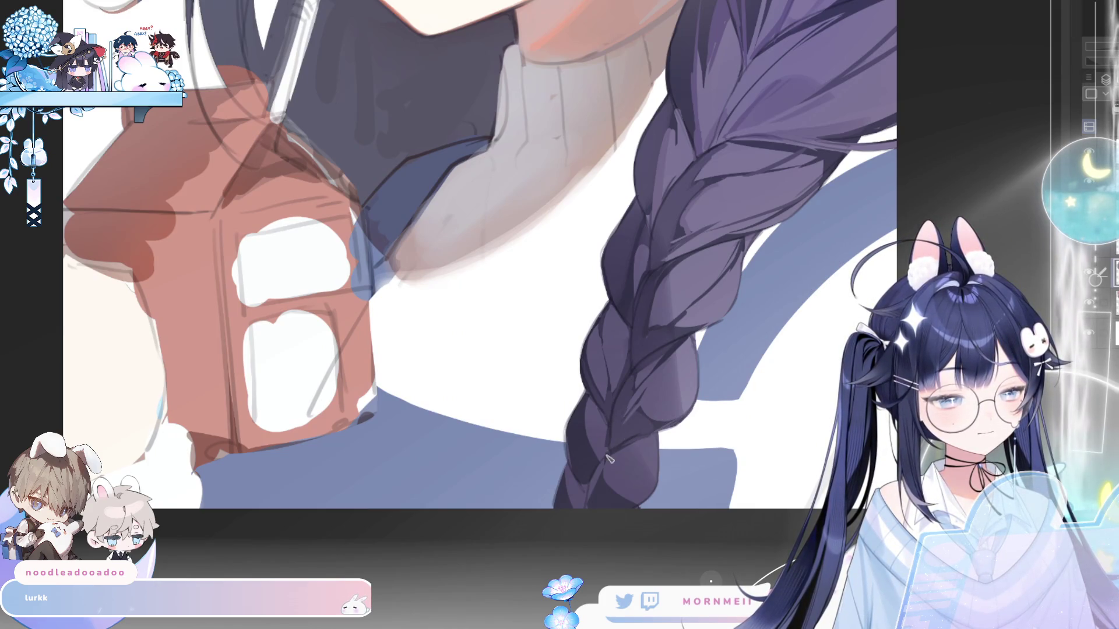
left_click_drag(751, 463, 716, 516)
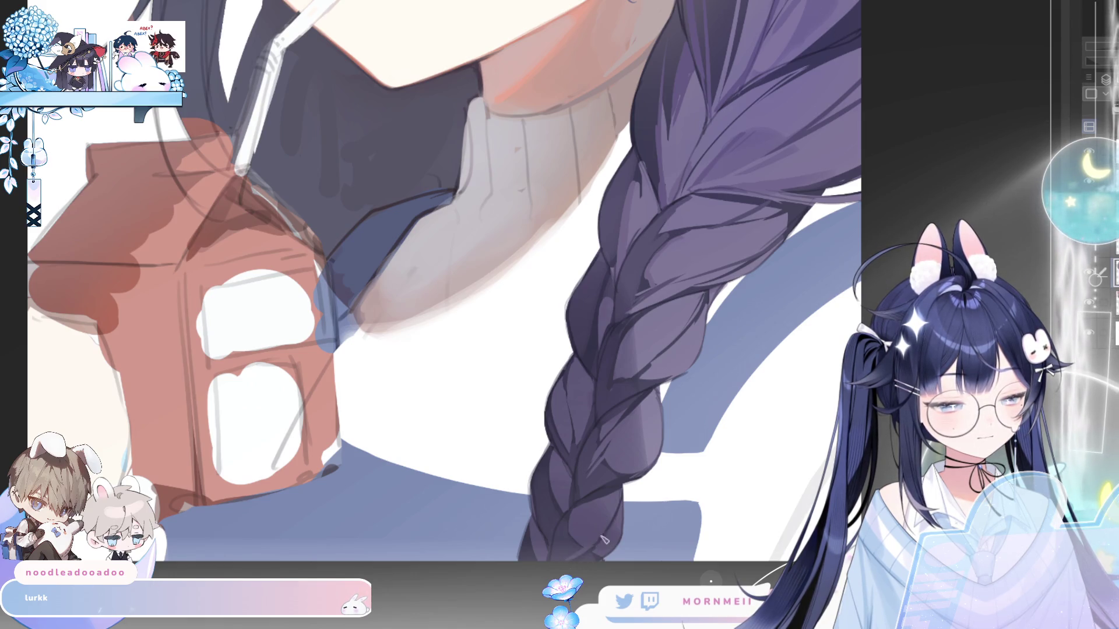
key("h")
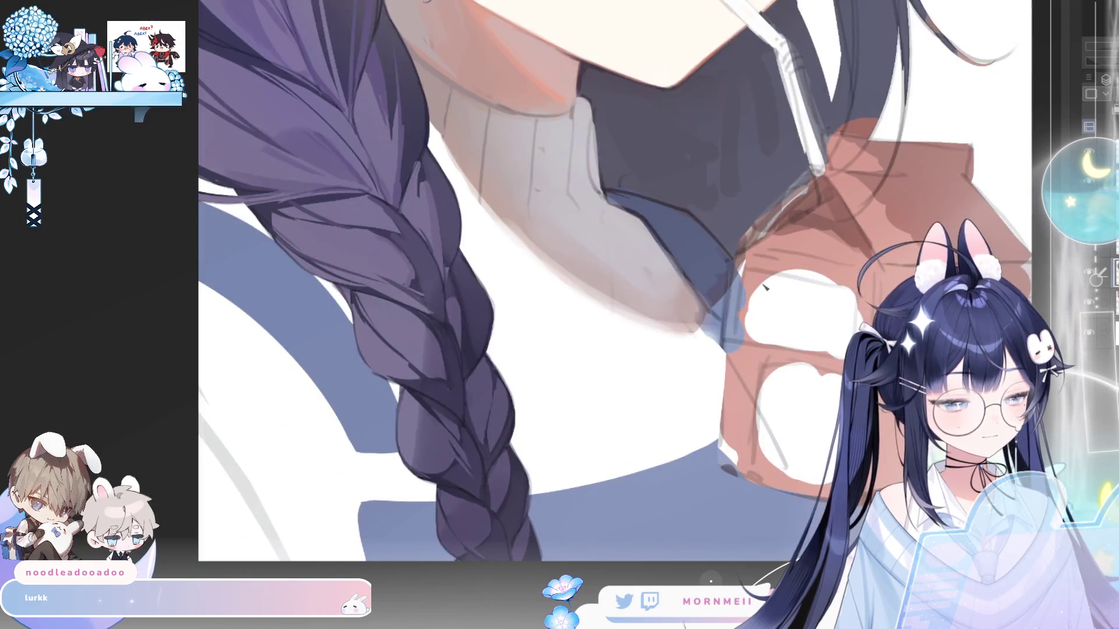
key("h")
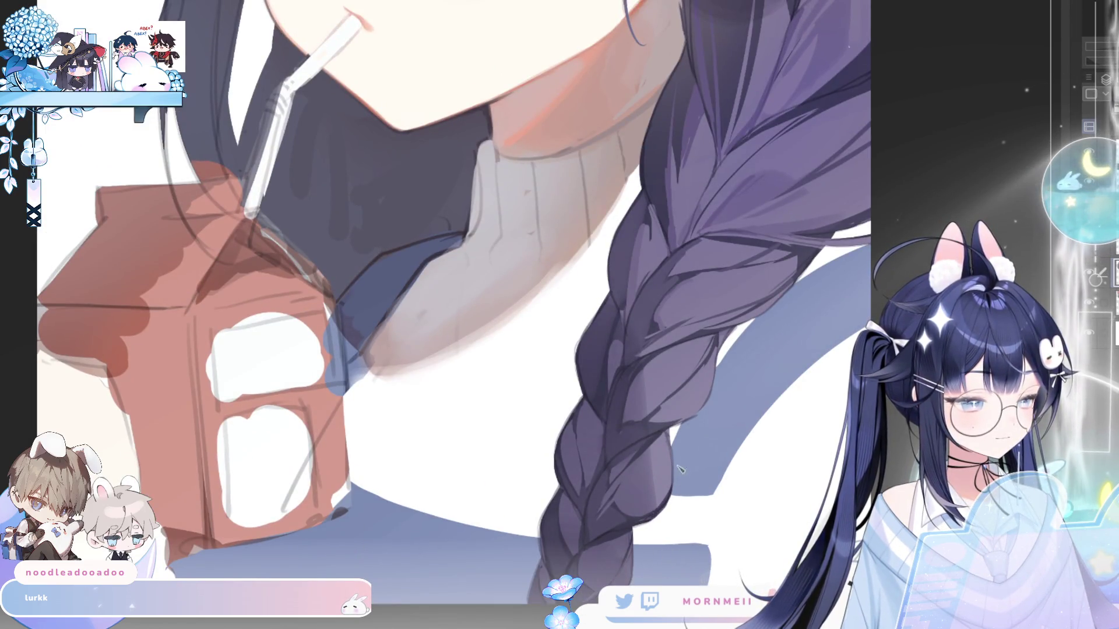
- Draw a dark line along the braid's left edge, then restore orientation and fit the window
key("h")
left_click_drag(392, 431, 401, 499)
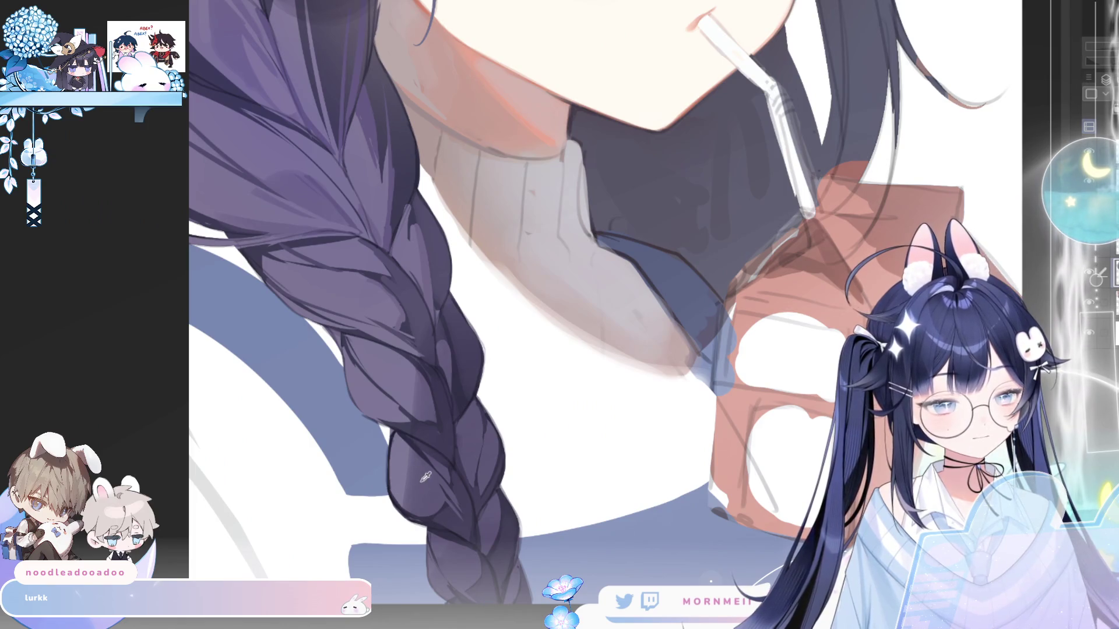
left_click_drag(392, 429, 402, 490)
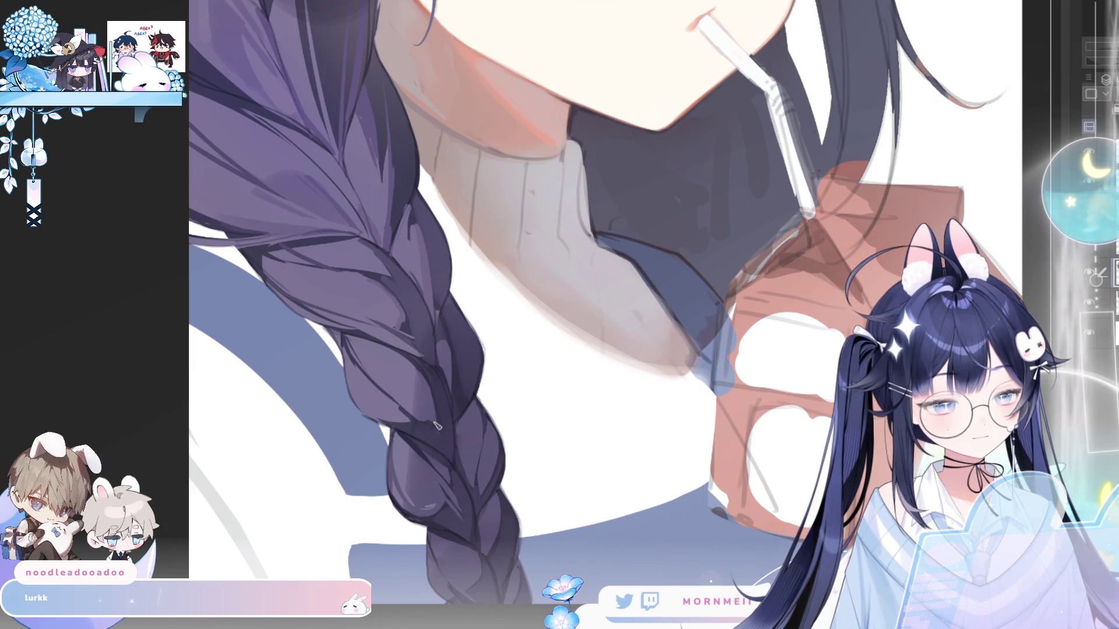
key("h")
key("h")
key("h")
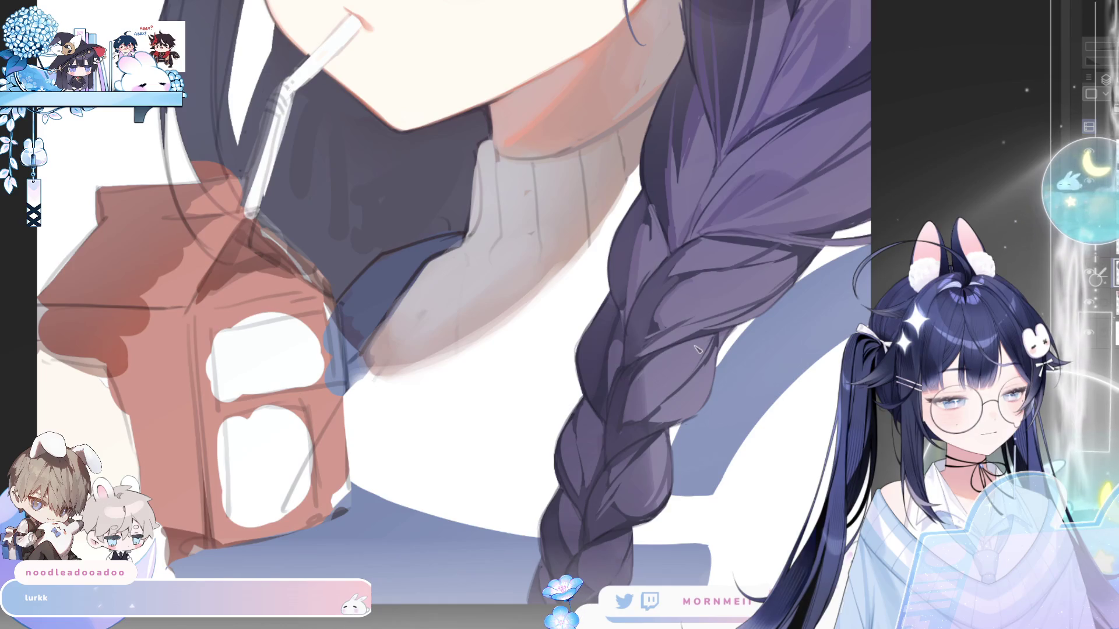
key("ctrl+0")
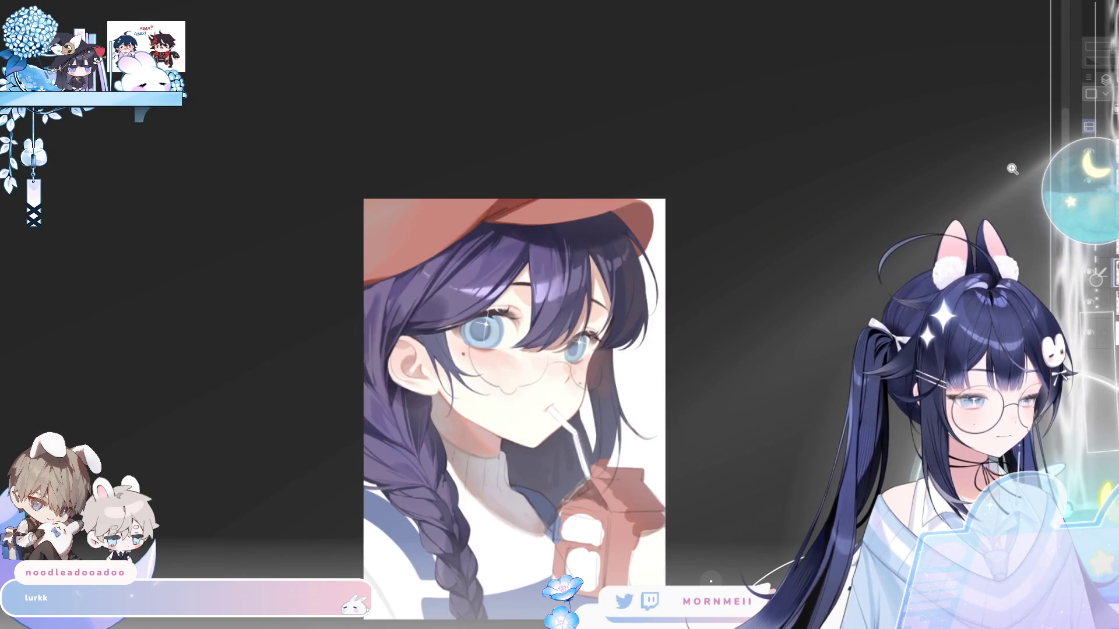
key("h")
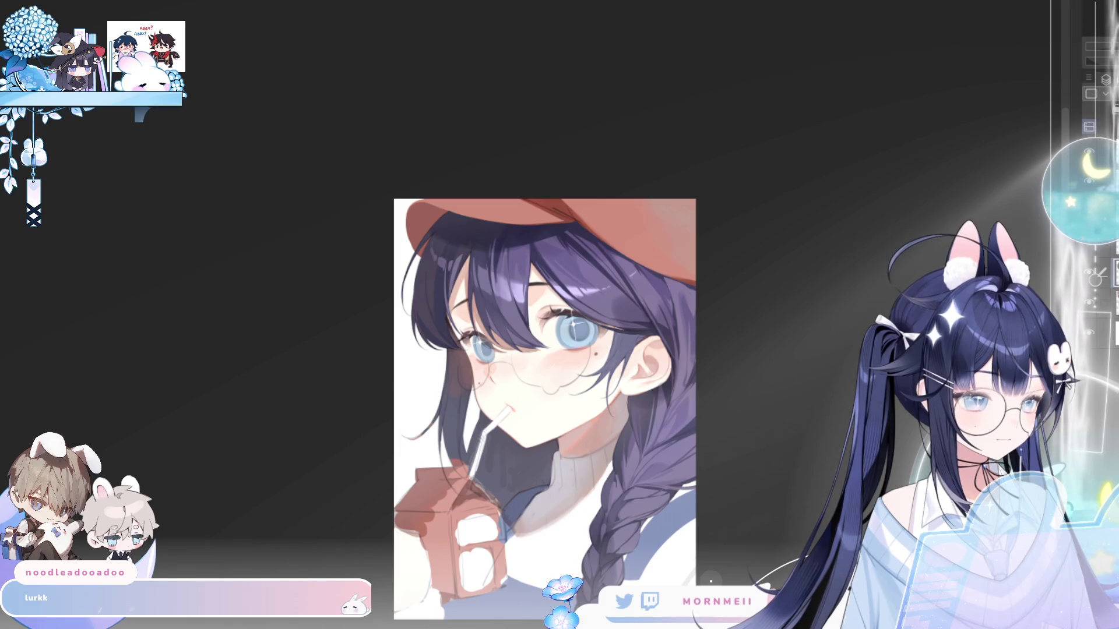
scroll(646, 331, "up", 5)
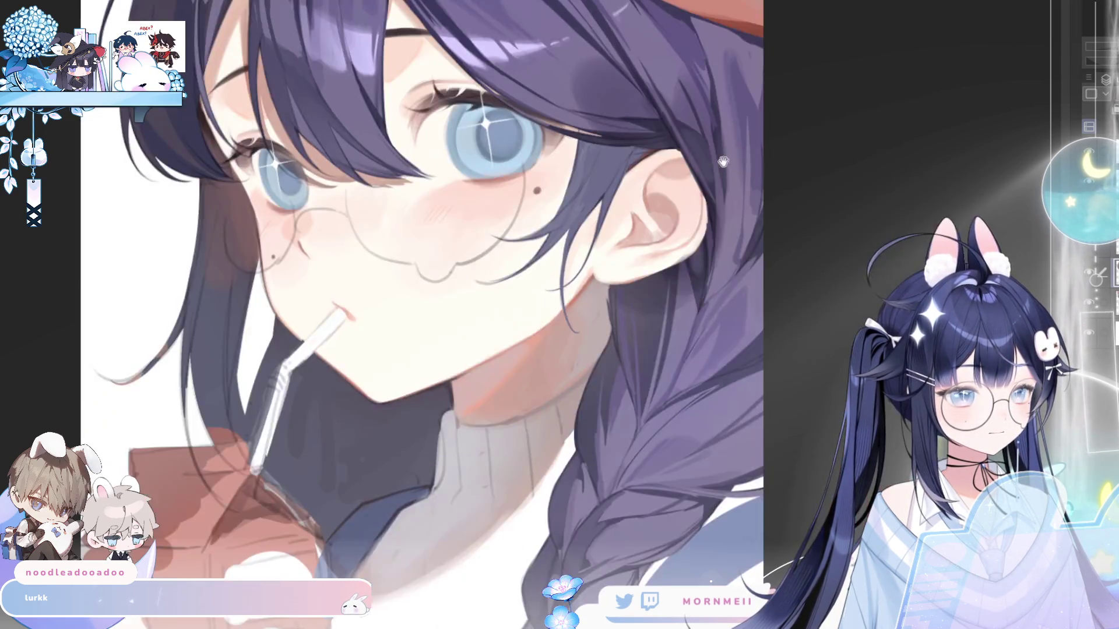
left_click_drag(705, 271, 702, 383)
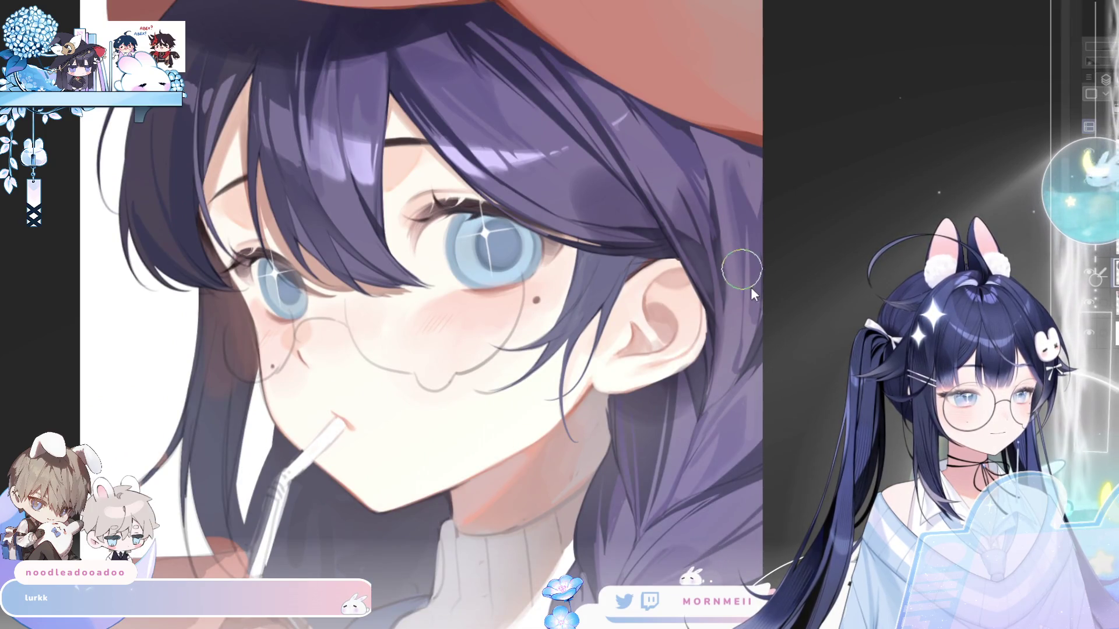
key("h")
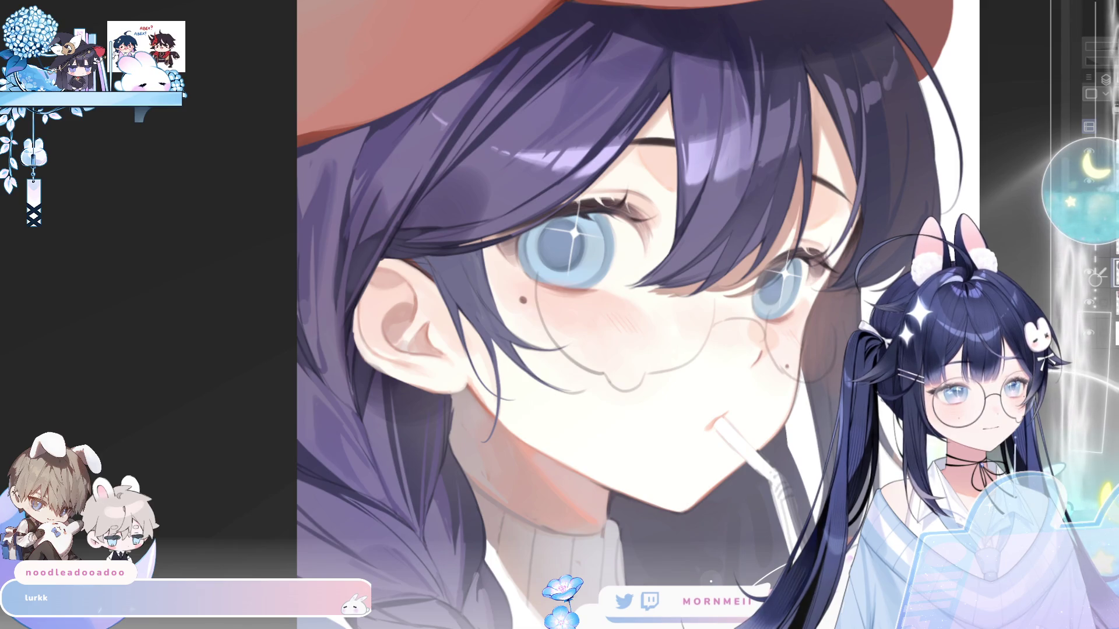
key("h")
key("ctrl+0")
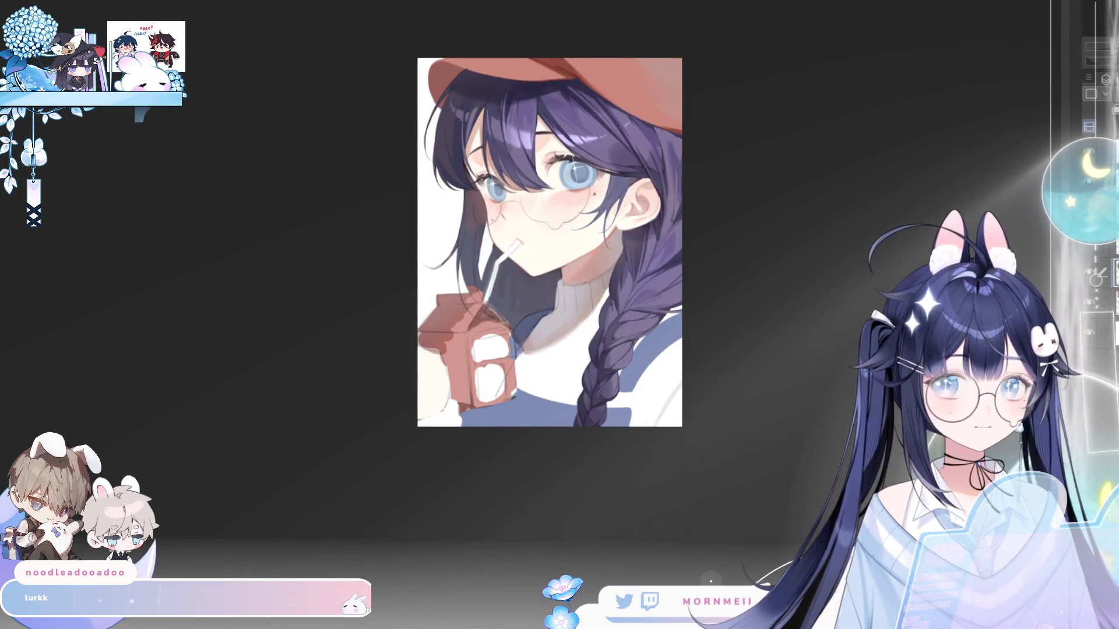
key("h")
key("h")
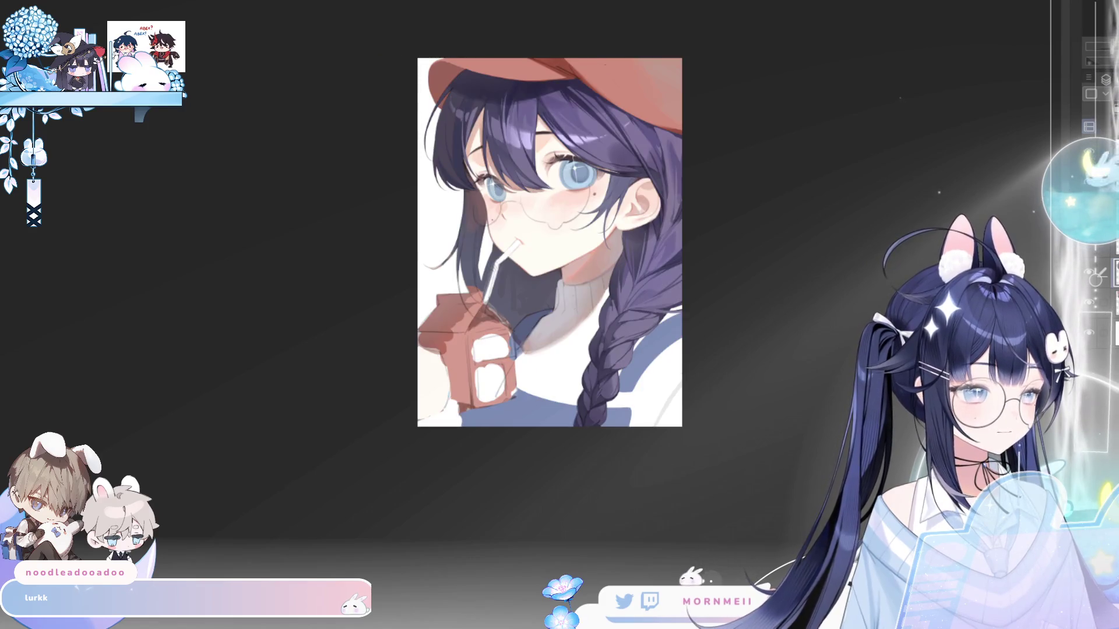
key("ctrl+plus")
key("h")
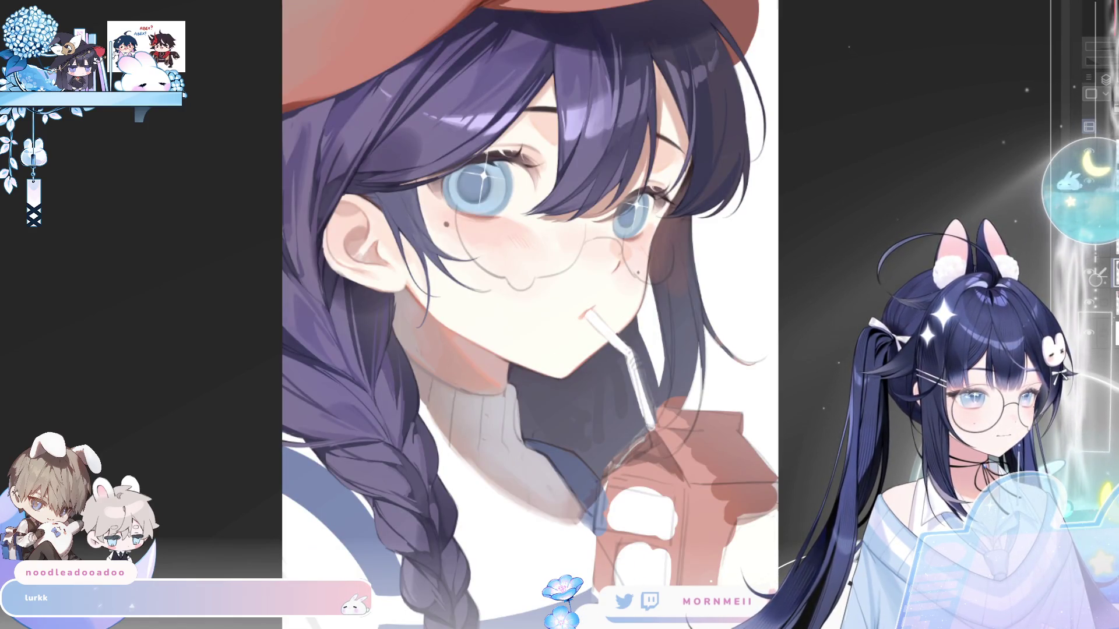
key("h")
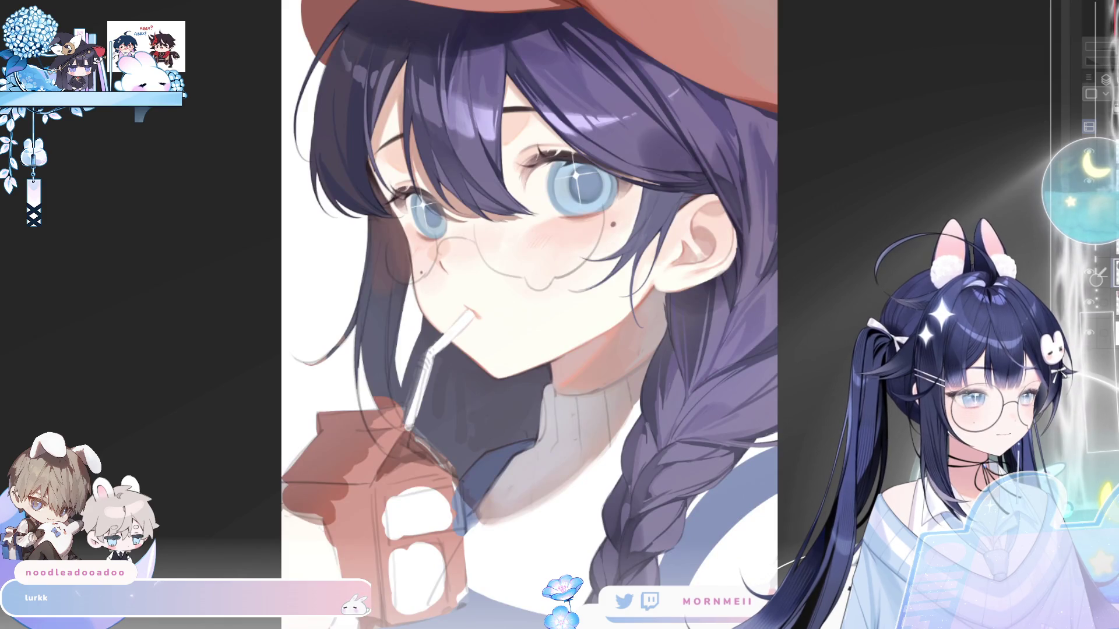
left_click(1093, 277)
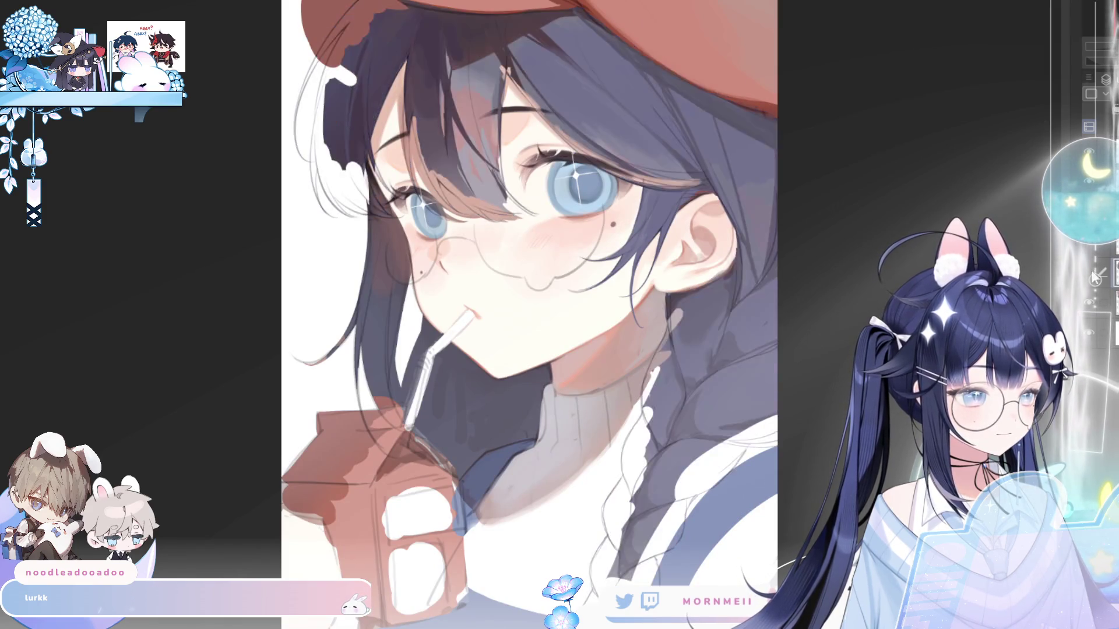
left_click(1093, 277)
scroll(792, 233, "down", 3)
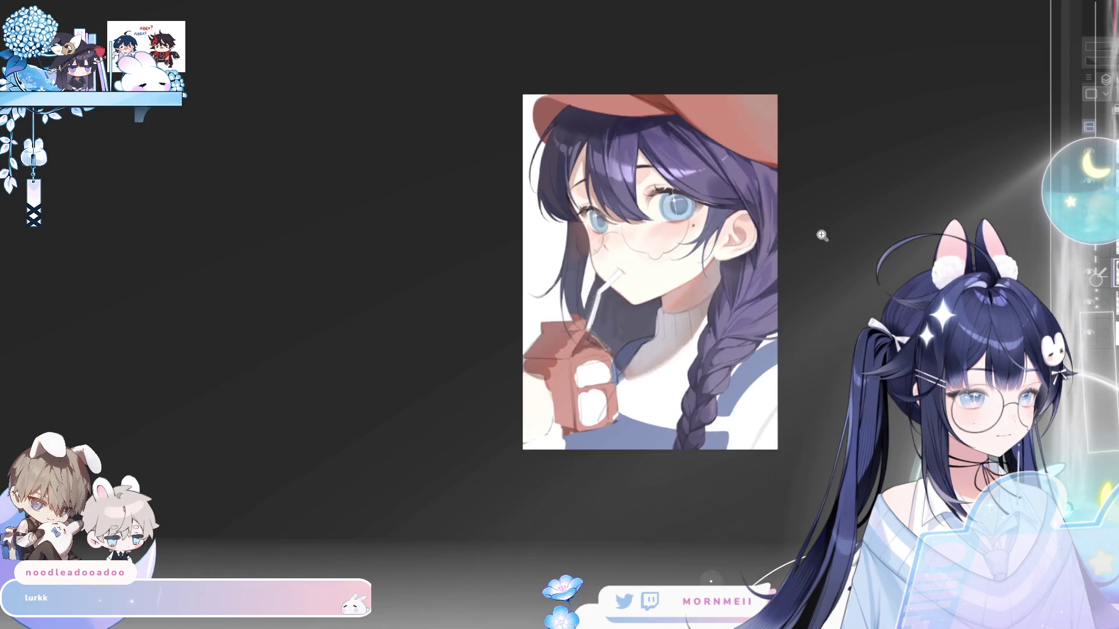
left_click_drag(792, 258, 524, 348)
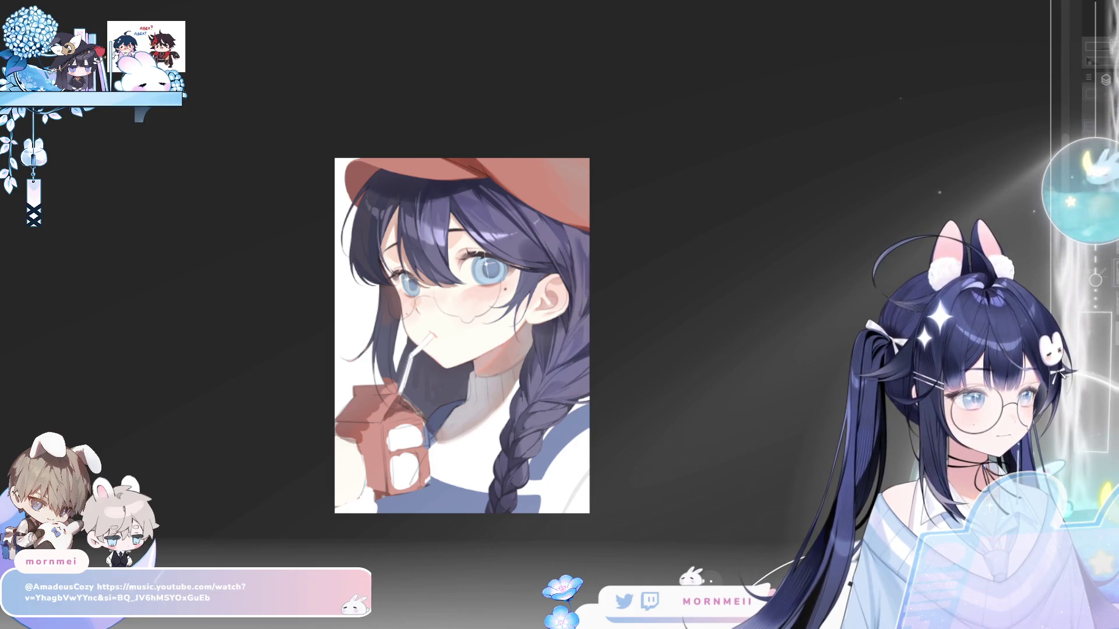
scroll(396, 136, "down", 2)
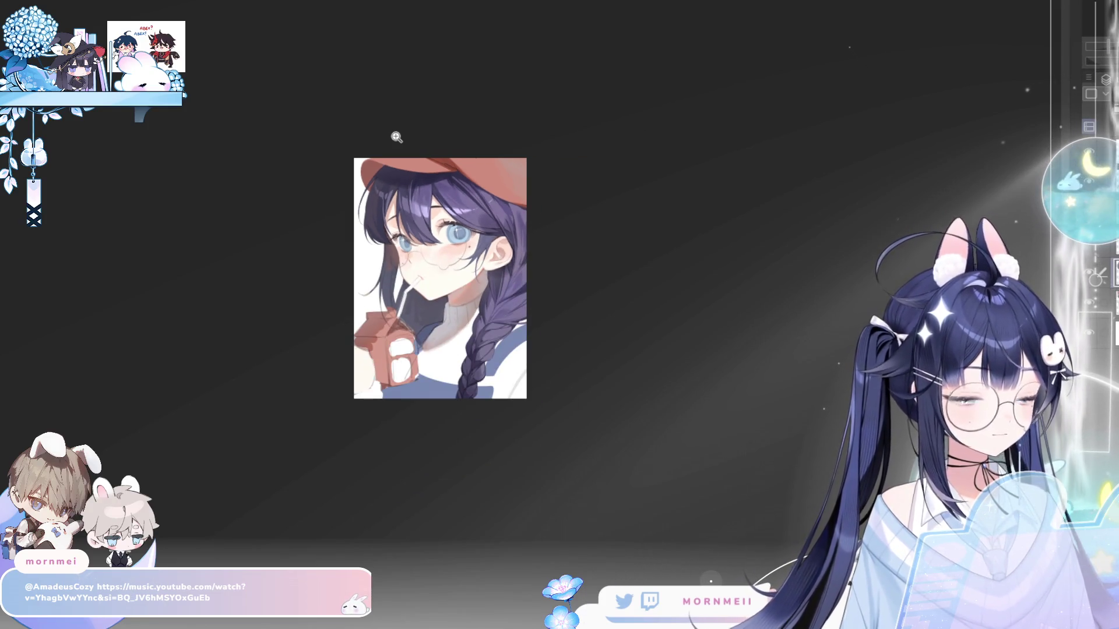
key("m")
key("m")
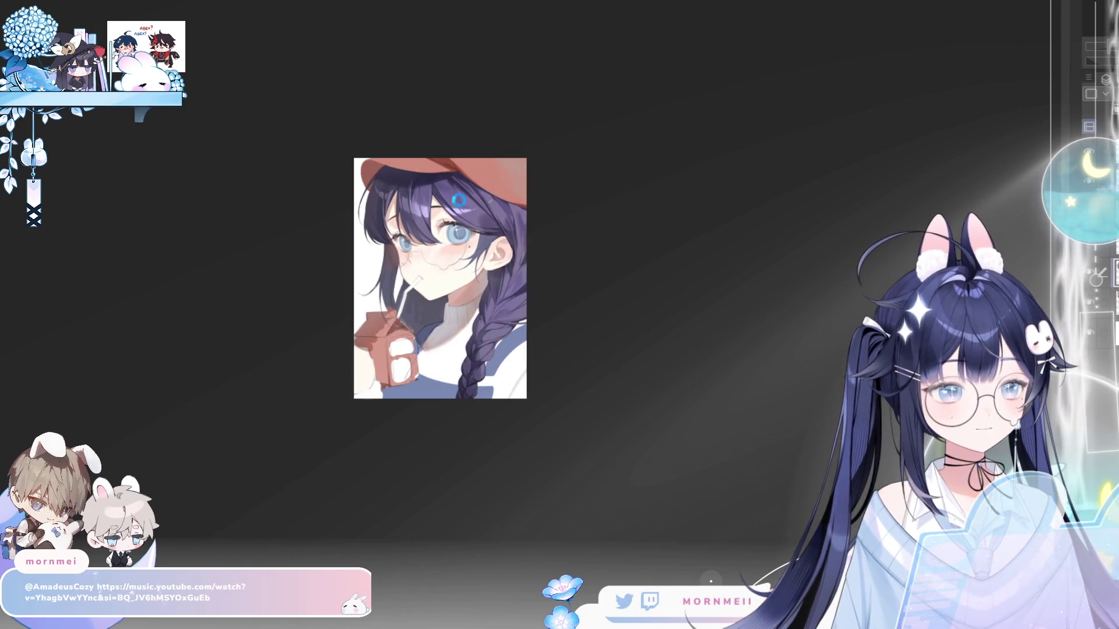
scroll(445, 253, "up", 2)
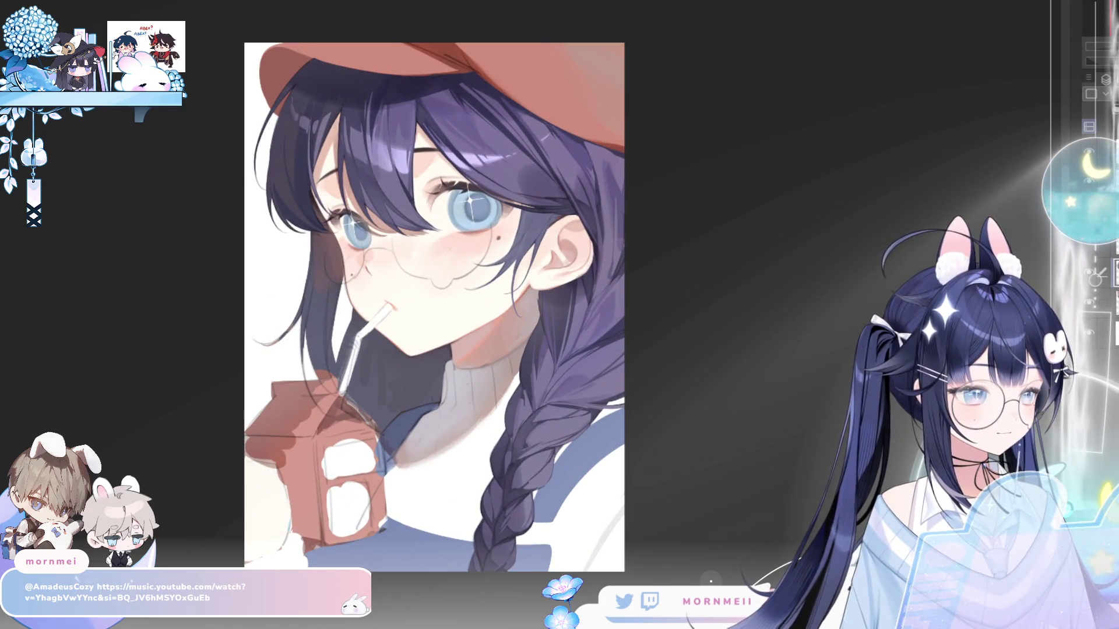
- Zoom in on the cap and eyes and mirror the close-up back and forth to compare
scroll(514, 224, "up", 2)
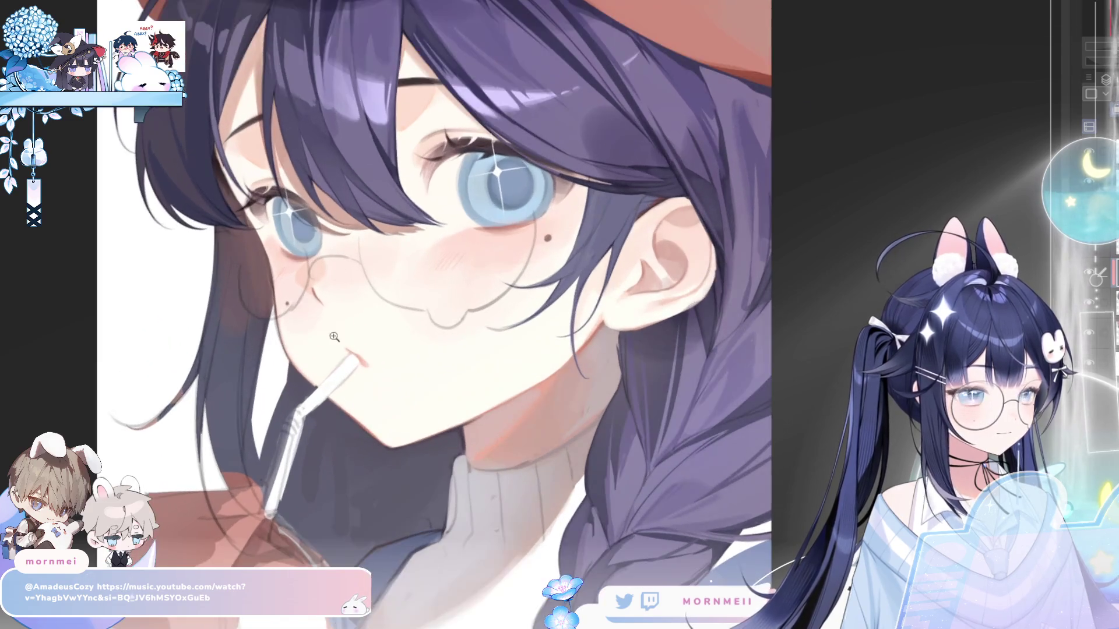
left_click_drag(399, 272, 415, 407)
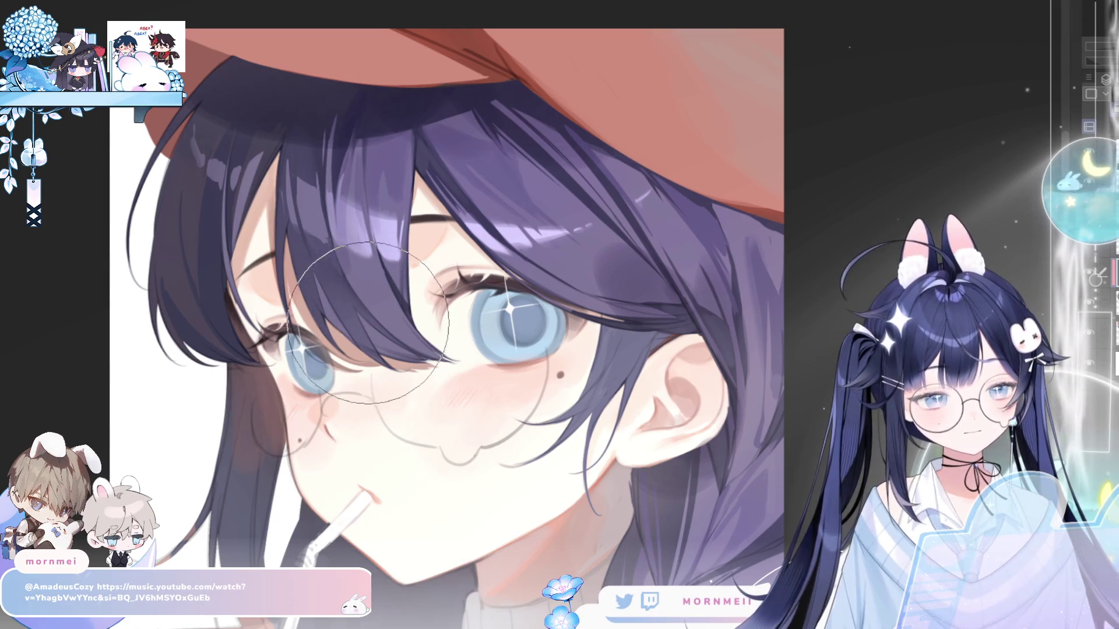
key("h")
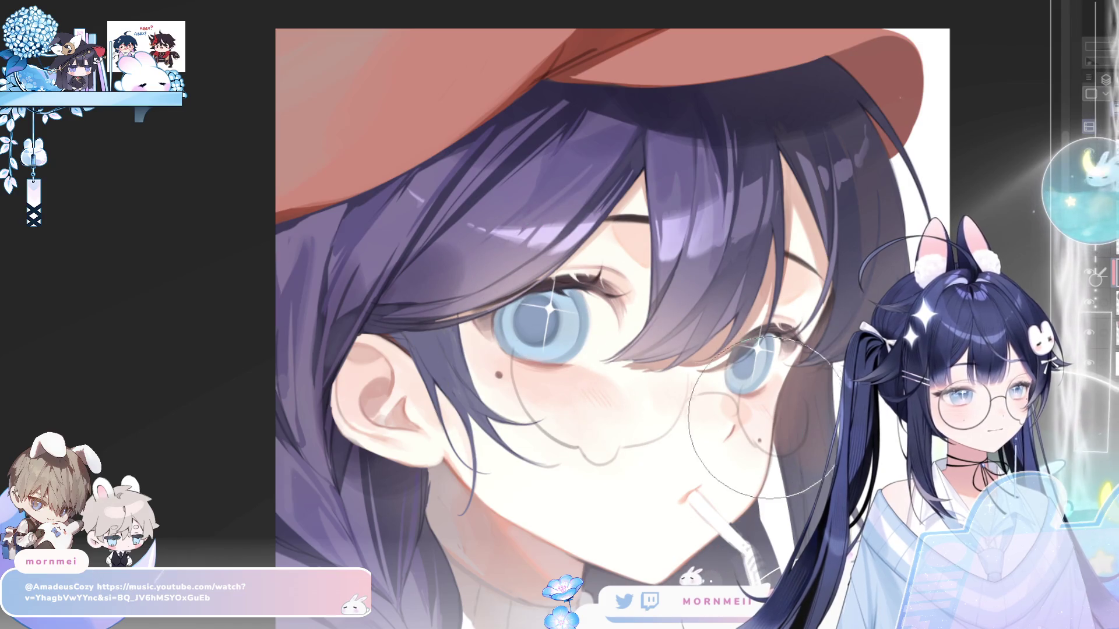
key("h")
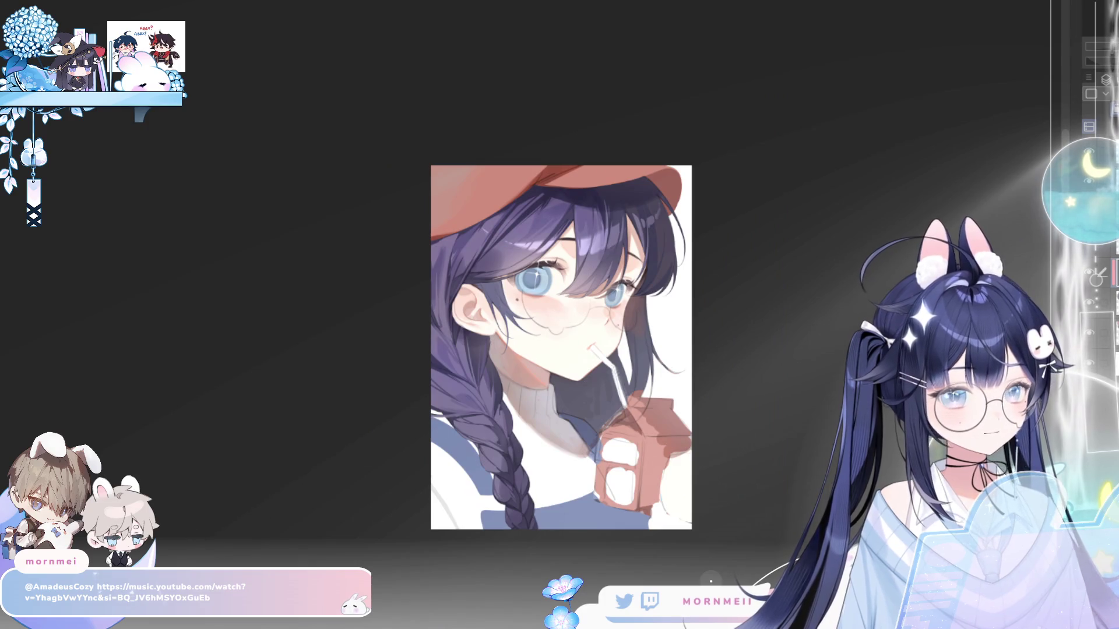
key("h")
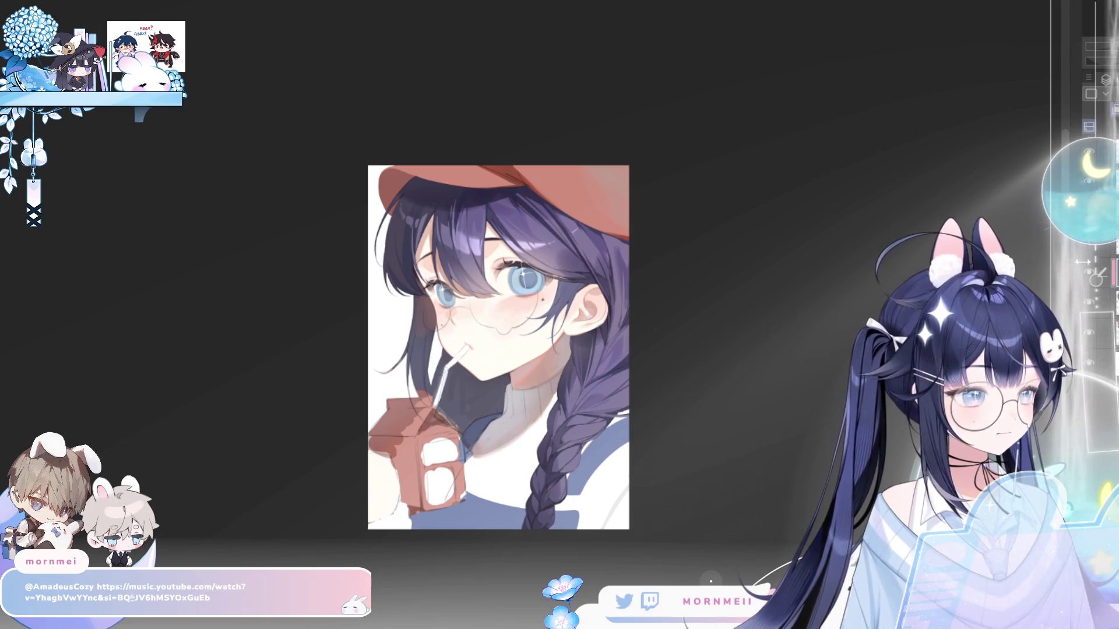
key("ctrl+alt+0")
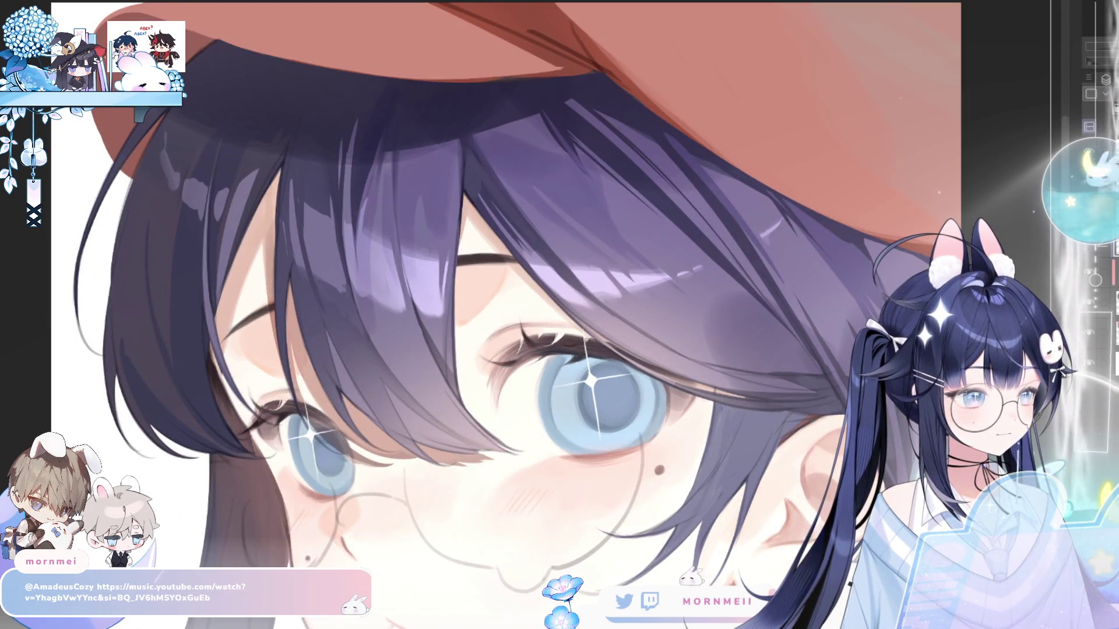
key("h")
- Fit the whole illustration to the window and check it mirrored horizontally
key("h")
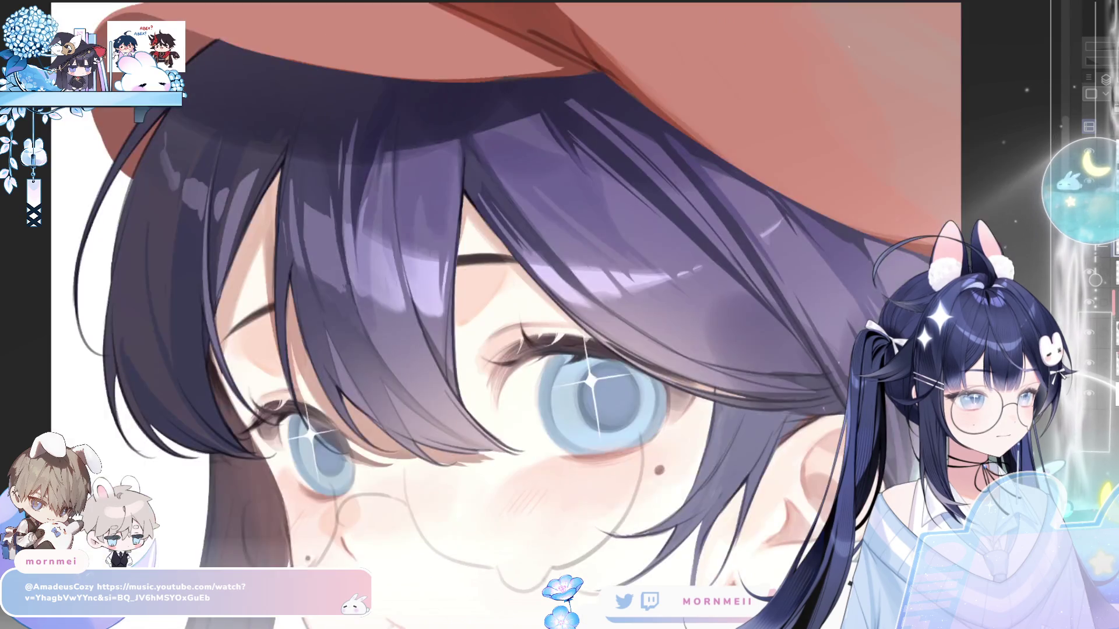
key("ctrl+minus")
key("h")
key("h")
key("ctrl+0")
left_click_drag(835, 348, 813, 342)
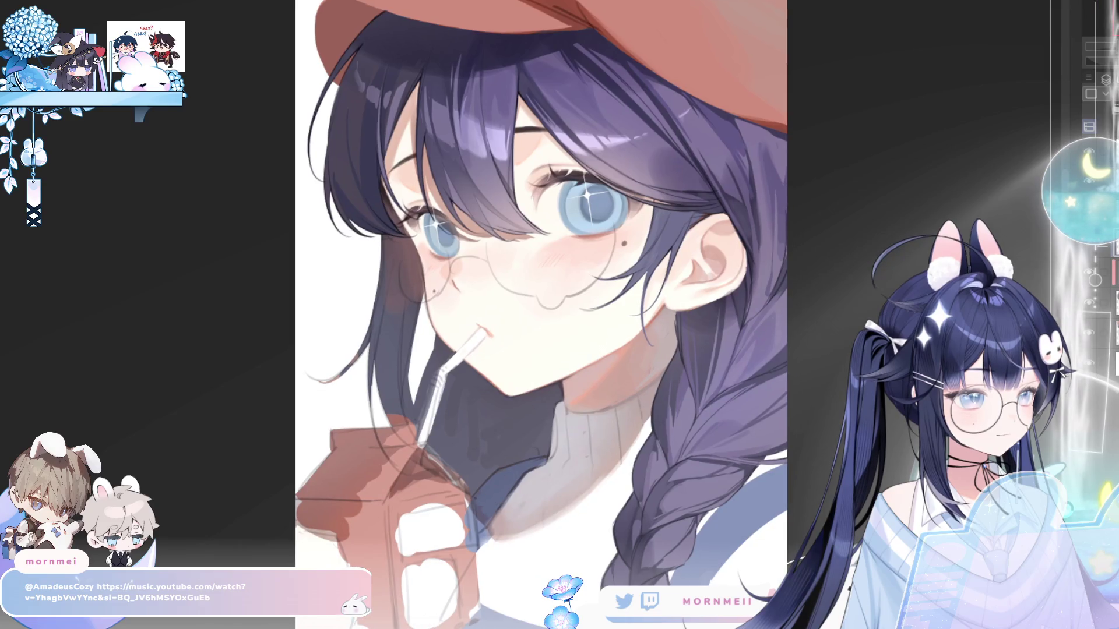
key("h")
key("h")
key("ctrl+0")
key("h")
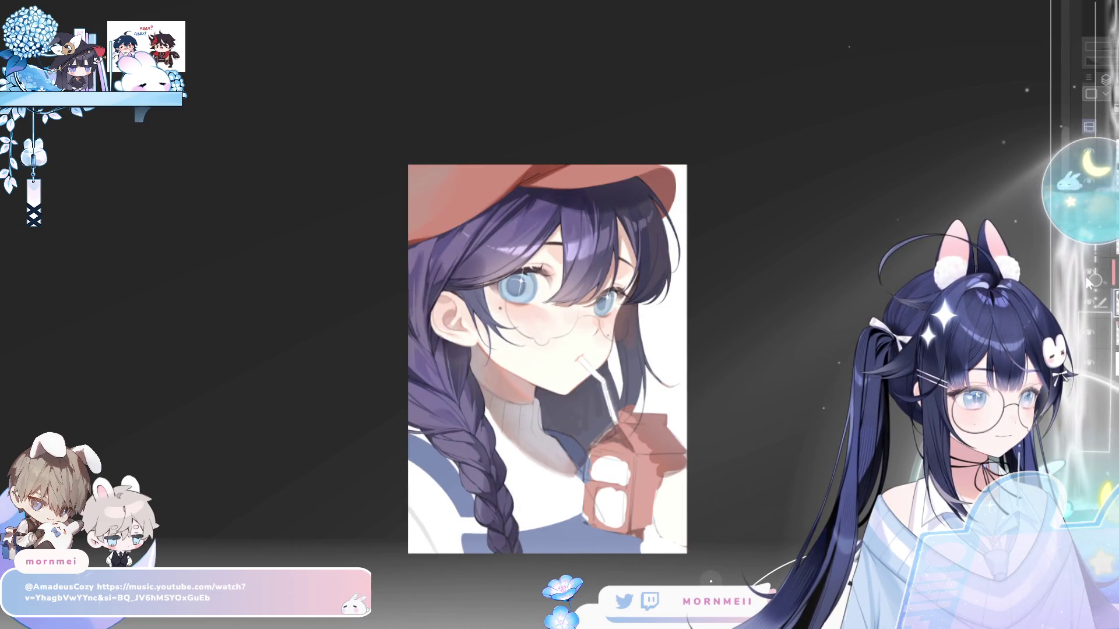
- Restore the unmirrored view and zoom in until the eyes fill the screen
key("h")
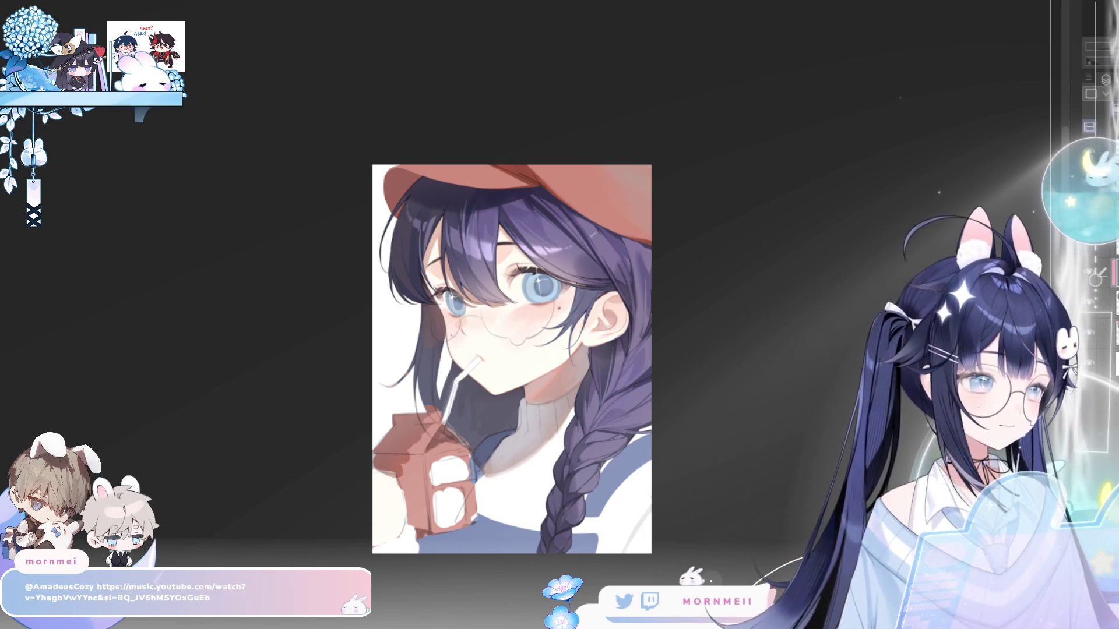
left_click(448, 277)
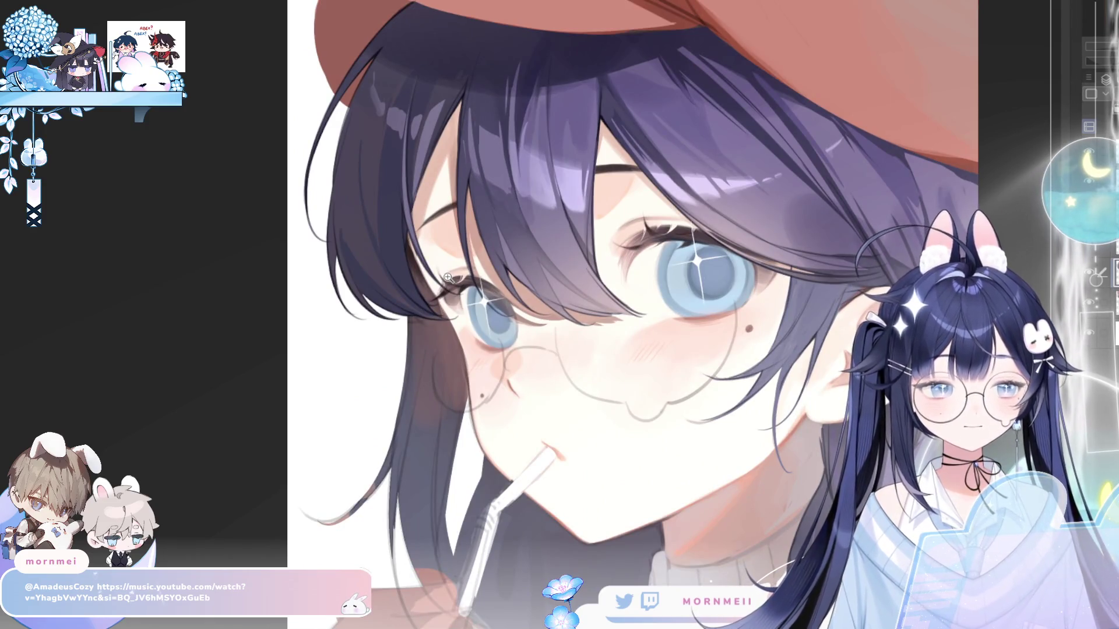
left_click(448, 278)
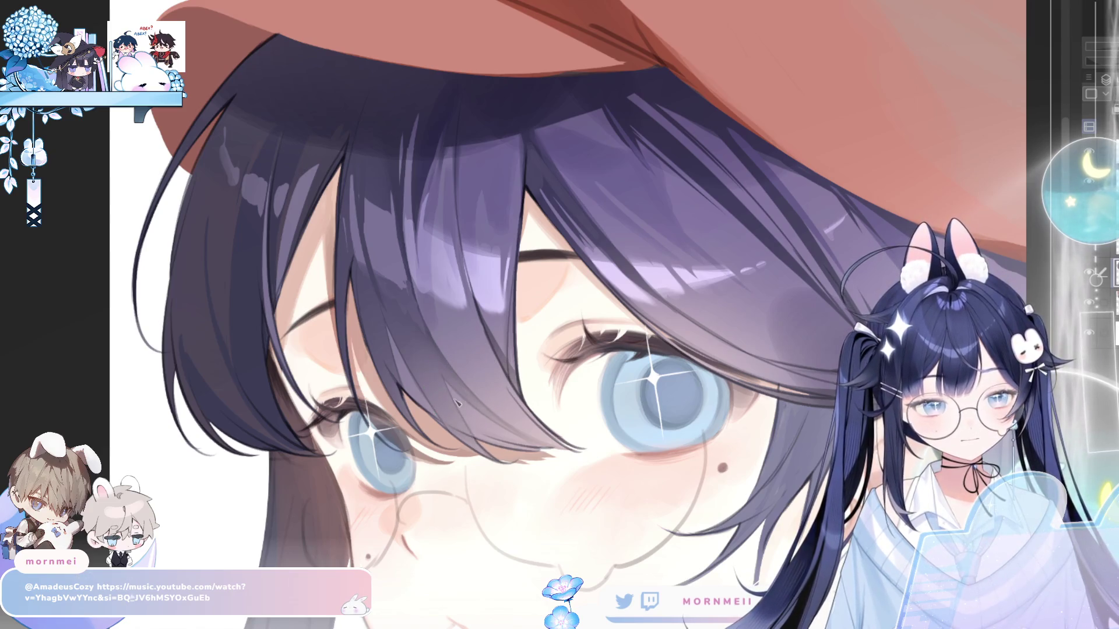
scroll(484, 318, "down", 1)
scroll(485, 318, "up", 1)
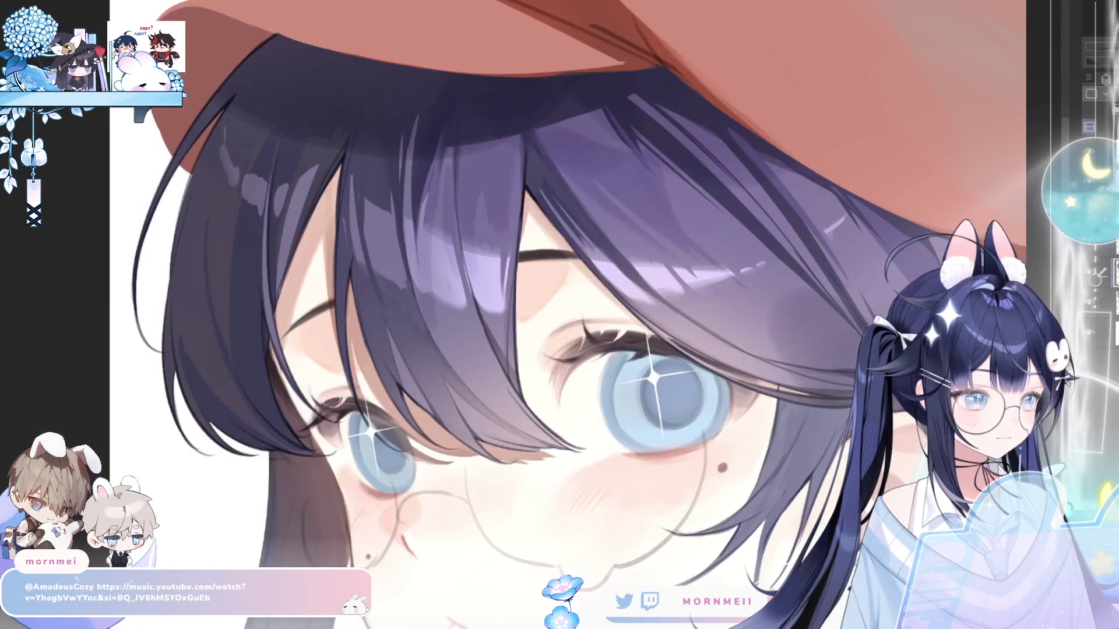
- Fit the illustration to the window, zoom toward the face and toggle mirroring back to normal
mouse_move(602, 288)
left_mouse_down()
mouse_move(385, 285)
mouse_move(484, 284)
left_mouse_up()
key("ctrl+0")
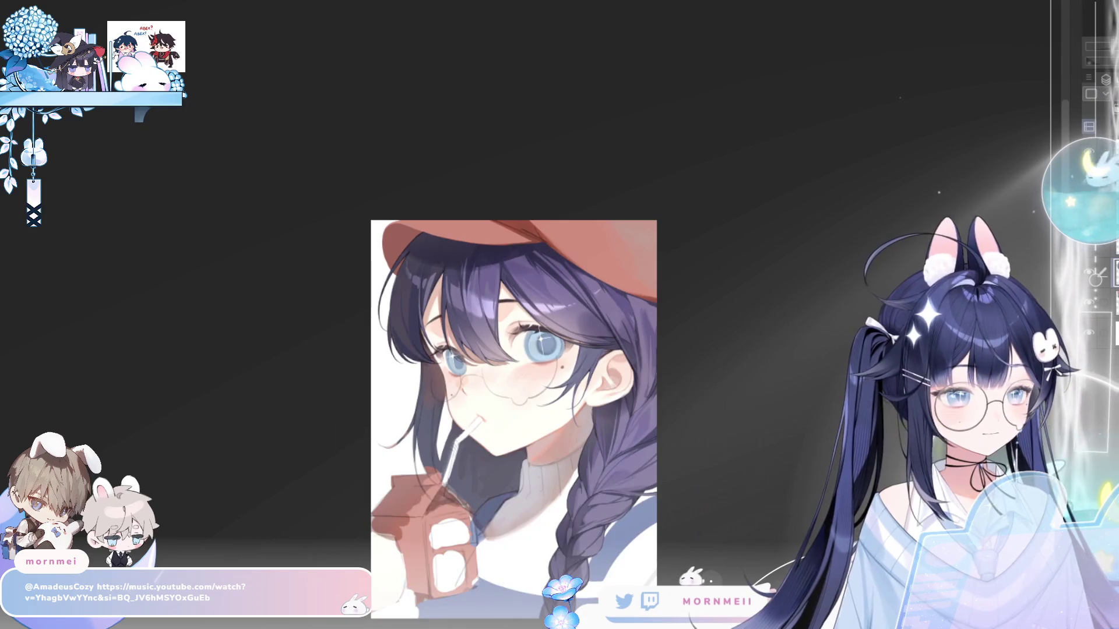
key("ctrl+plus")
key("ctrl+plus")
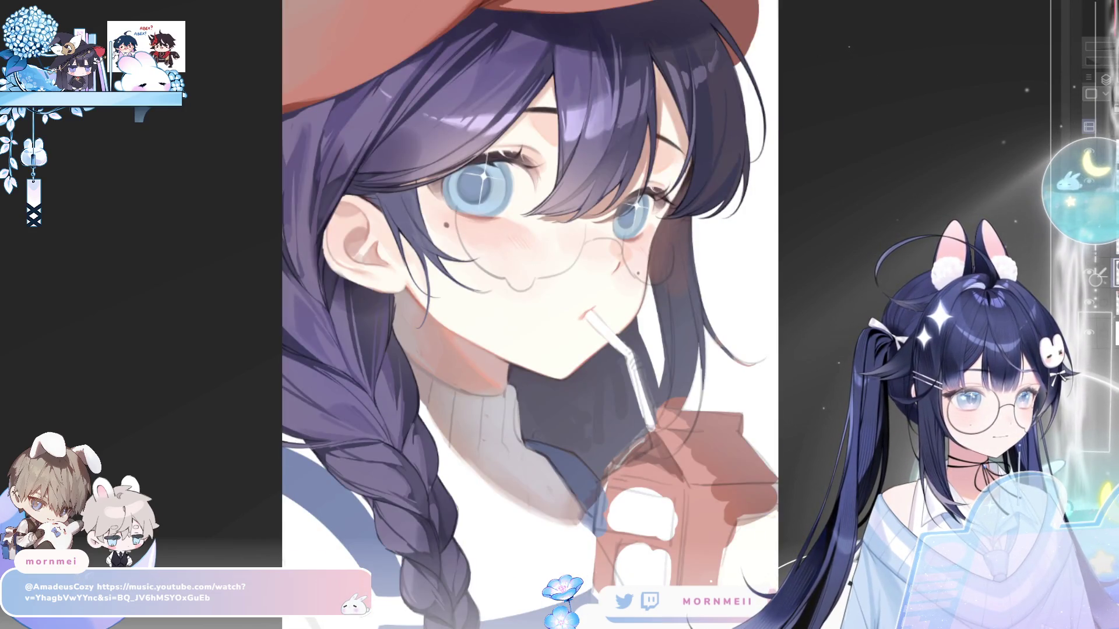
key("h")
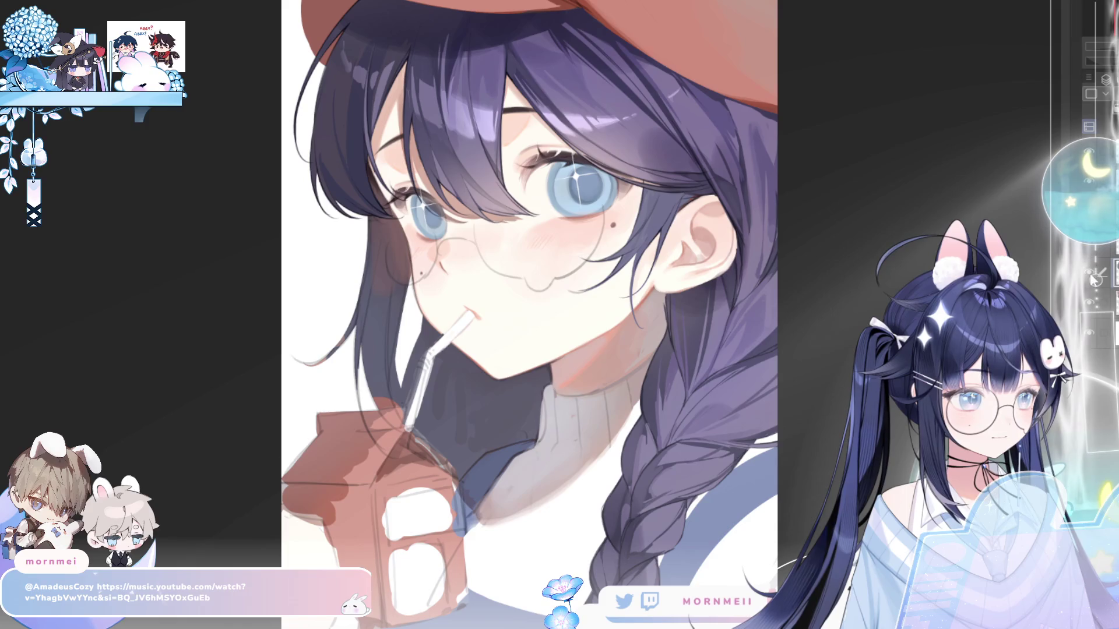
key("h")
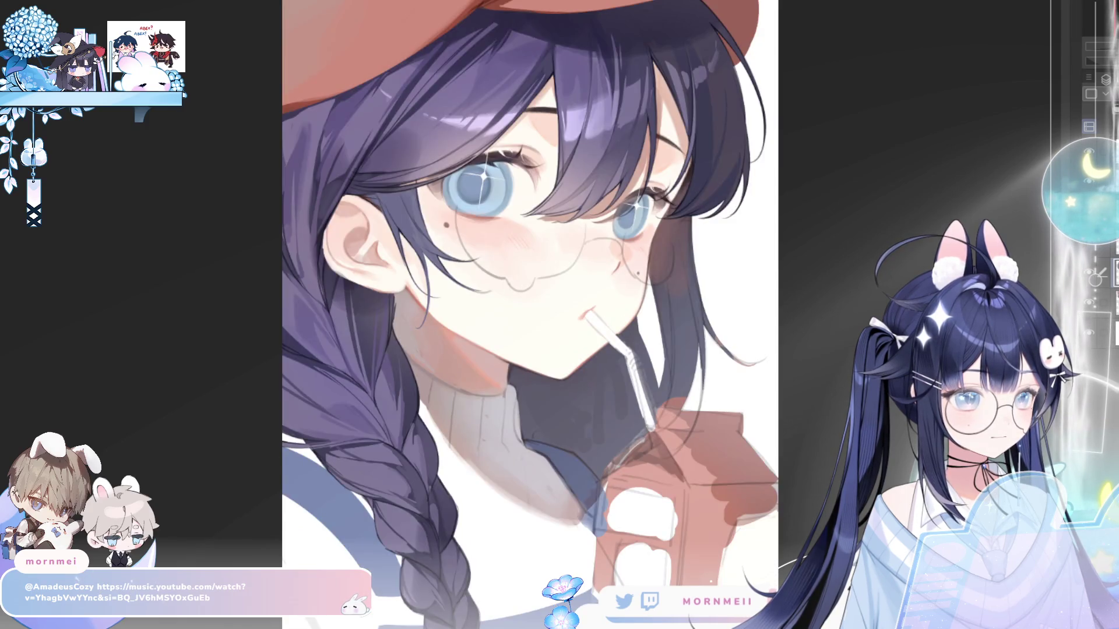
key("h")
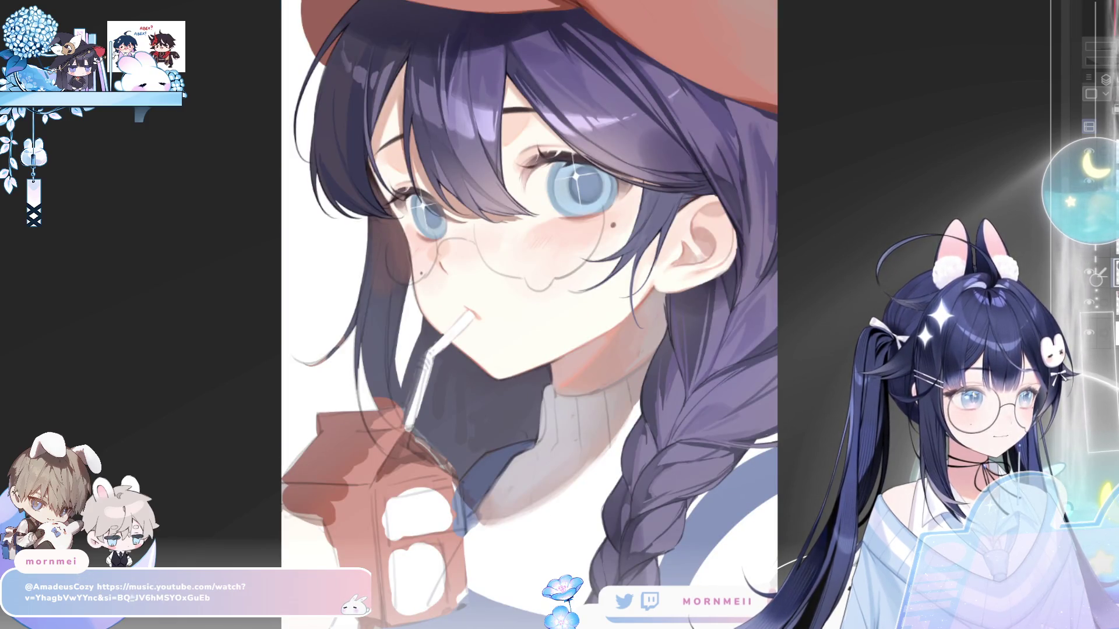
left_click(595, 179)
- Hatch faint blush strokes on the cheek under the left eye, checking it mirrored
left_click(575, 324)
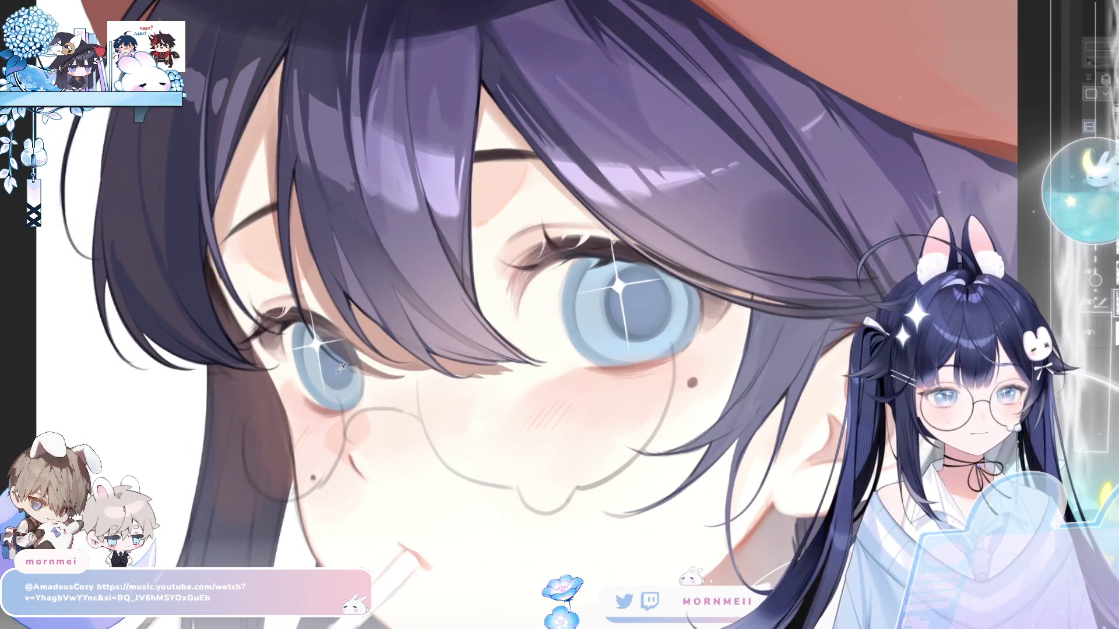
left_click(302, 283)
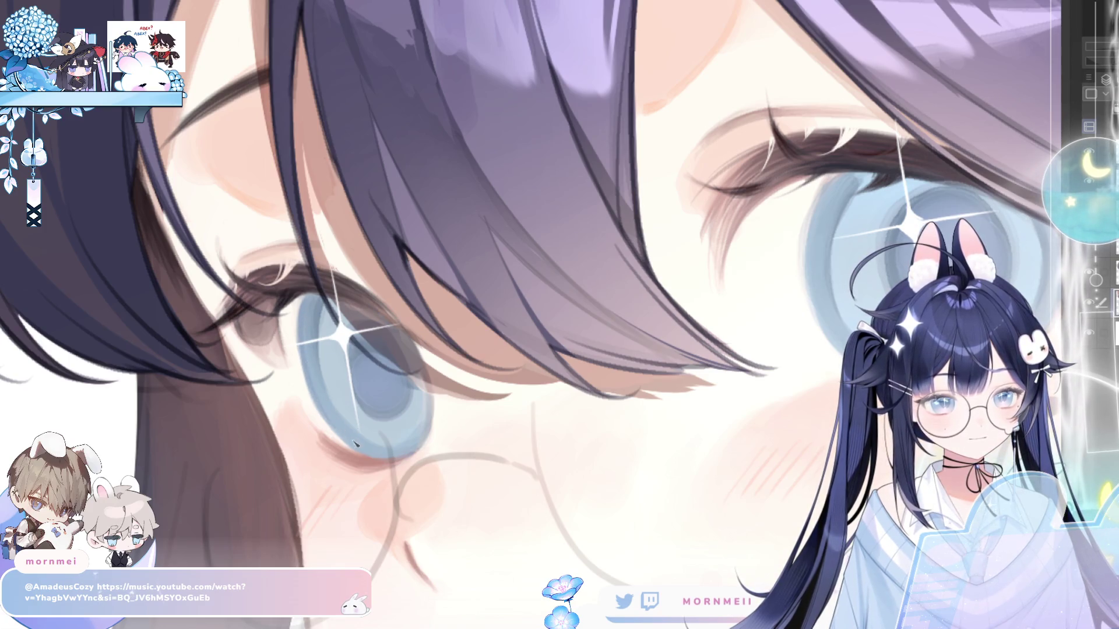
key("ctrl+0")
left_click(363, 277)
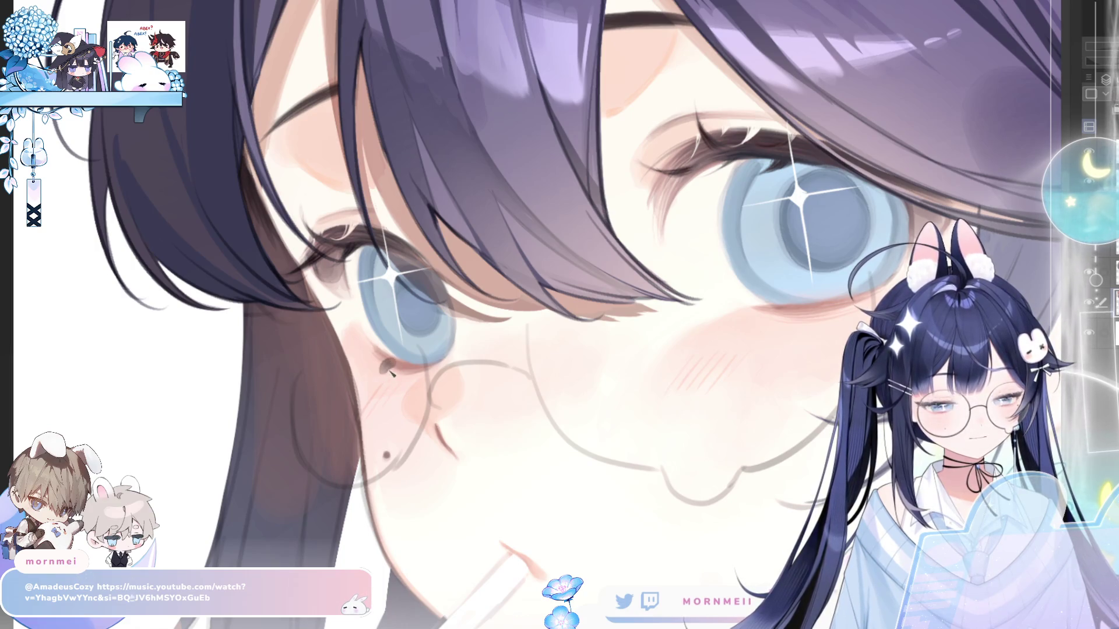
left_click_drag(391, 376, 387, 364)
left_click_drag(373, 405, 402, 379)
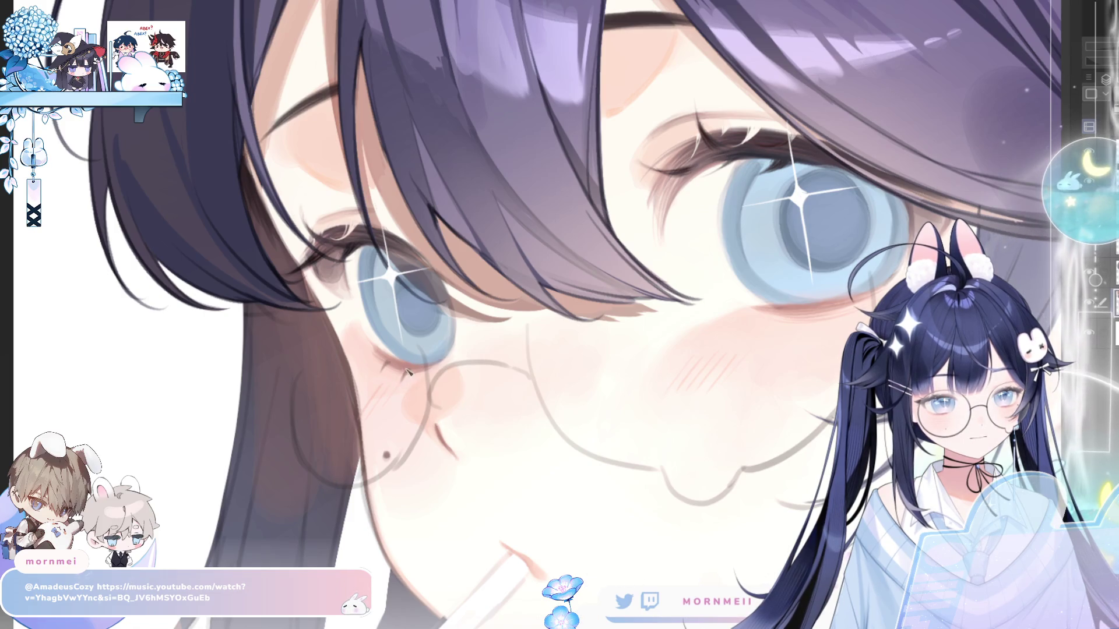
key("h")
key("h")
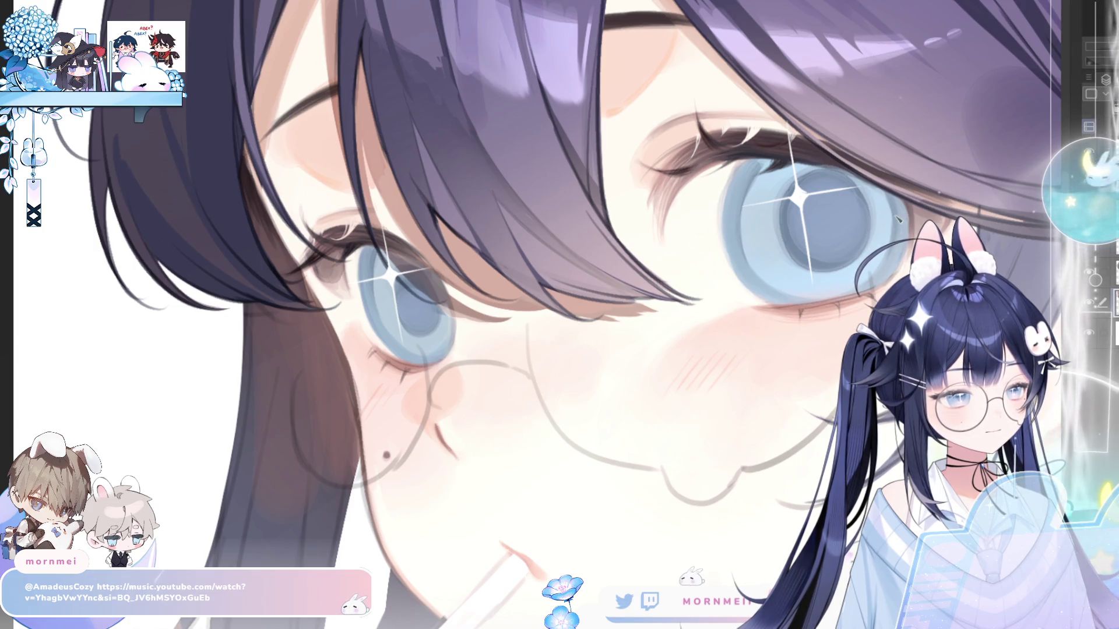
key("h")
key("h")
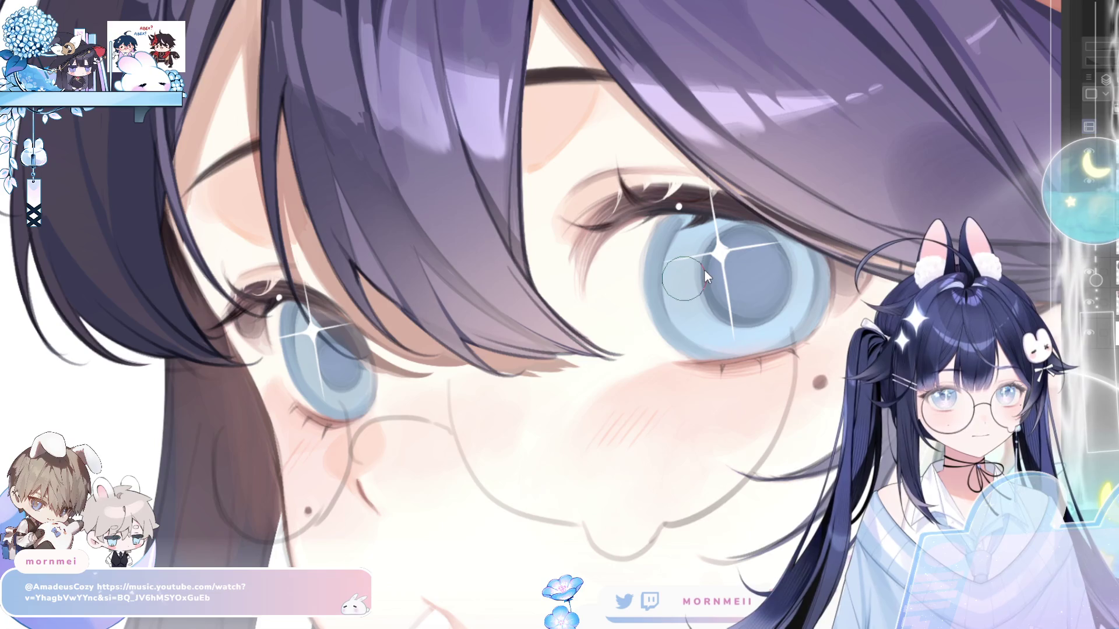
- Dab soft white highlights on both irises and a tiny dot under the right eye
left_click_drag(661, 300, 660, 311)
left_click(659, 309)
left_click(660, 309)
left_click(660, 306)
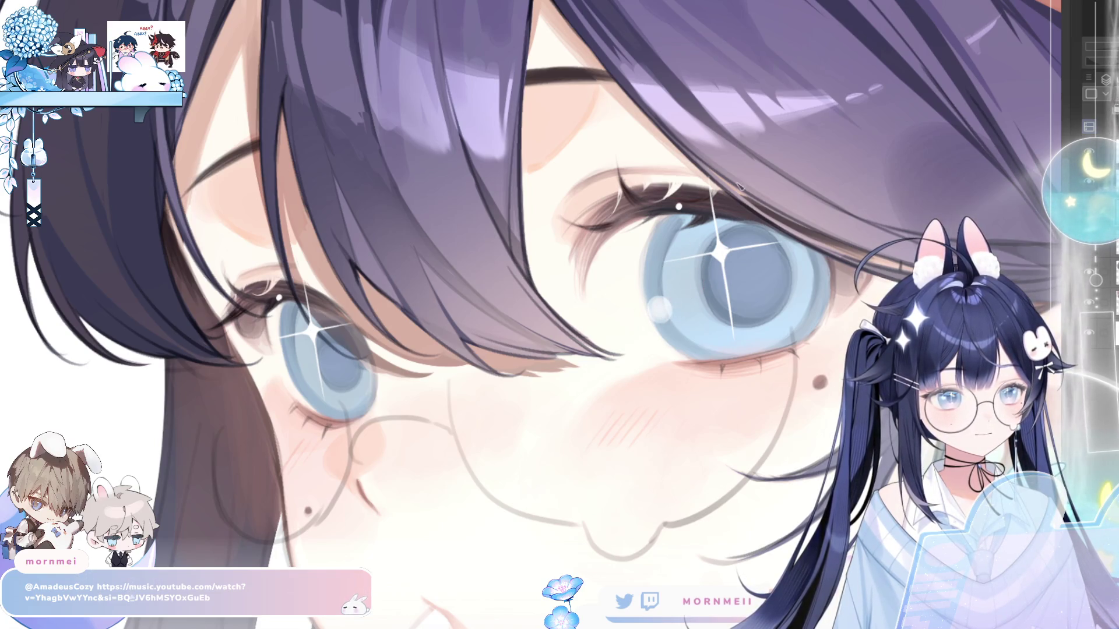
left_click(298, 373)
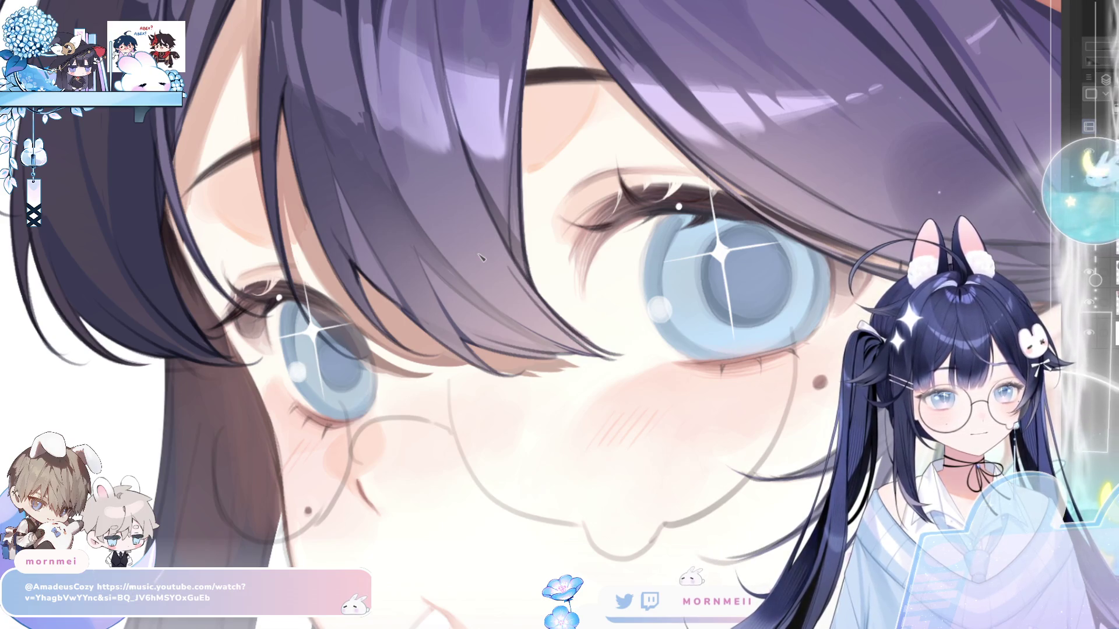
left_click(754, 354)
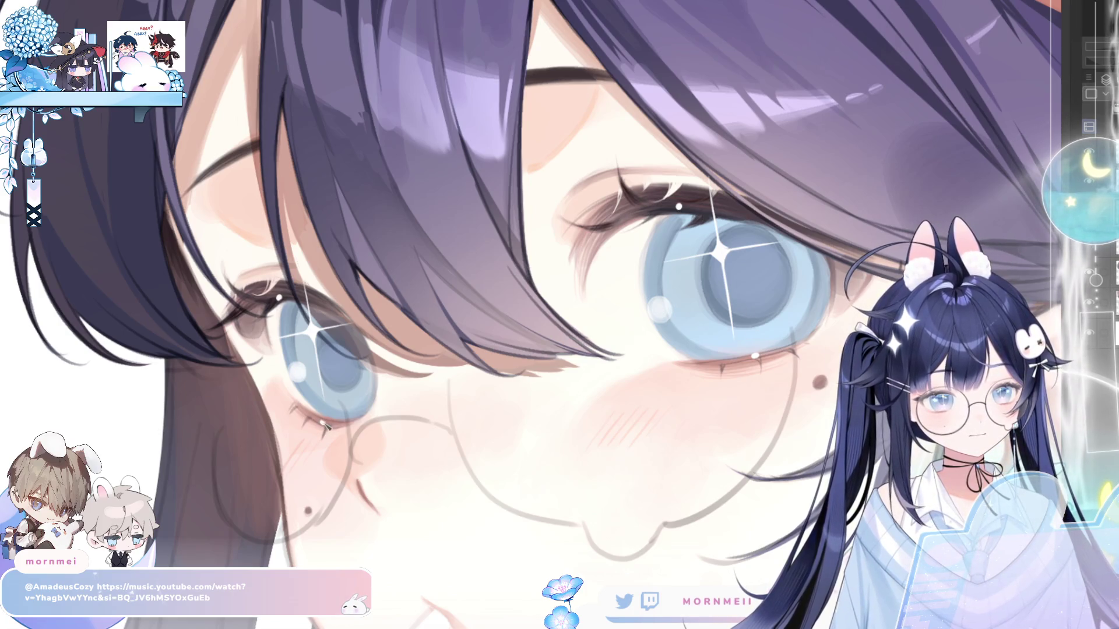
key("ctrl+0")
- Zoom in on the mirrored eyes and adjust the star sparkle in the left eye
key("h")
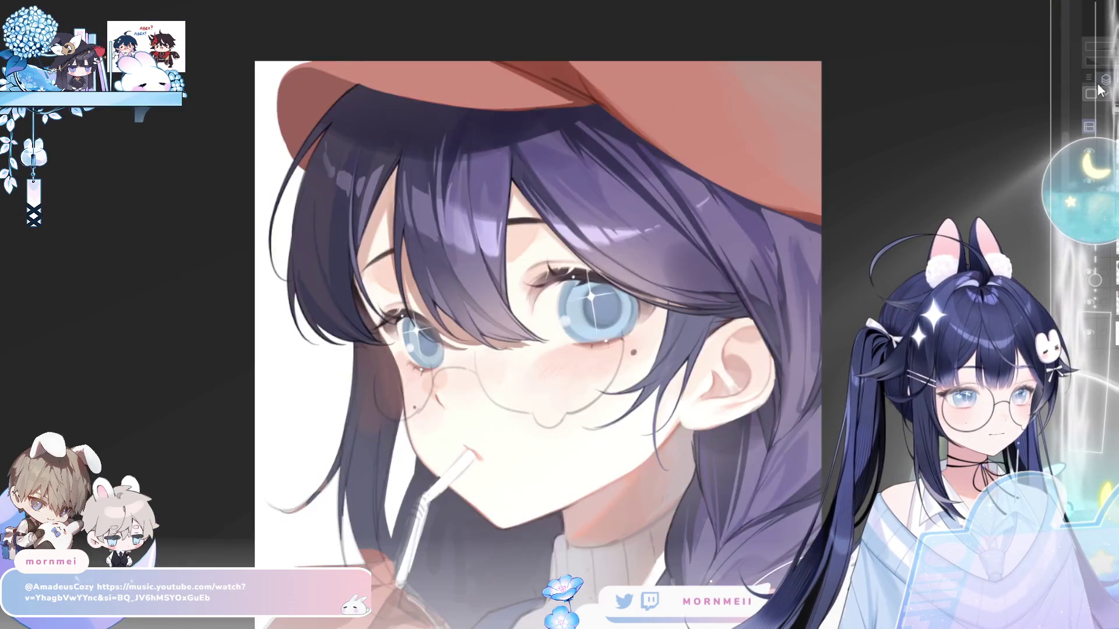
key("ctrl+plus")
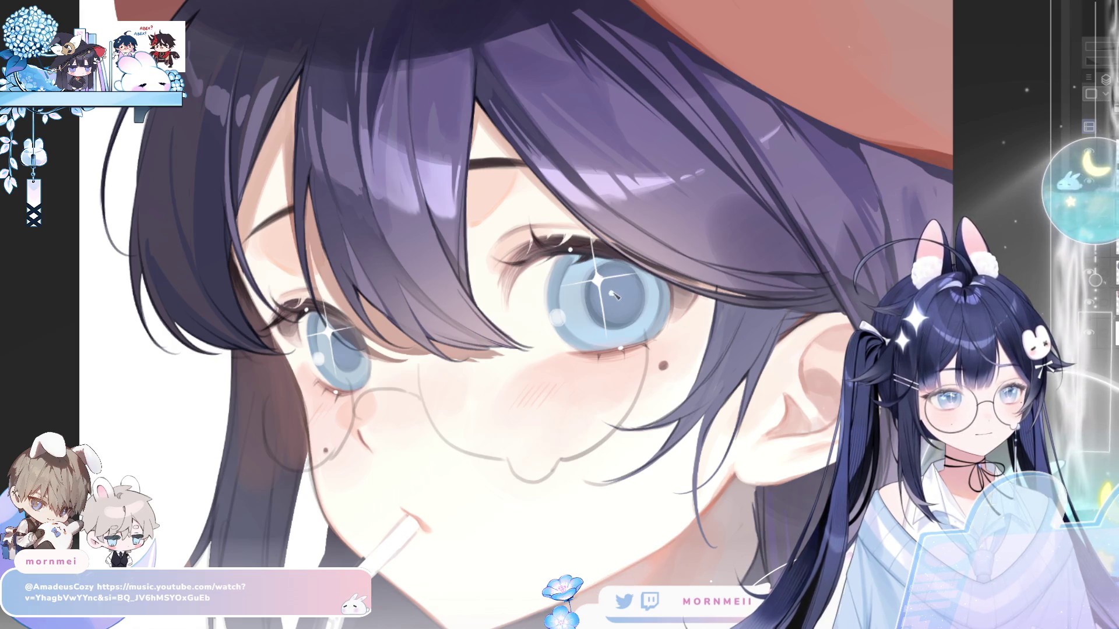
left_click_drag(338, 344, 330, 332)
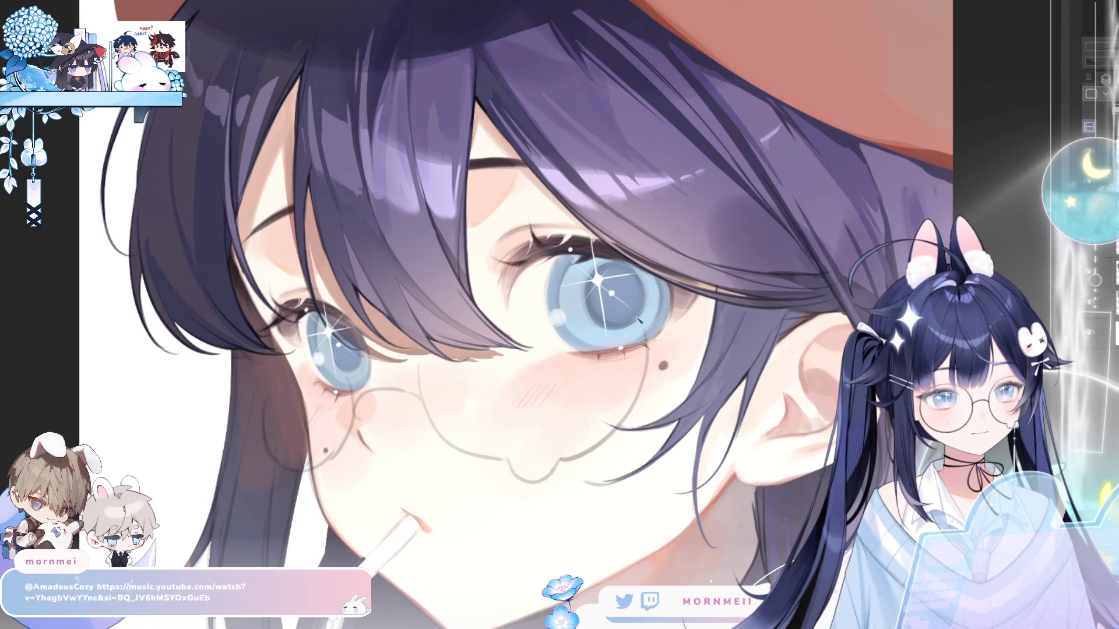
- Review the fitted artwork mirrored, then lasso the top of the right-hand iris
key("h")
key("h")
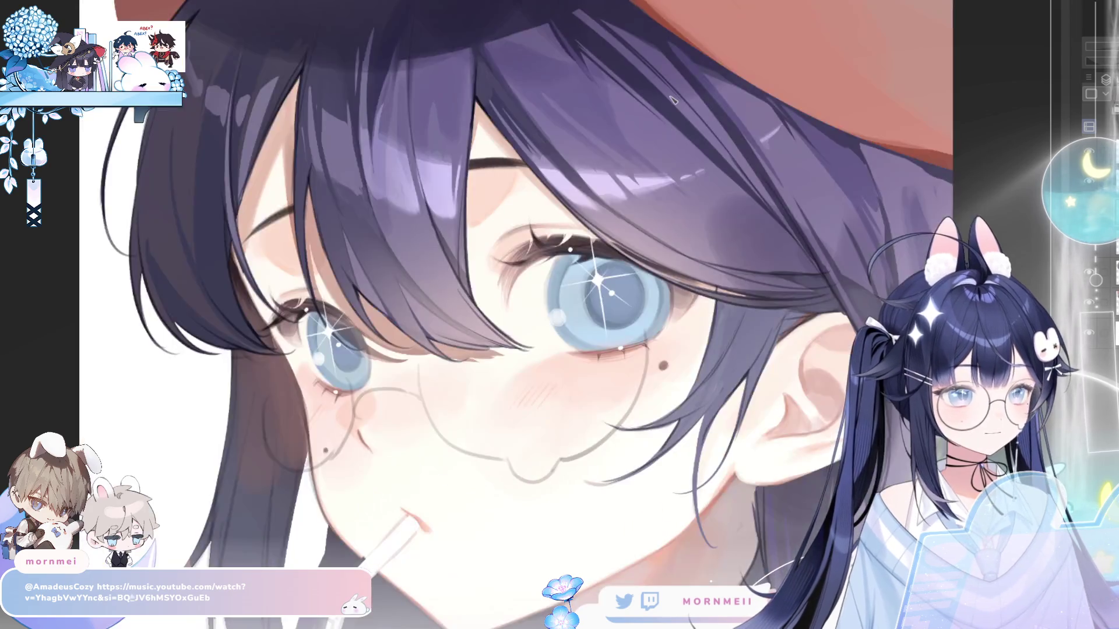
key("ctrl+0")
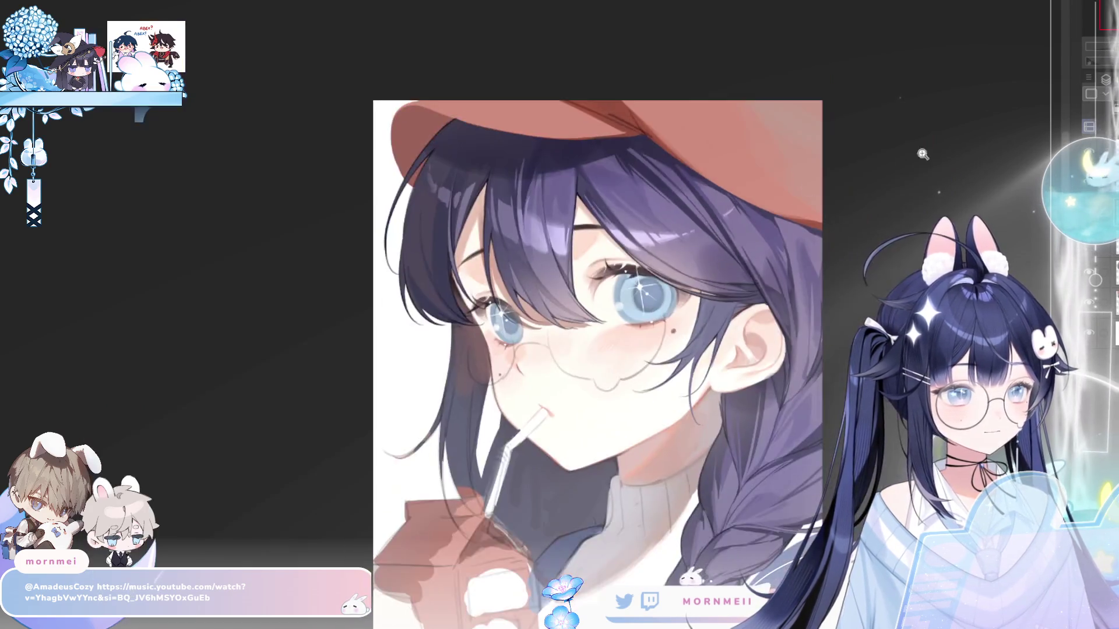
key("h")
key("h")
scroll(641, 257, "up", 5)
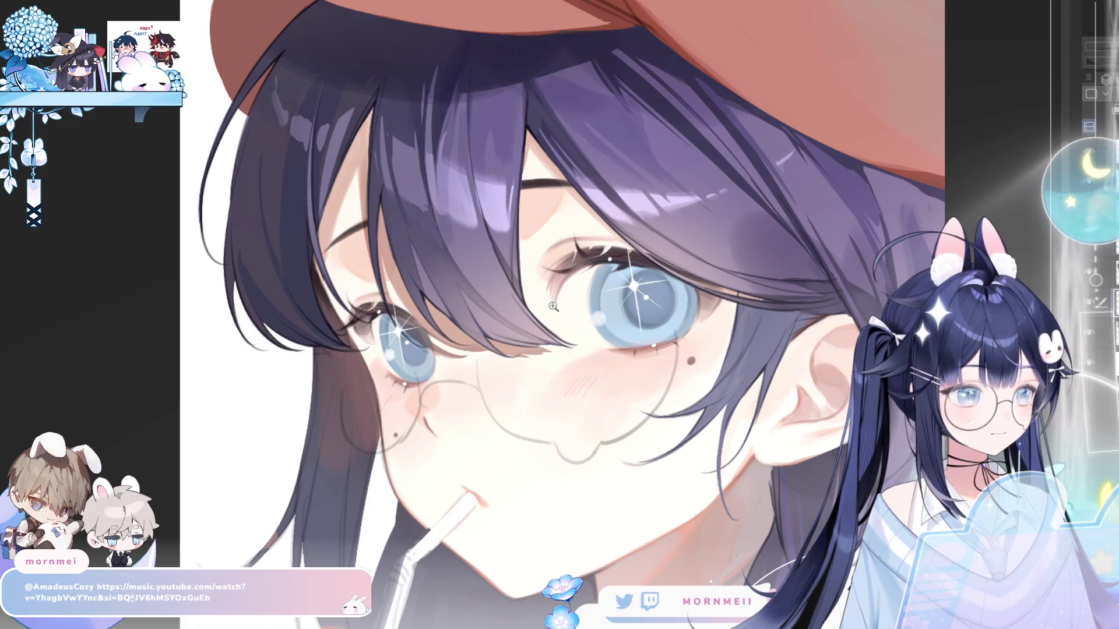
scroll(582, 298, "up", 1)
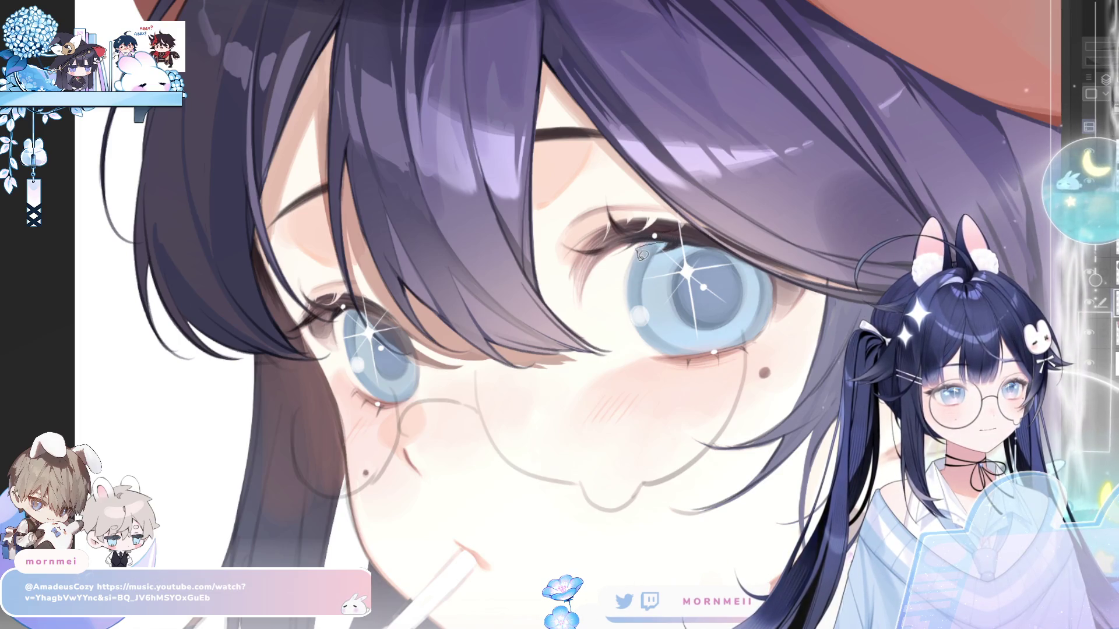
mouse_move(669, 244)
left_mouse_down()
mouse_move(761, 260)
mouse_move(711, 282)
mouse_move(664, 248)
left_mouse_up()
- Lasso the other iris too, deselect with Ctrl+D, and view the whole drawing mirrored
scroll(924, 93, "right", 5)
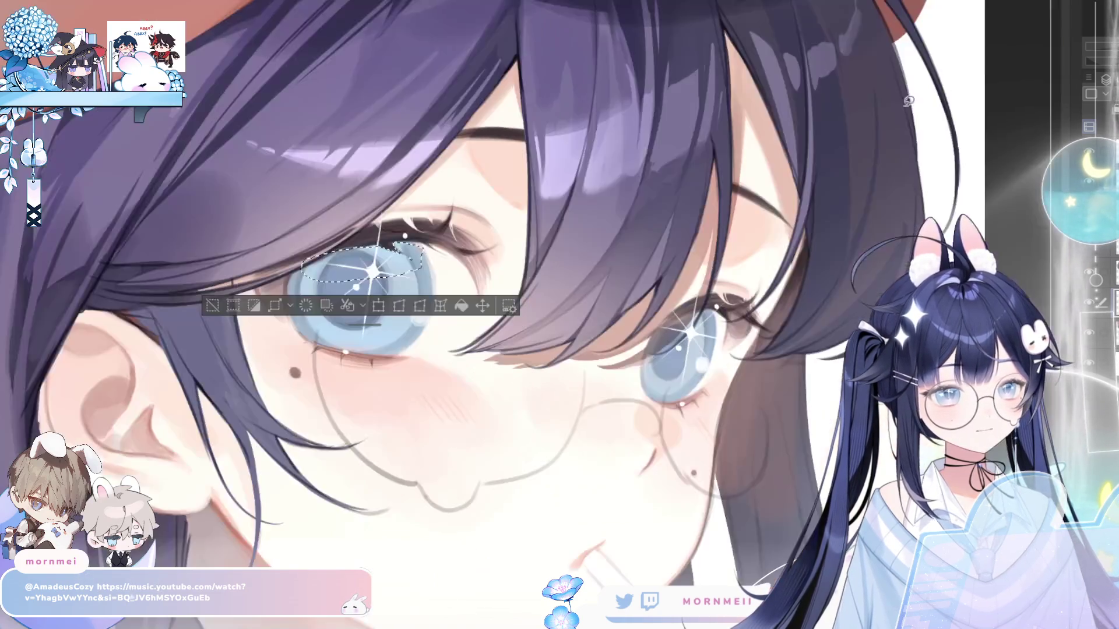
mouse_move(703, 307)
left_mouse_down()
mouse_move(655, 344)
mouse_move(715, 327)
mouse_move(710, 310)
left_mouse_up()
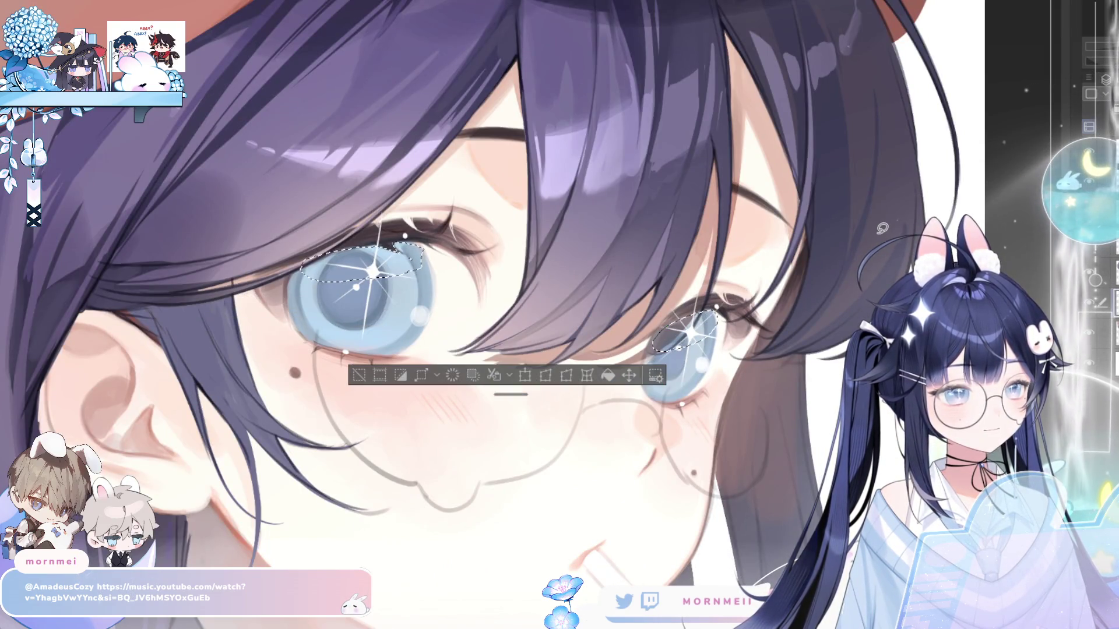
key("h")
key("h")
key("h")
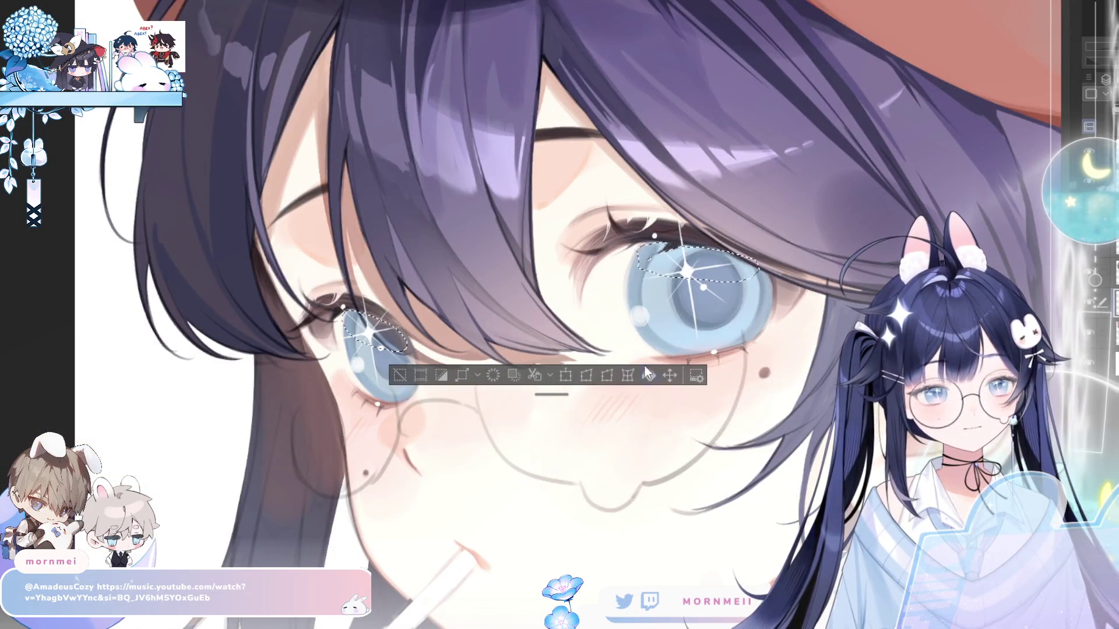
key("ctrl+d")
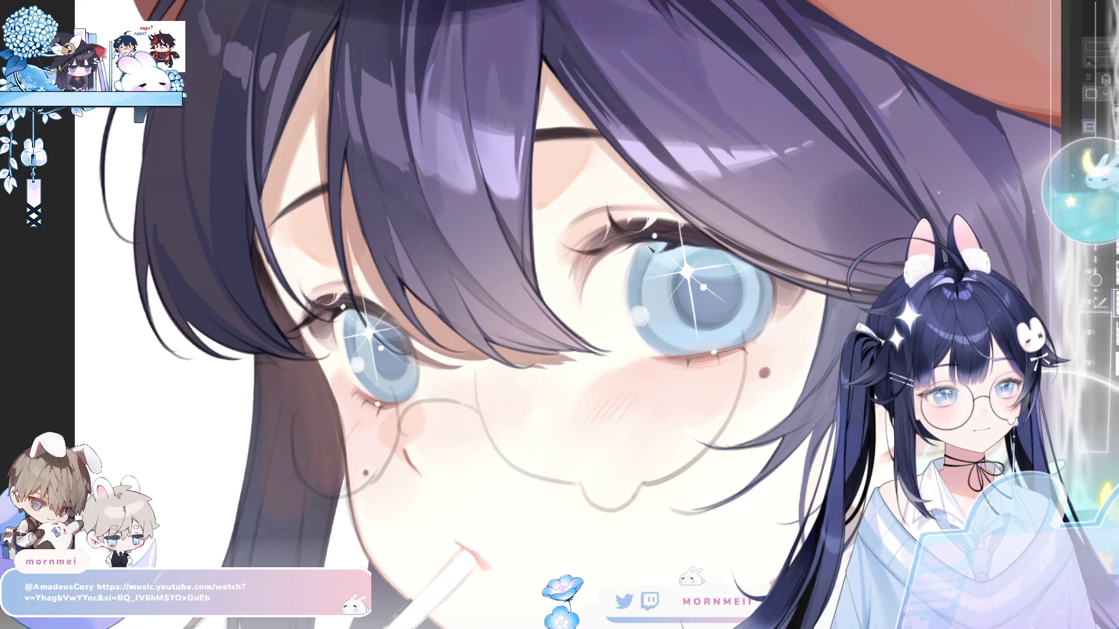
scroll(656, 251, "down", 5)
key("h")
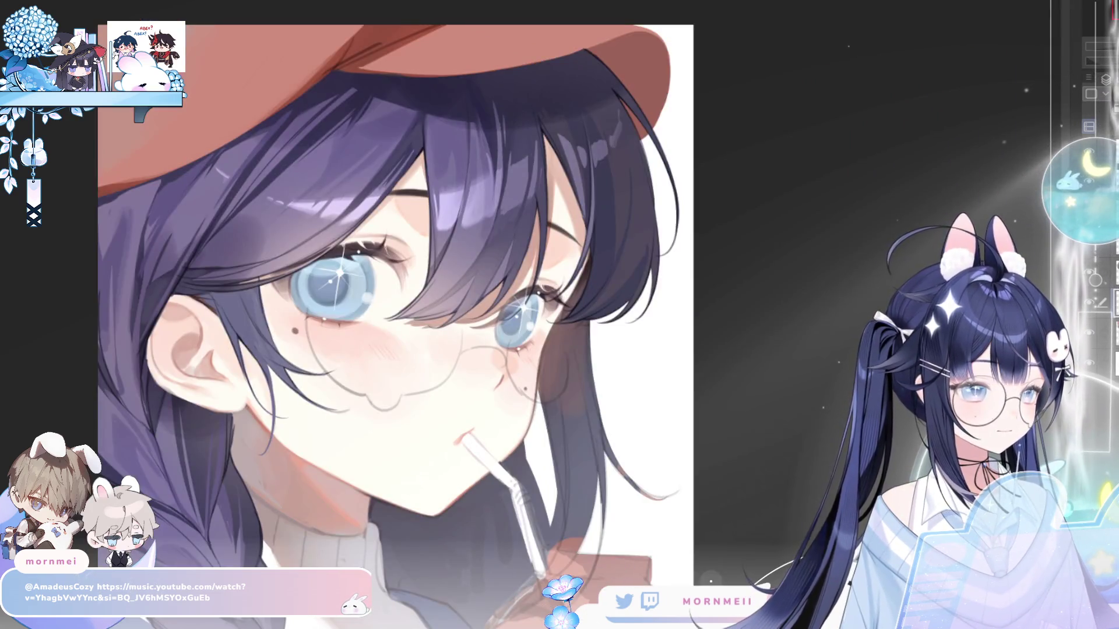
key("h")
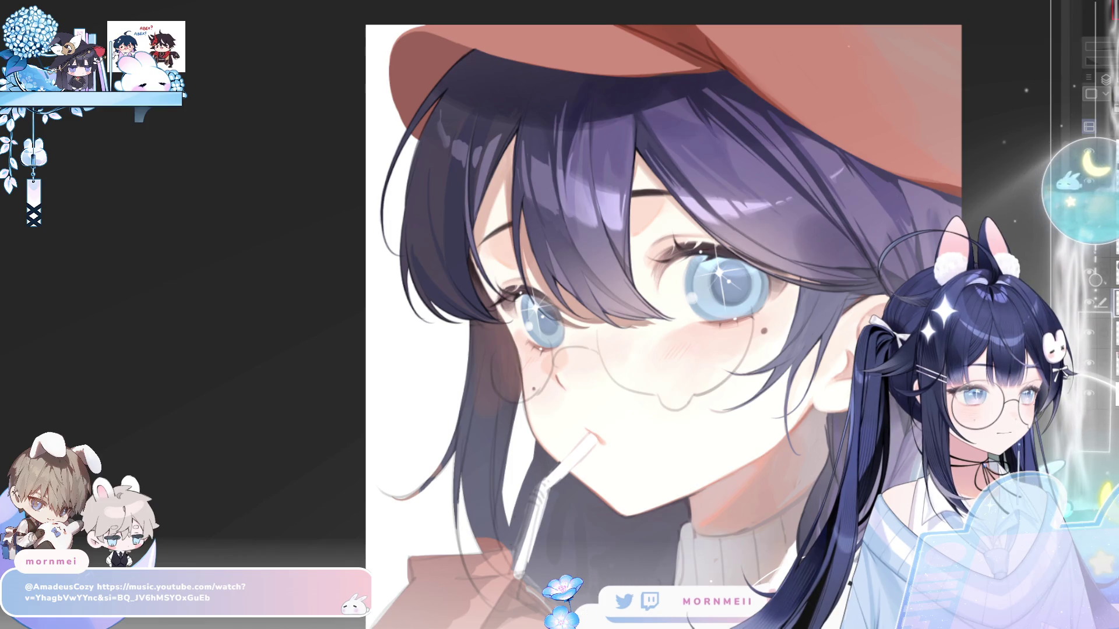
left_click(735, 297)
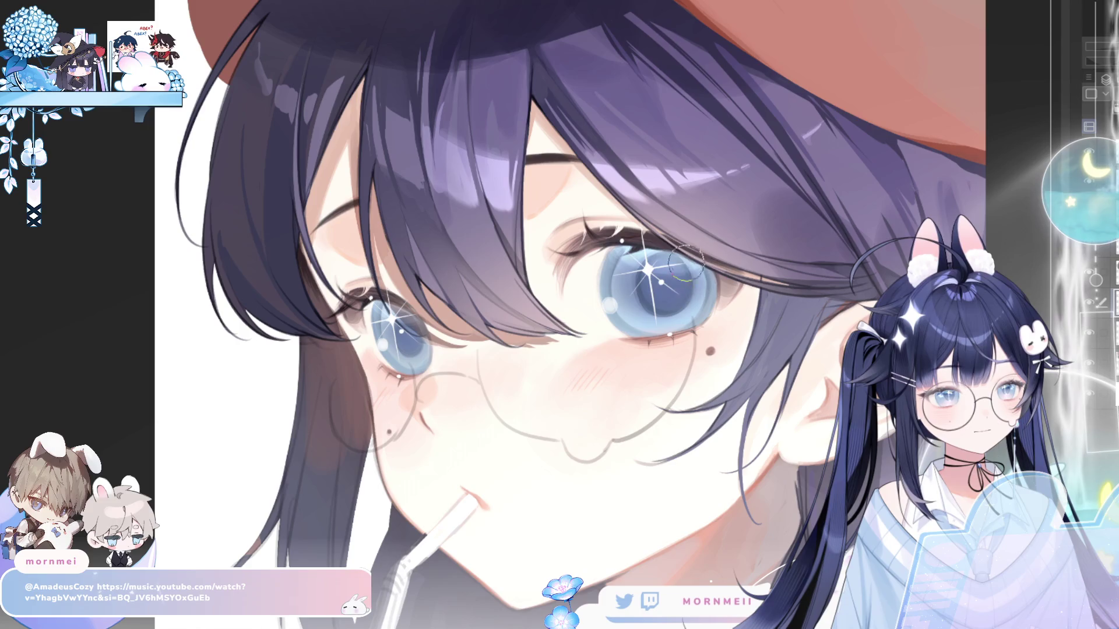
key("h")
key("h")
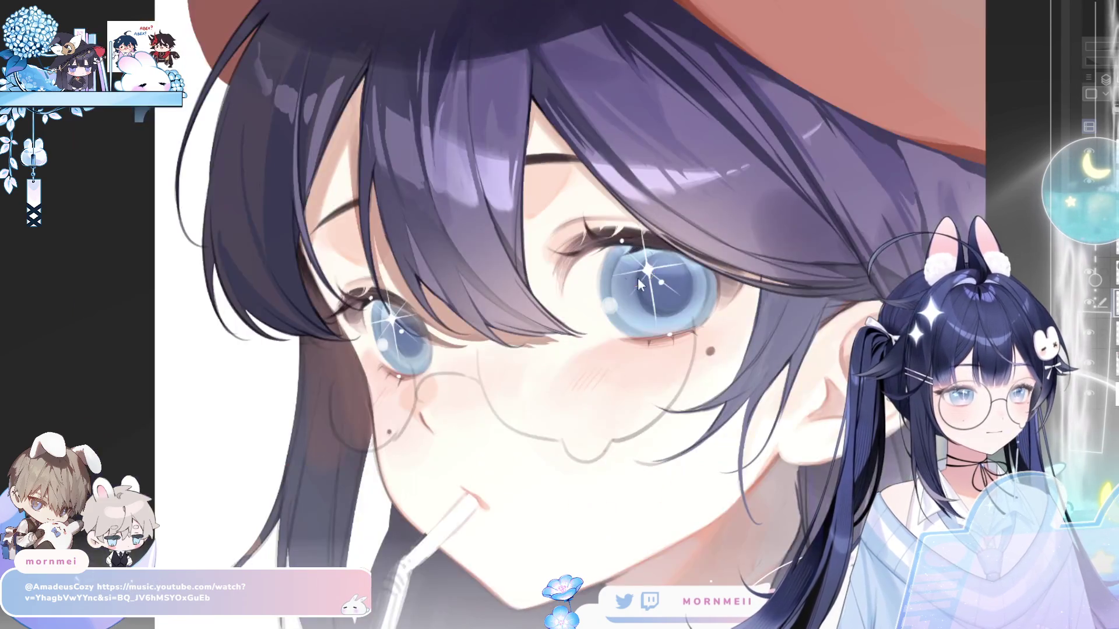
key("ctrl+0")
key("h")
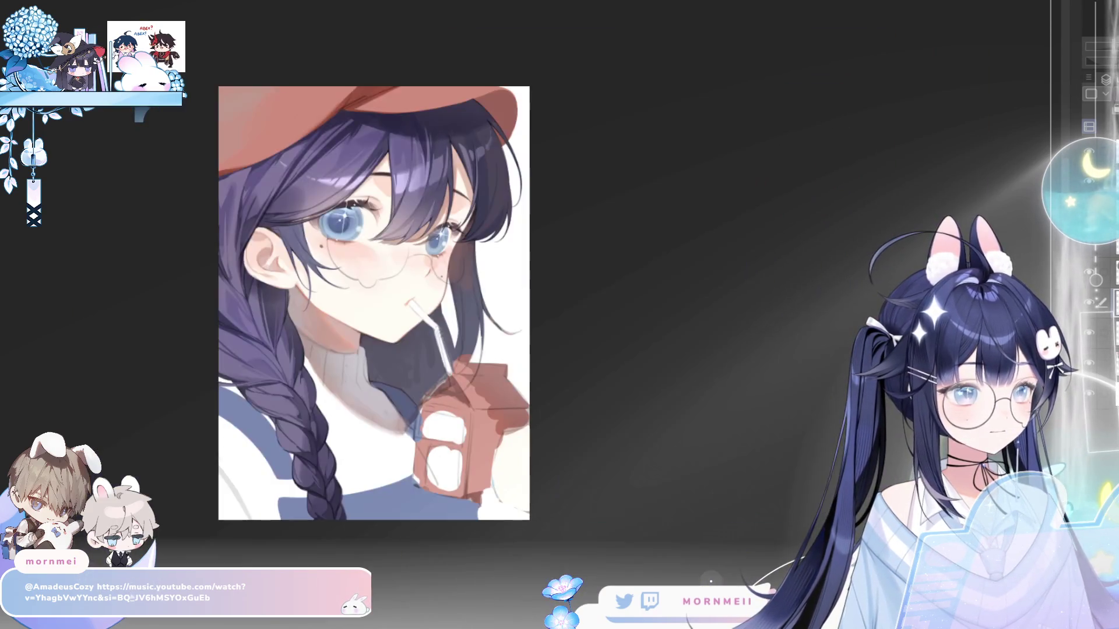
key("h")
scroll(392, 355, "up", 5)
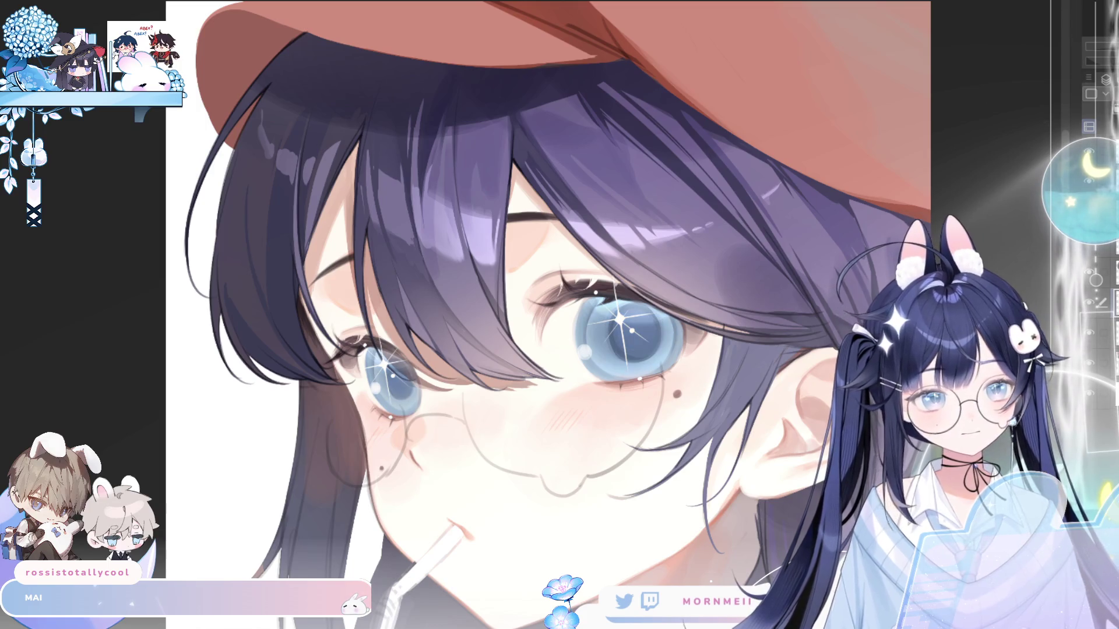
key("h")
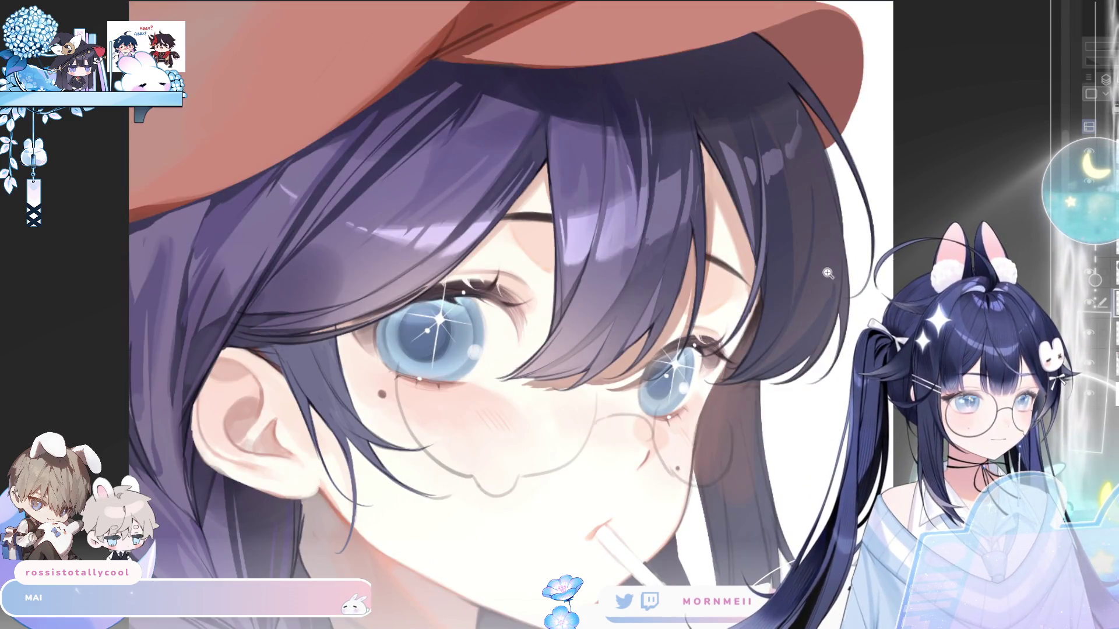
key("ctrl+0")
key("h")
key("h")
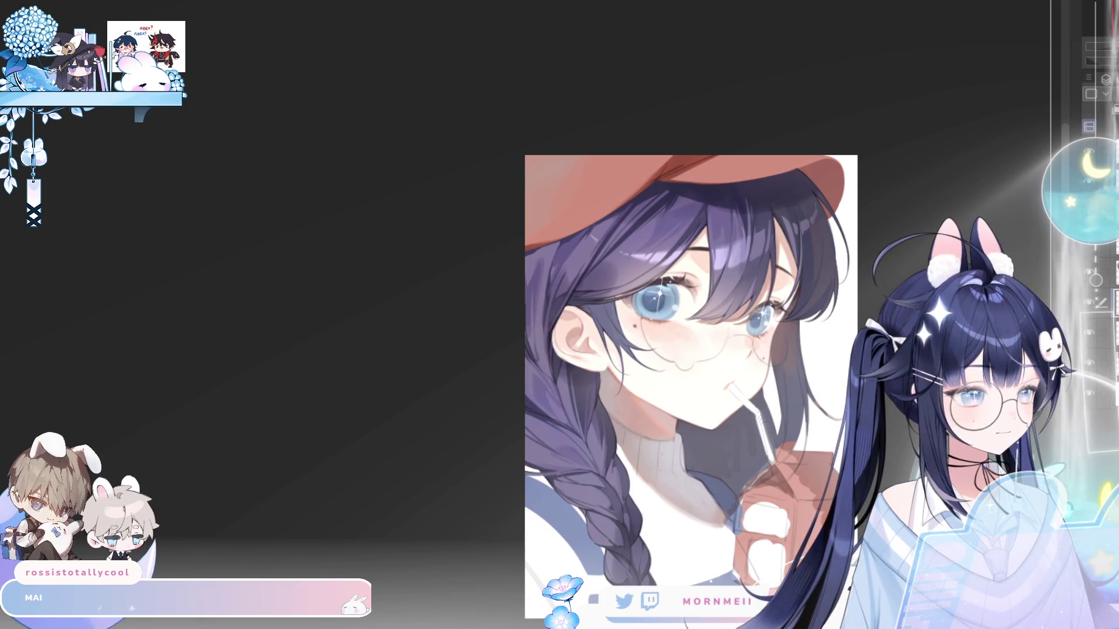
scroll(757, 262, "up", 5)
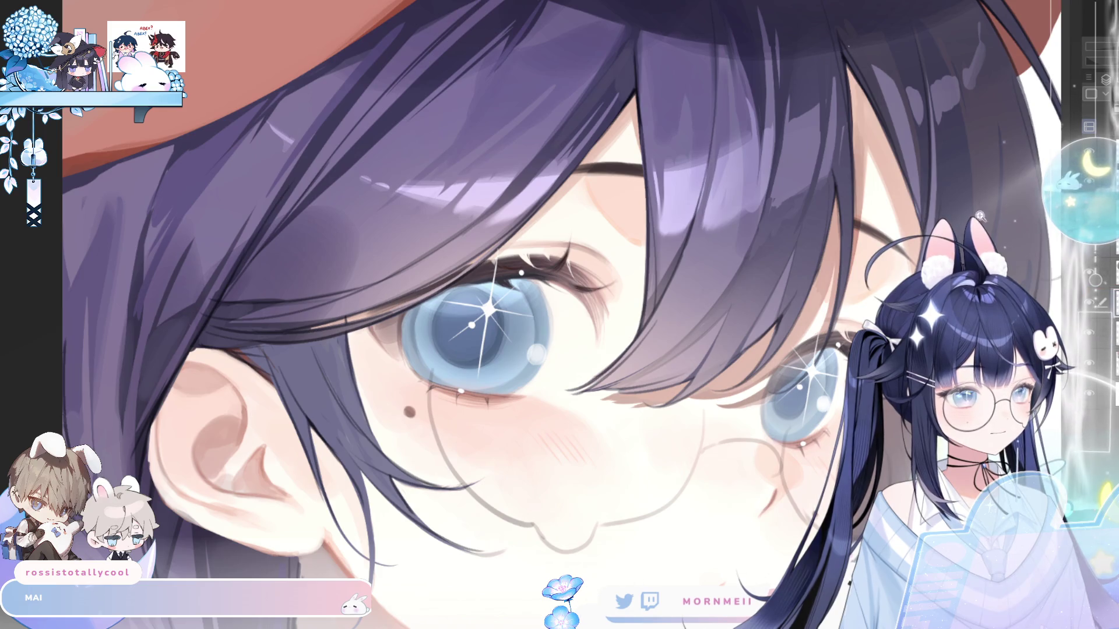
- Unflip the view, center both eyes, and lasso-select the right and left irises
key("h")
left_click_drag(451, 380, 754, 298)
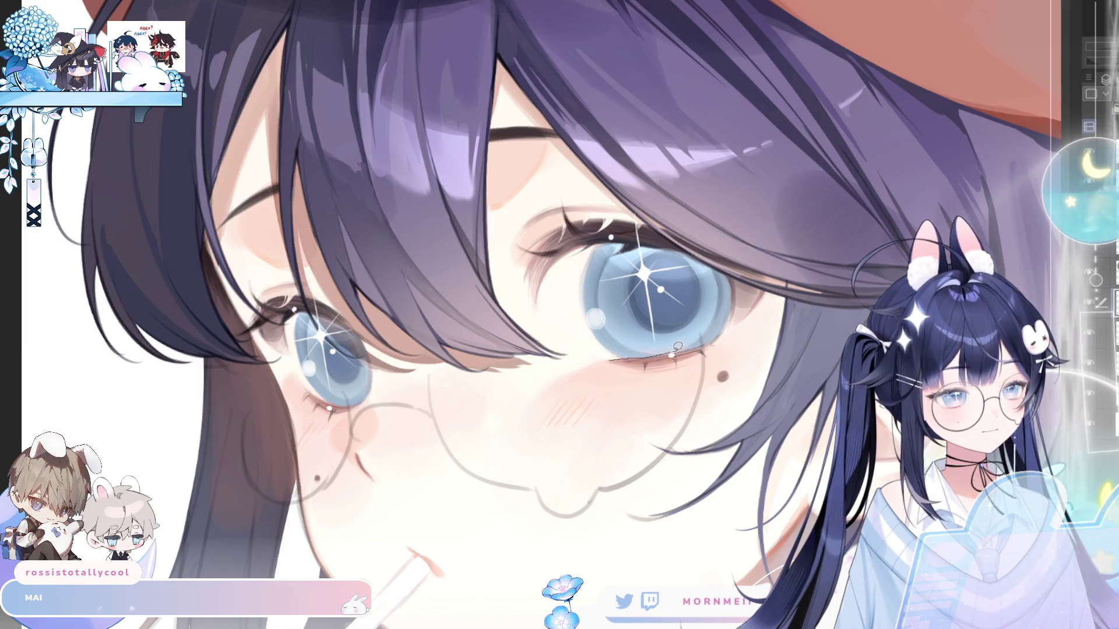
mouse_move(736, 313)
left_mouse_down()
mouse_move(631, 280)
mouse_move(731, 306)
left_mouse_up()
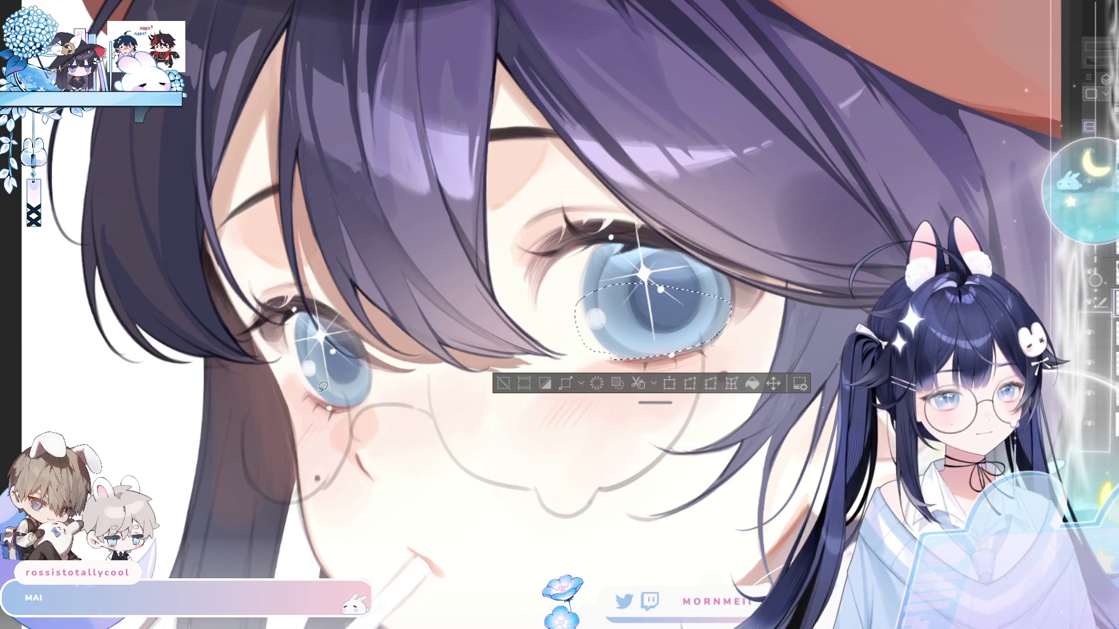
mouse_move(359, 401)
left_mouse_down()
mouse_move(335, 333)
mouse_move(294, 344)
left_mouse_up()
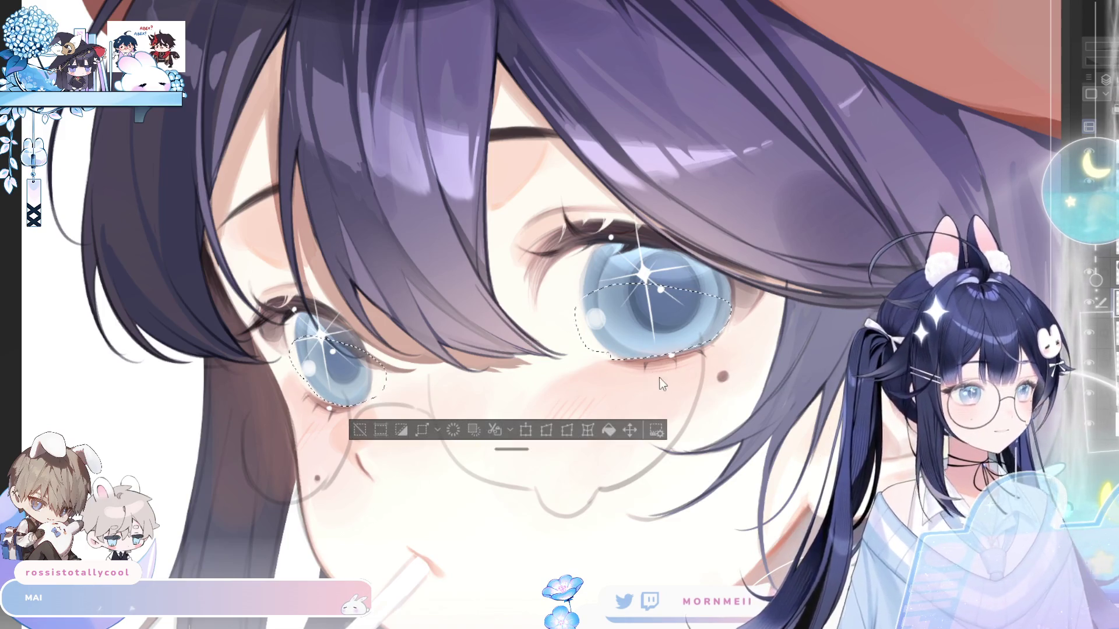
left_click_drag(726, 304, 708, 349)
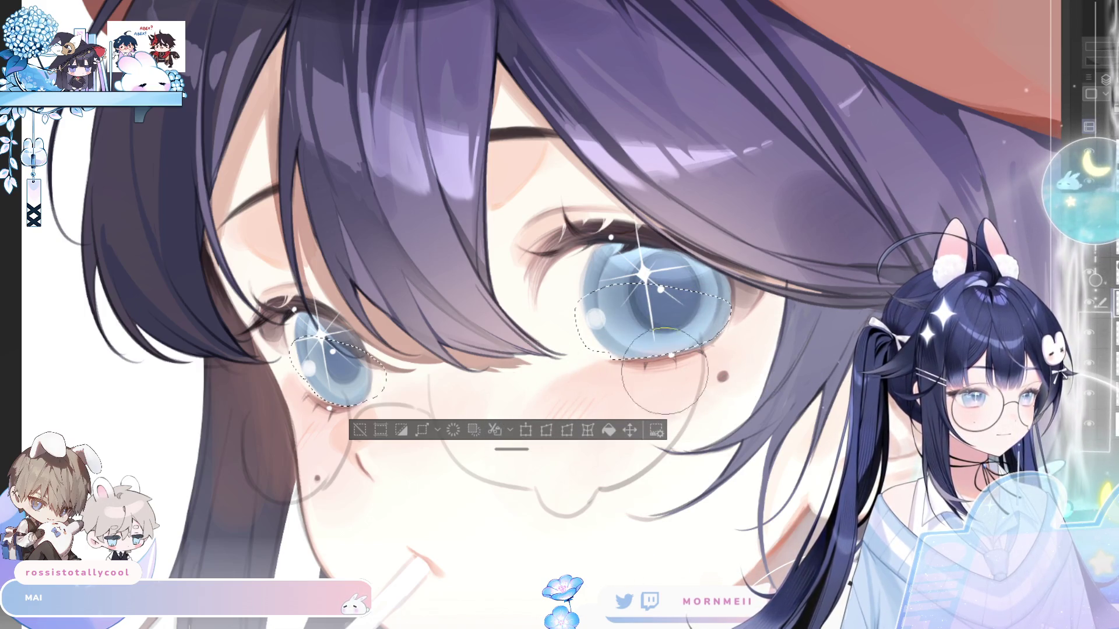
- Move the selection launcher off the eyes, deselect, and zoom out to the whole illustration
left_click_drag(496, 449, 534, 187)
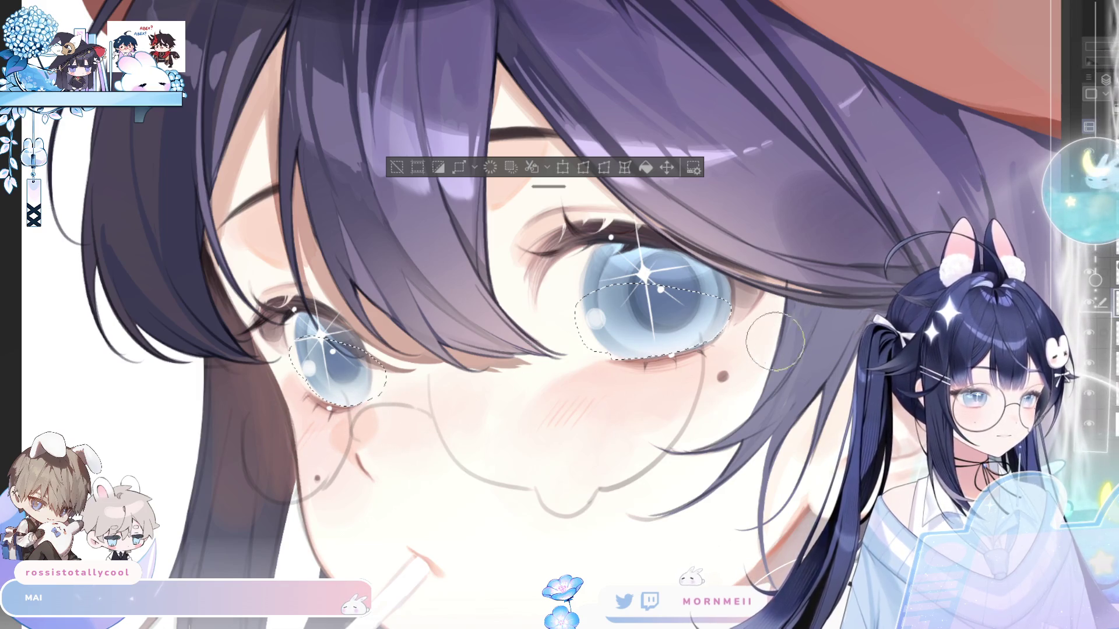
key("ctrl+d")
key("ctrl+minus")
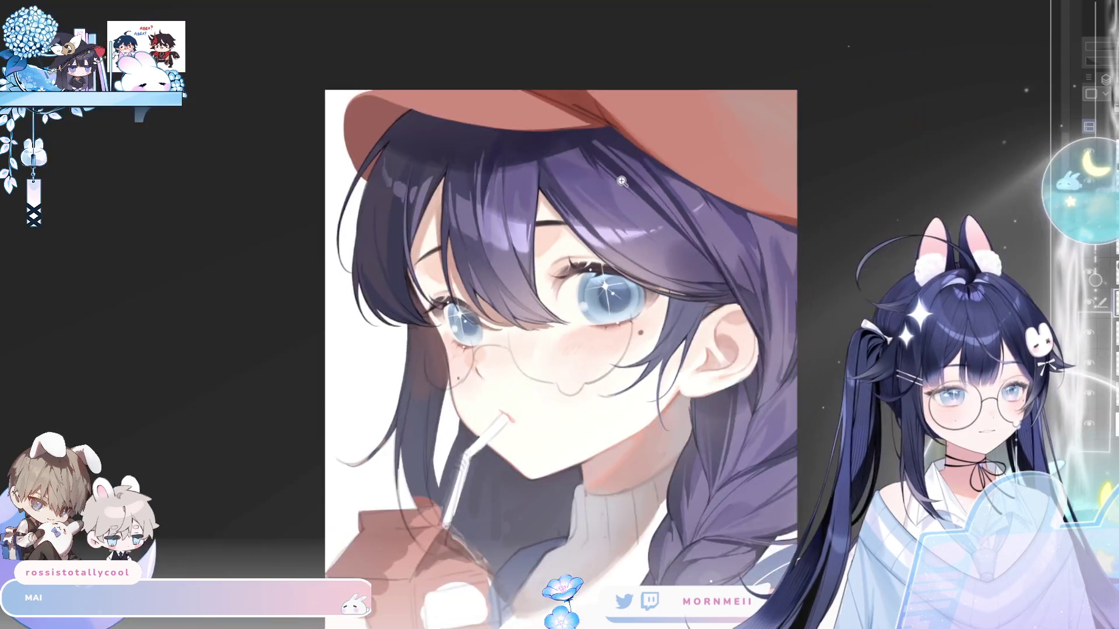
- Airbrush a soft purple tint over the lower part of the right-hand iris
key("h")
key("h")
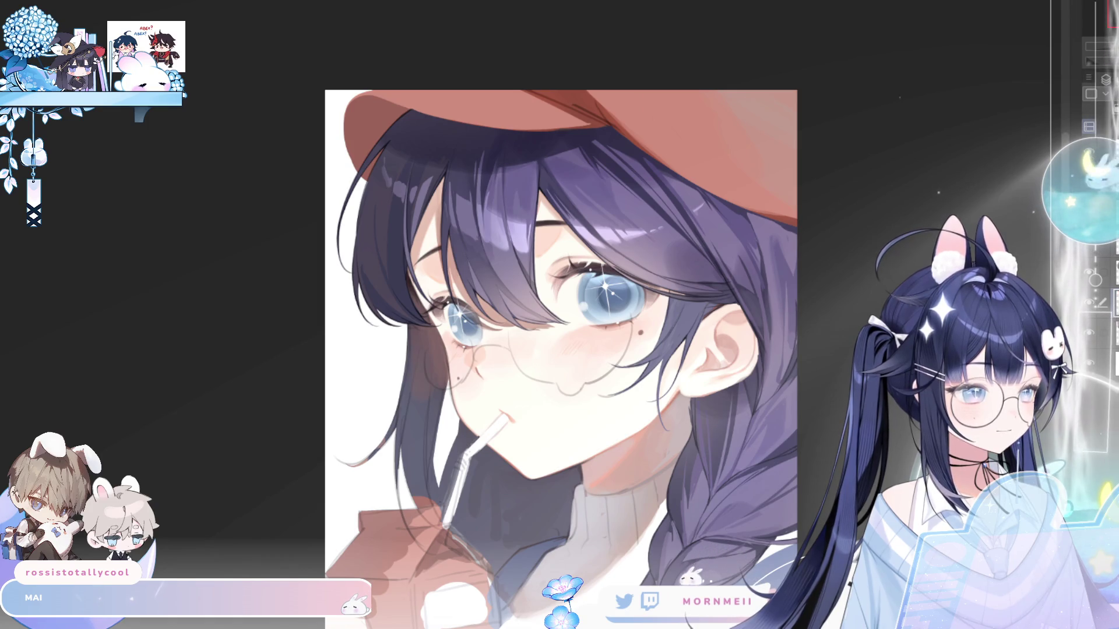
scroll(509, 325, "up", 5)
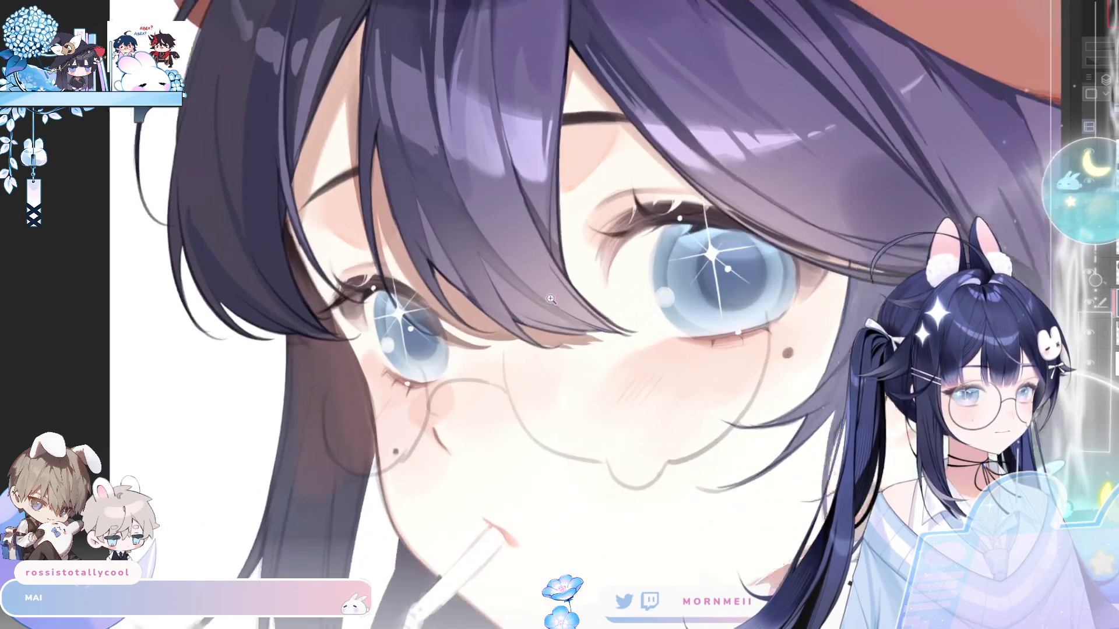
mouse_move(418, 352)
left_mouse_down()
mouse_move(410, 361)
mouse_move(447, 366)
mouse_move(421, 370)
left_mouse_up()
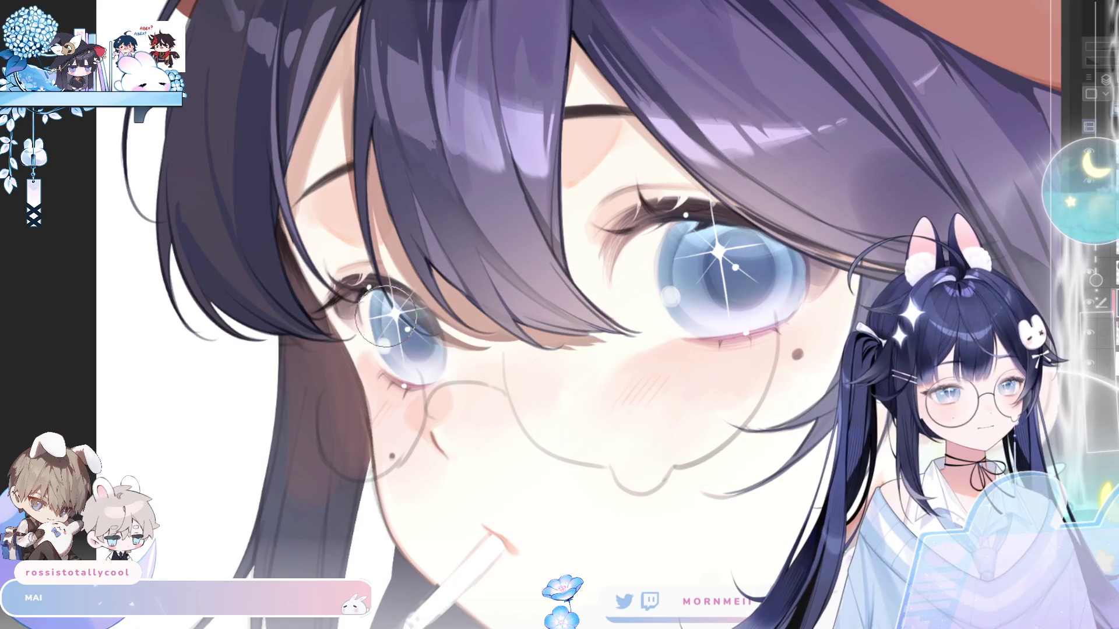
key("ctrl+minus")
key("ctrl+minus")
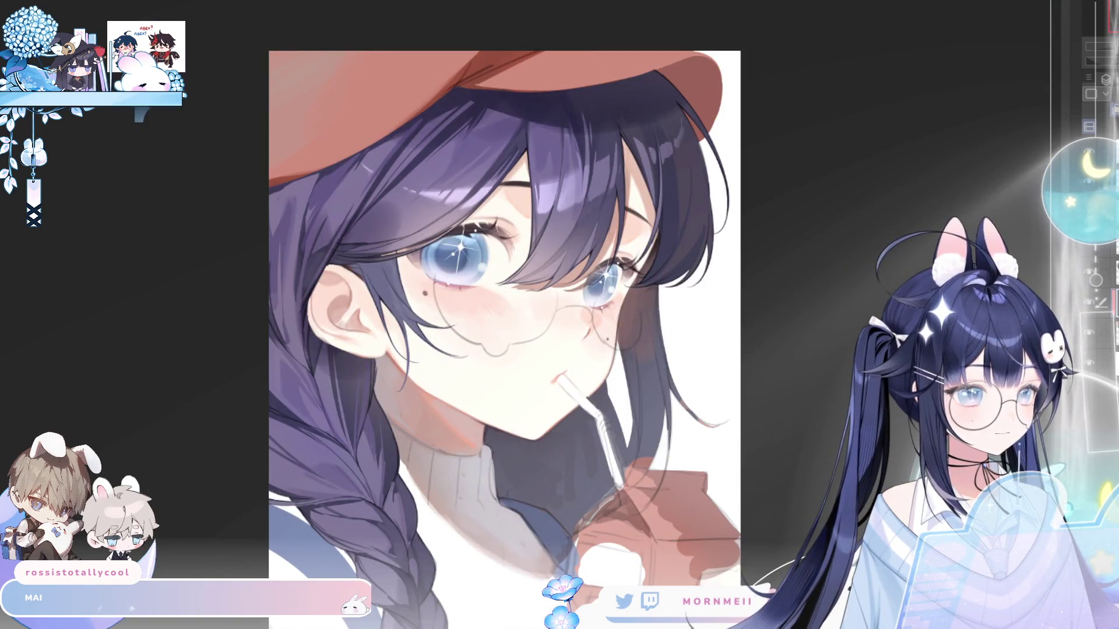
key("h")
key("ctrl+minus")
key("h")
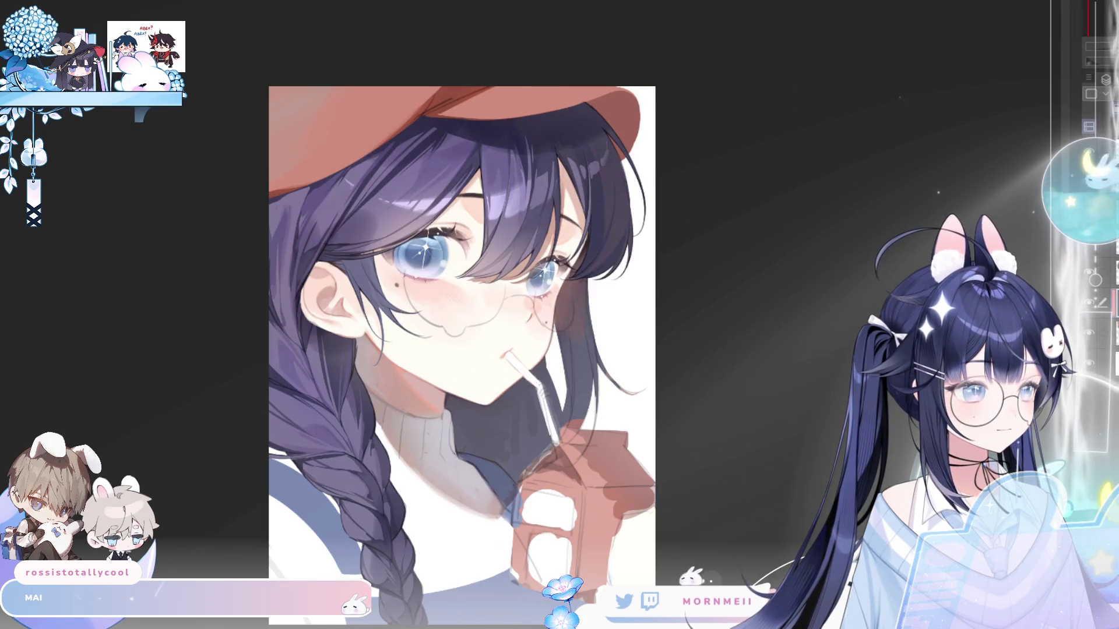
key("ctrl+plus")
key("ctrl+plus")
key("ctrl+plus")
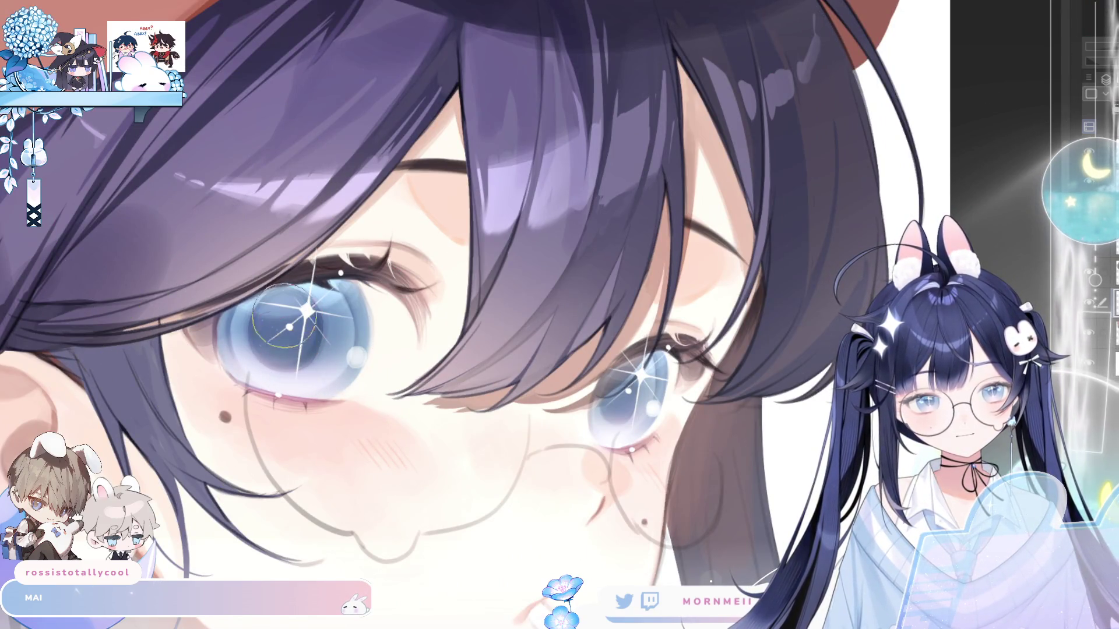
- Paint white sparkle dots into both pupils and check them in the mirrored view
mouse_move(274, 337)
left_mouse_down()
mouse_move(283, 364)
mouse_move(309, 326)
left_mouse_up()
left_click_drag(631, 392, 610, 428)
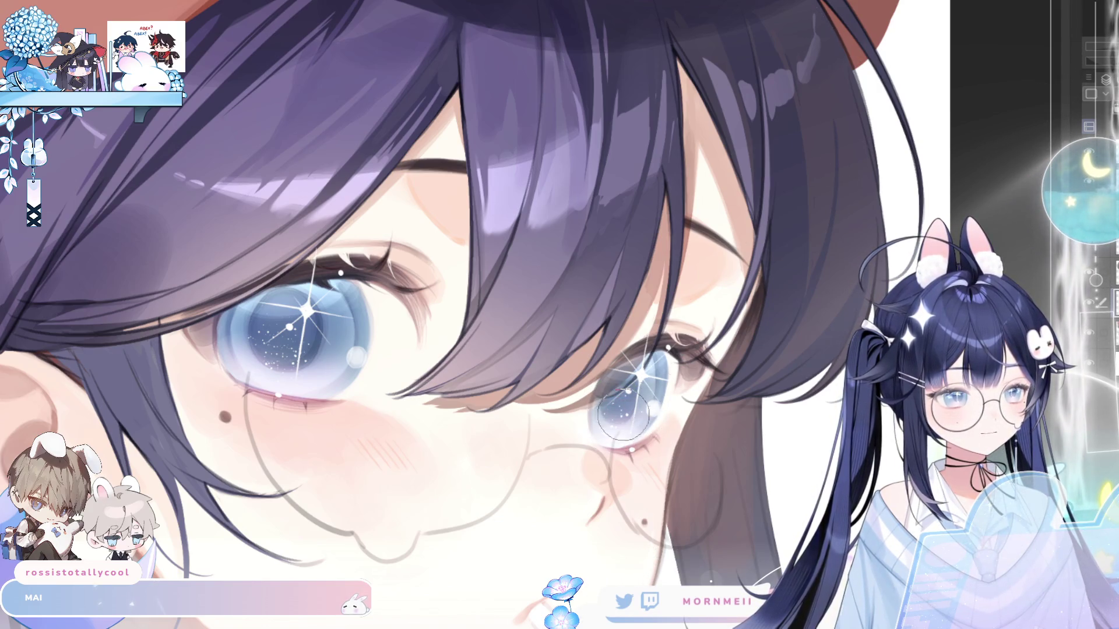
key("h")
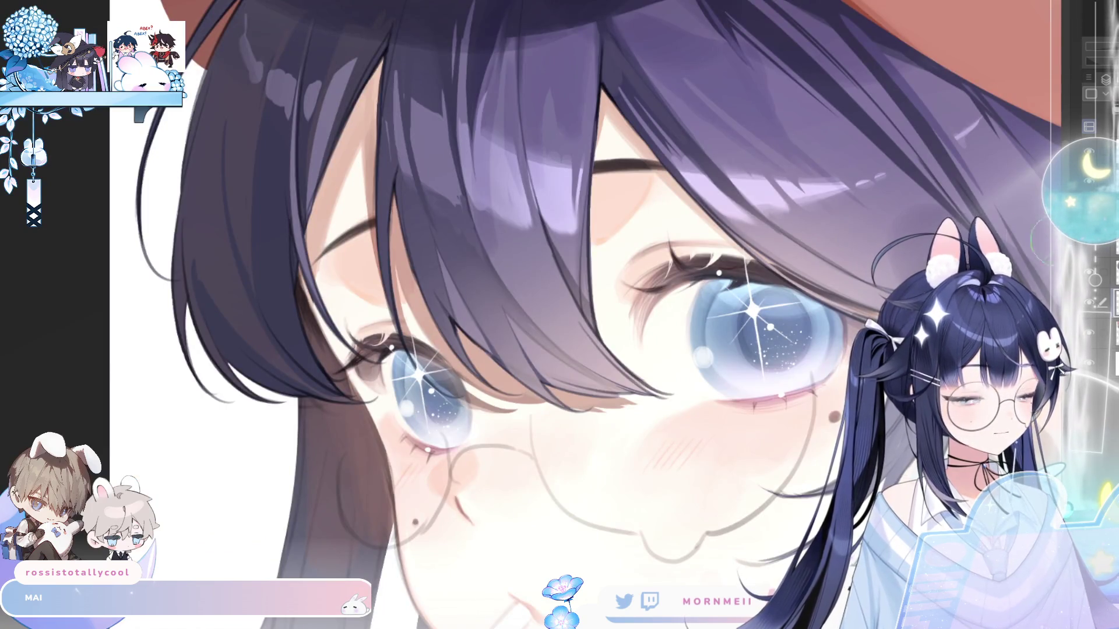
key("ctrl+0")
key("h")
key("h")
- Stamp a dotted sparkle texture into the smaller and larger irises
scroll(828, 289, "up", 5)
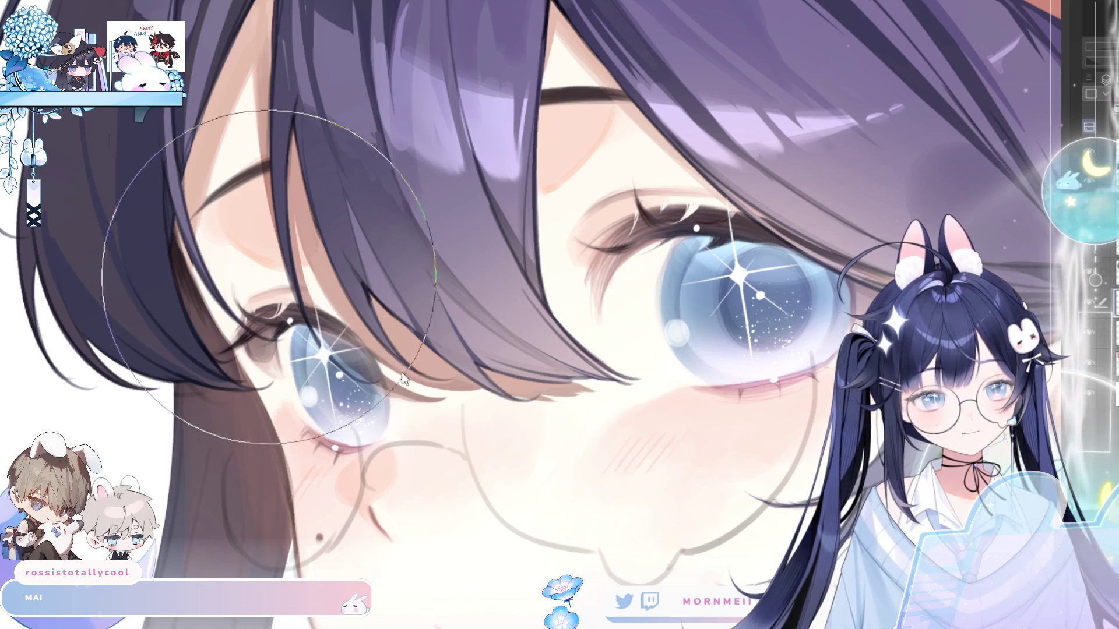
left_click(343, 361)
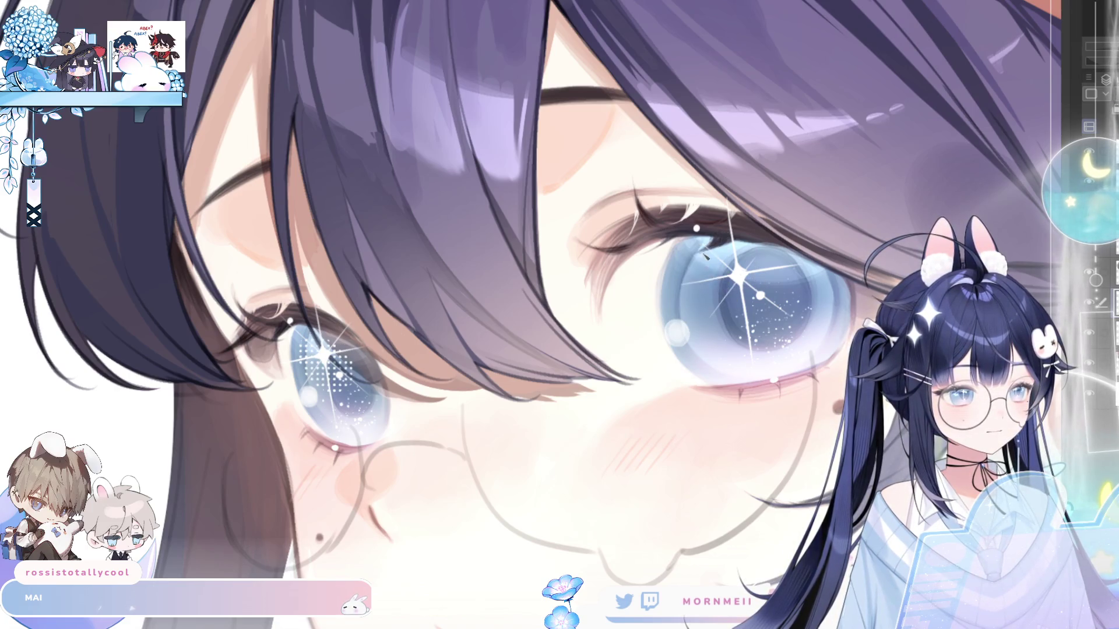
left_click(727, 271)
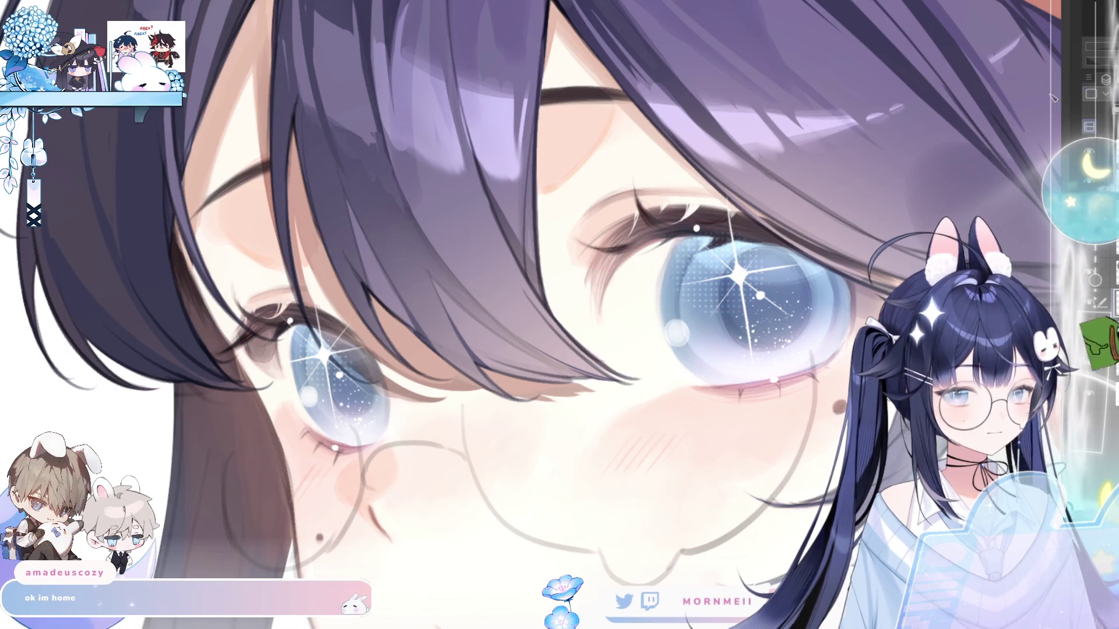
scroll(665, 194, "down", 5)
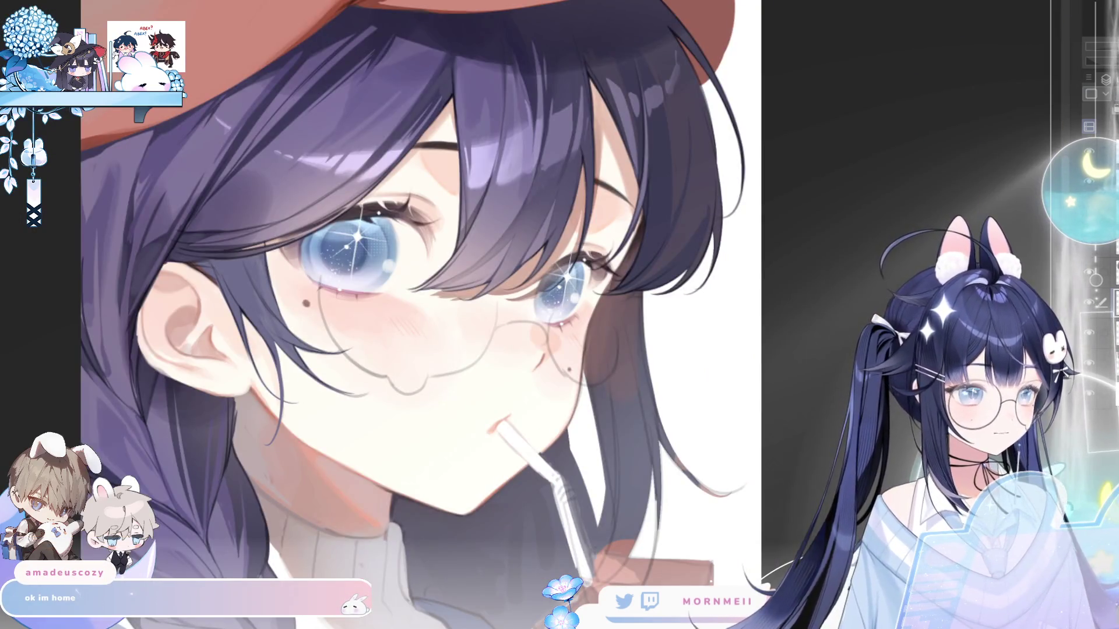
- Mirror the view back and forth to compare both eyes
scroll(582, 167, "down", 2)
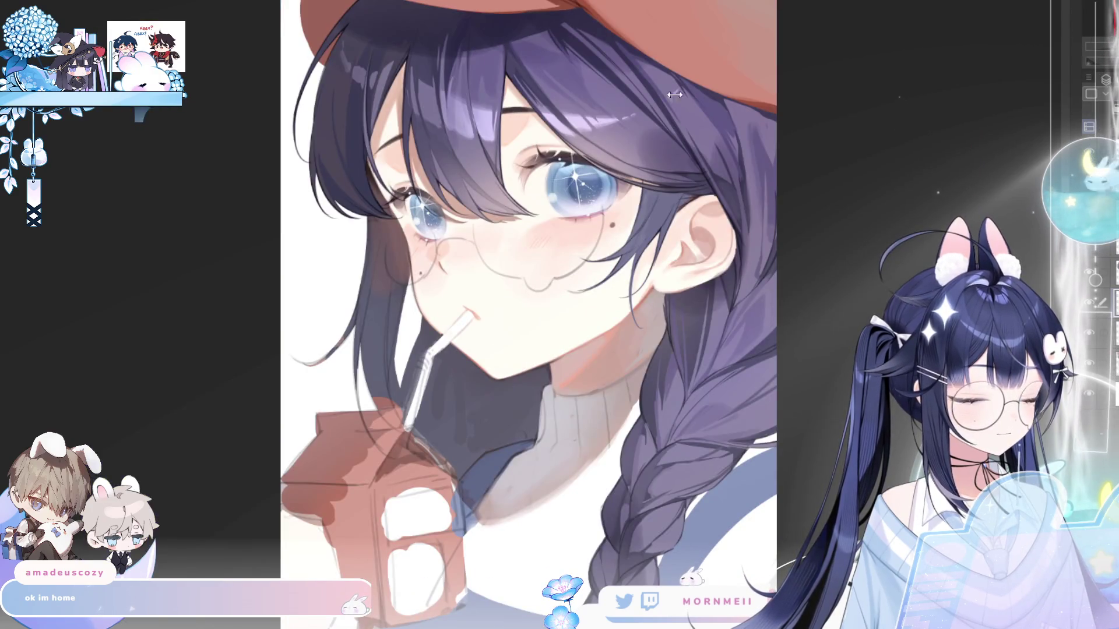
scroll(496, 123, "up", 3)
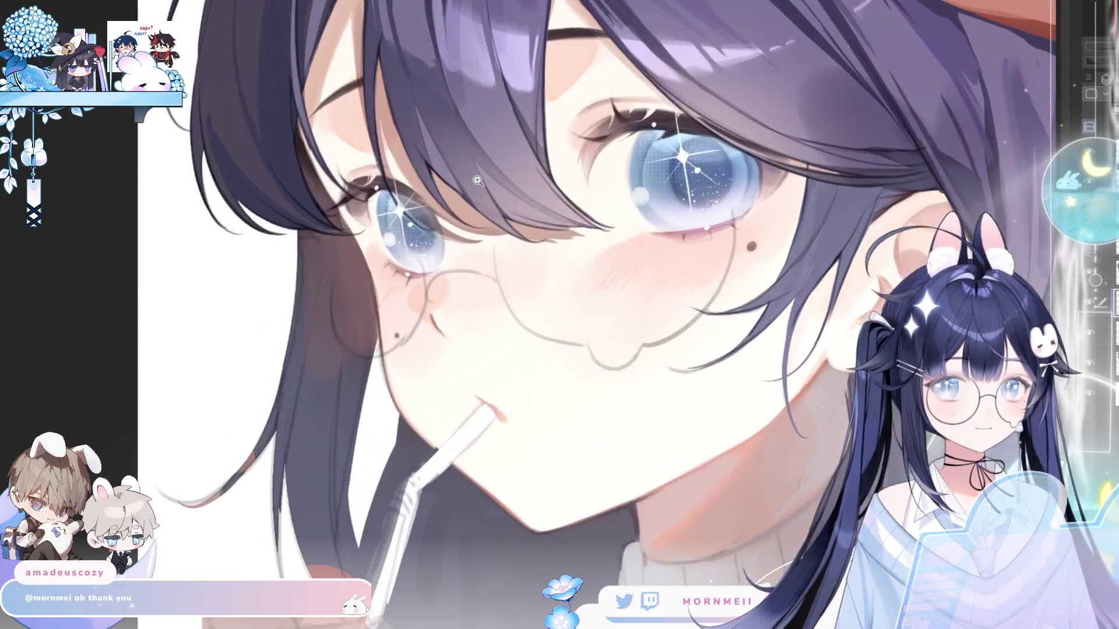
key("h")
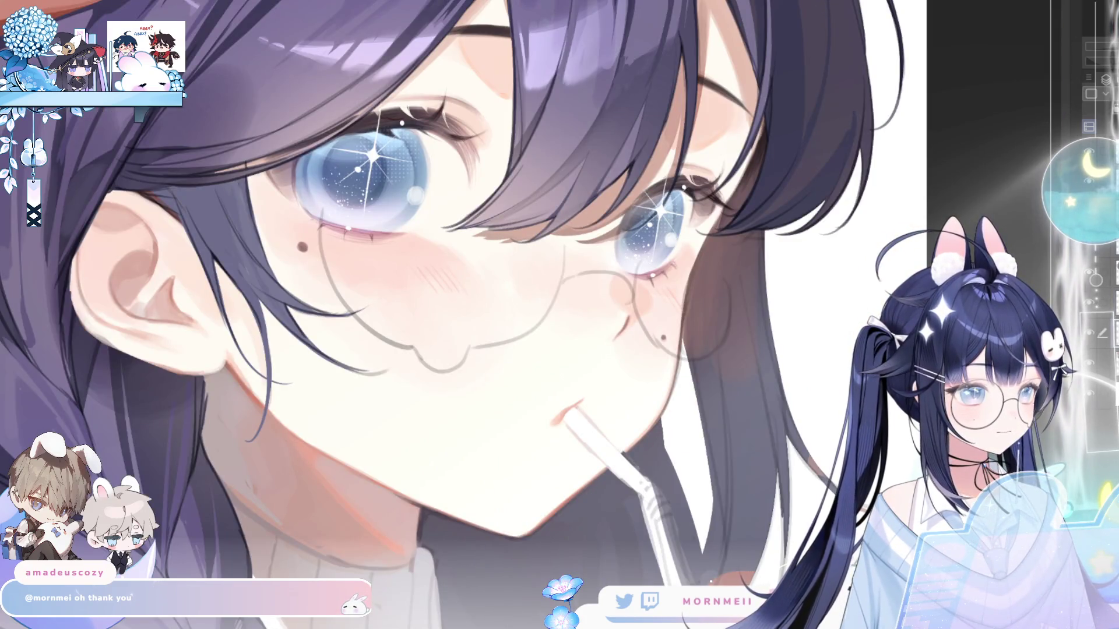
scroll(525, 274, "up", 4)
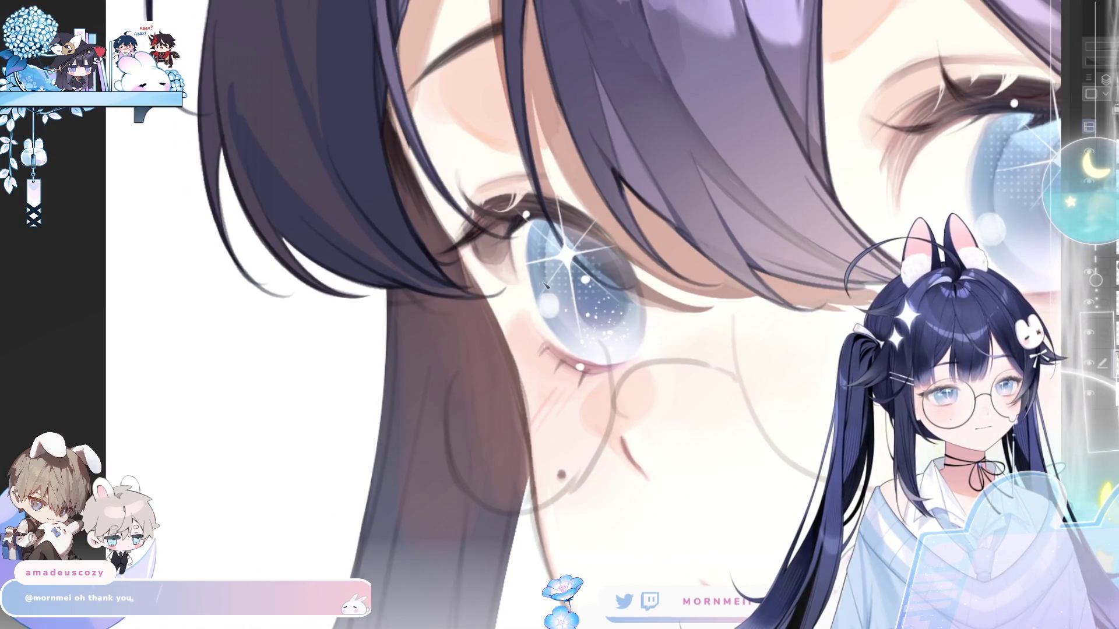
key("h")
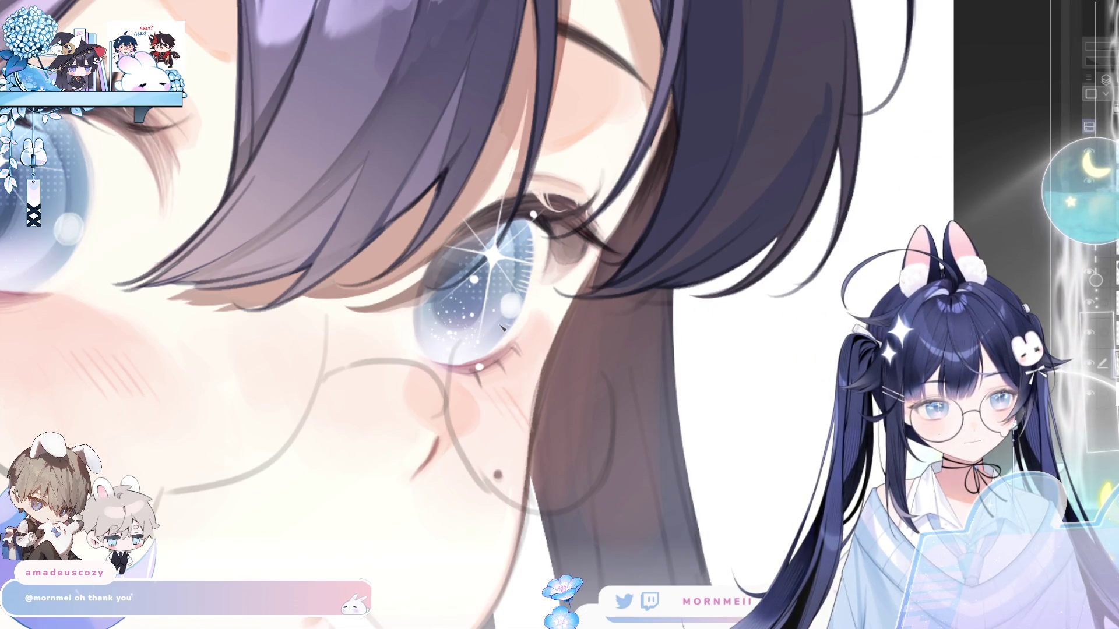
key("h")
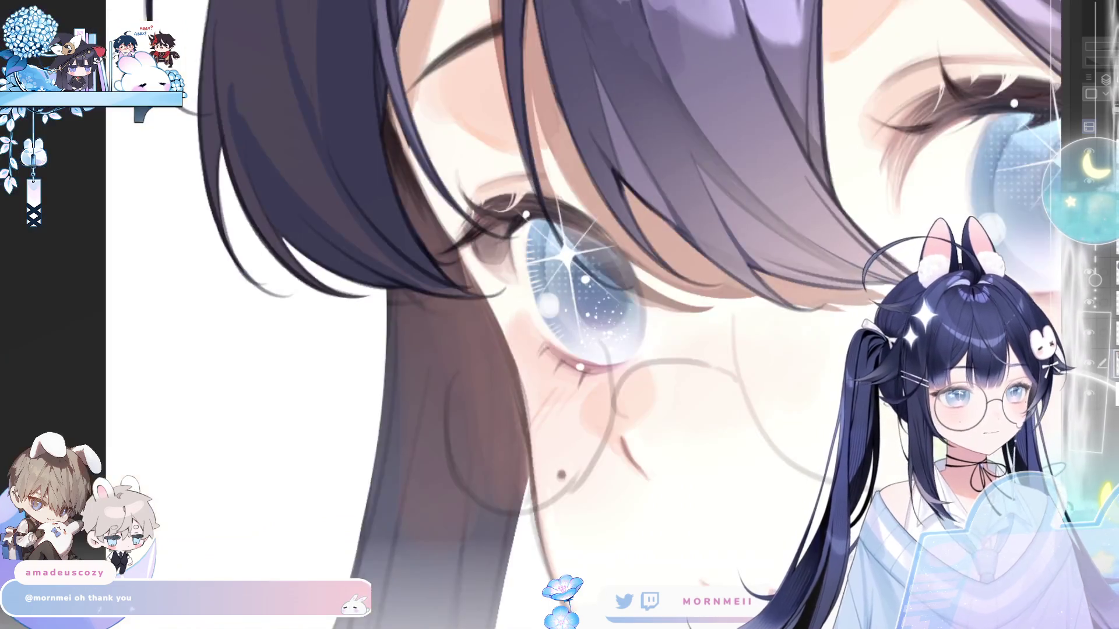
key("h")
key("h")
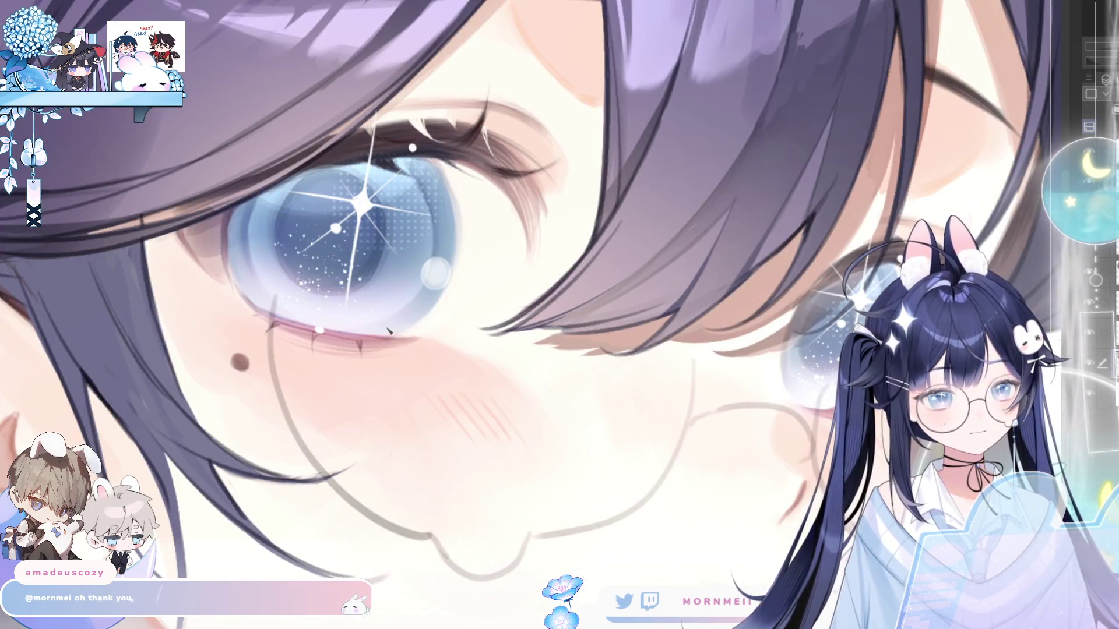
- Paint short lower-lash strokes under the eye, then check the whole illustration mirrored
left_click_drag(407, 323, 415, 328)
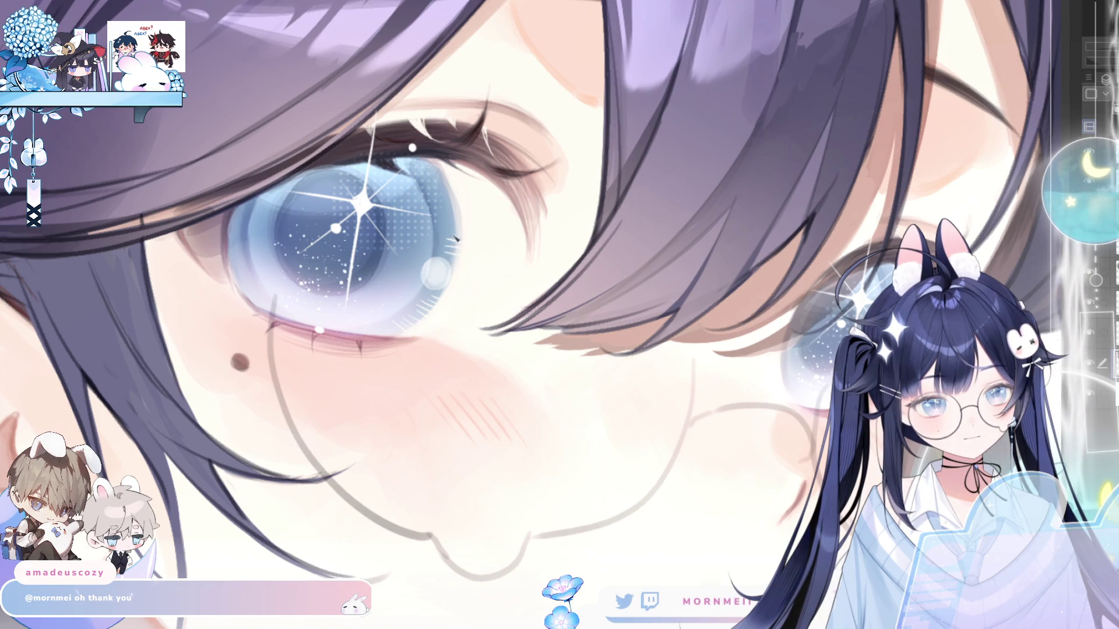
key("h")
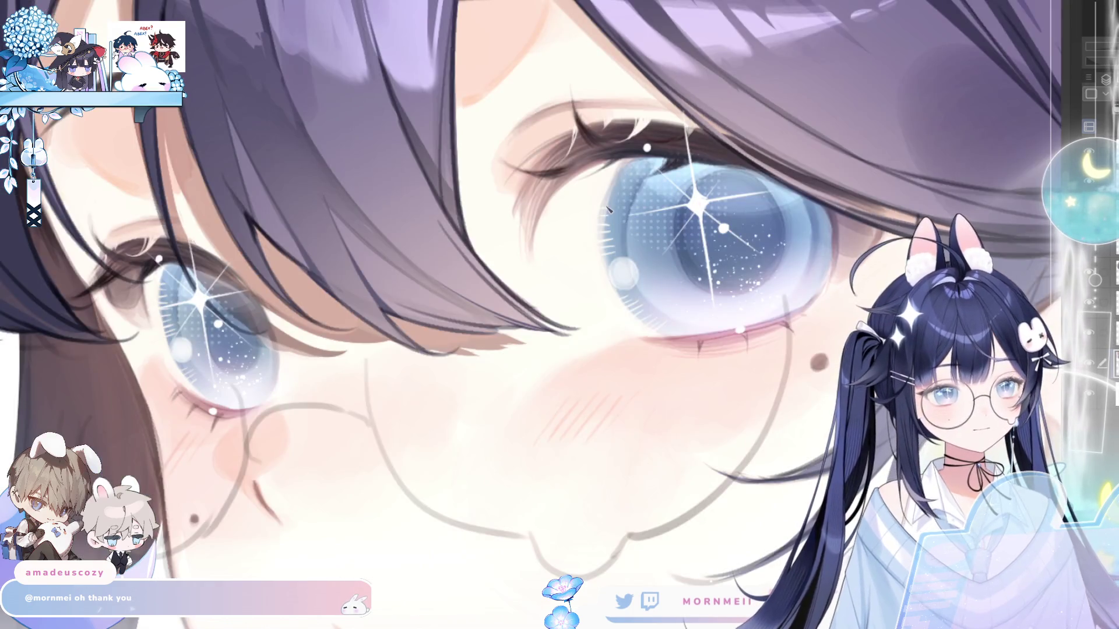
key("ctrl+0")
key("h")
key("h")
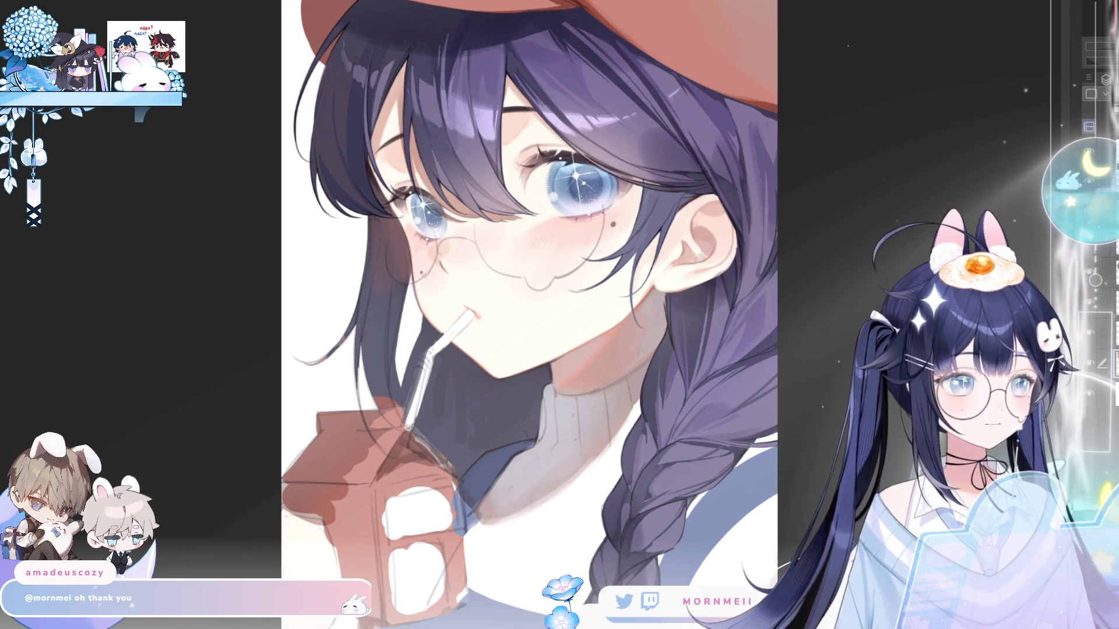
- Zoom onto the eyes and soften the shading inside the iris with the airbrush
left_click(631, 101)
key("h")
key("h")
left_click_drag(577, 235, 401, 291)
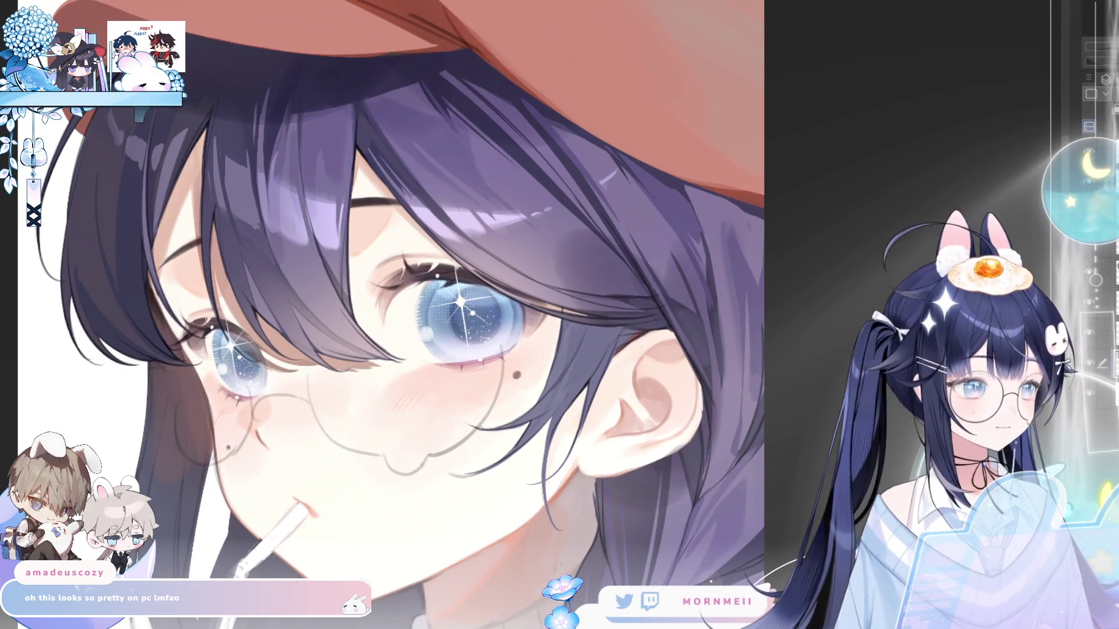
scroll(200, 348, "up", 2)
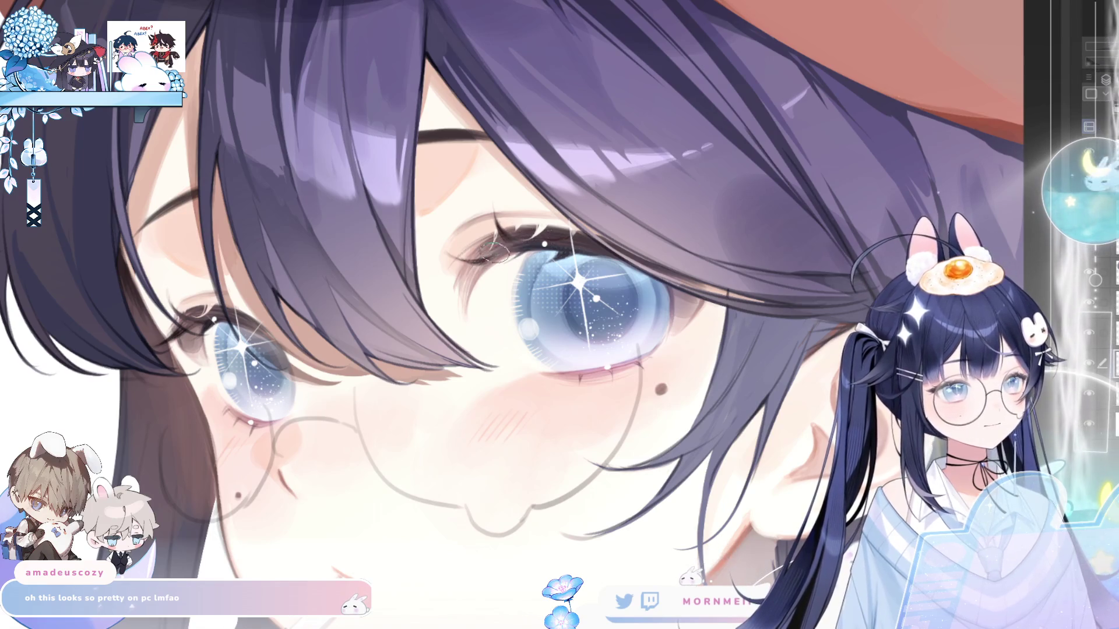
key("h")
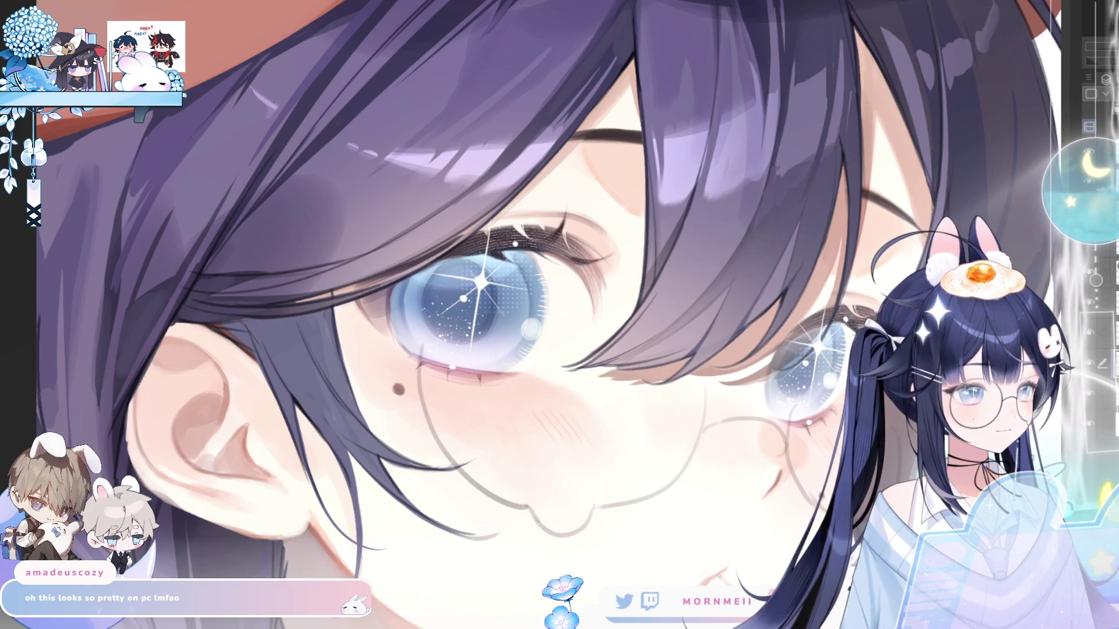
left_click_drag(425, 302, 455, 315)
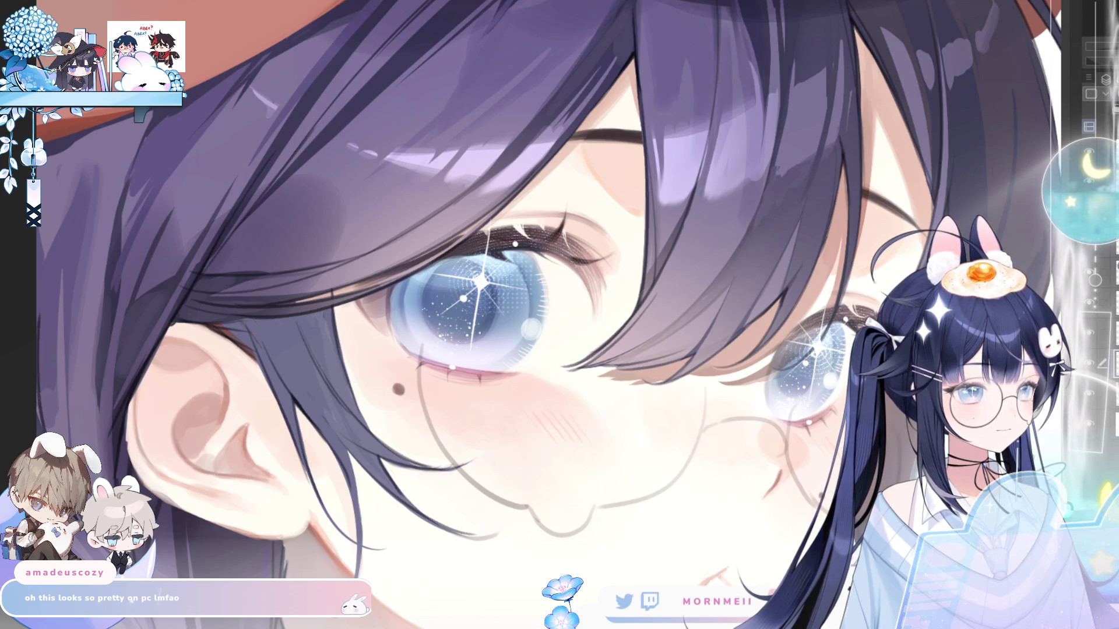
key("h")
key("h")
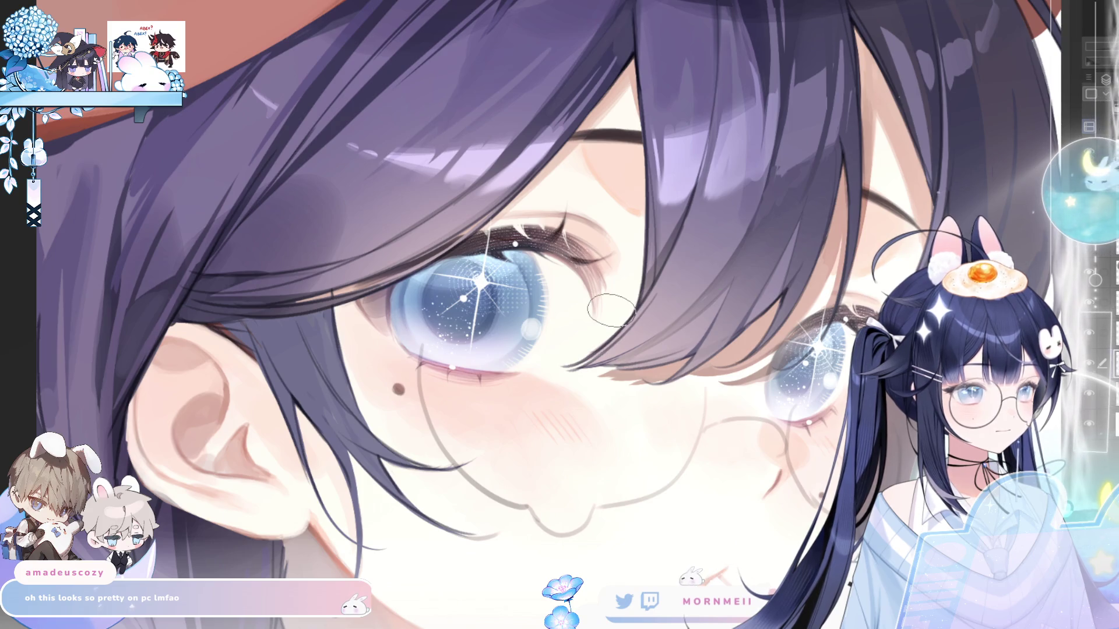
- Add light highlight strokes along the upper lashes, then fit the illustration to the window
scroll(320, 210, "down", 4)
key("h")
scroll(321, 211, "up", 3)
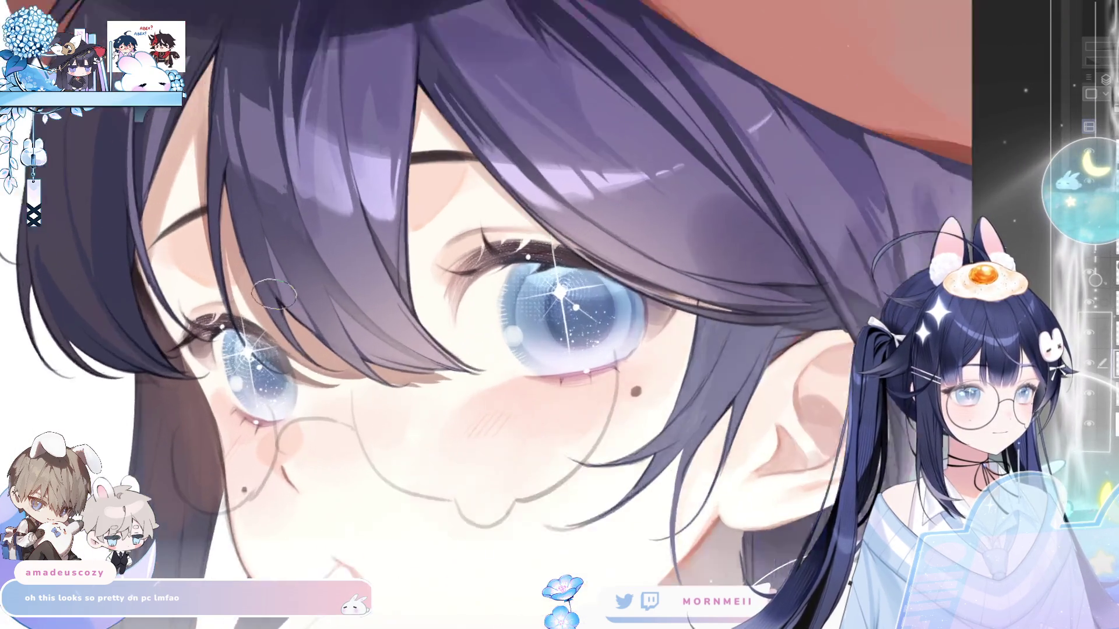
scroll(345, 286, "down", 2)
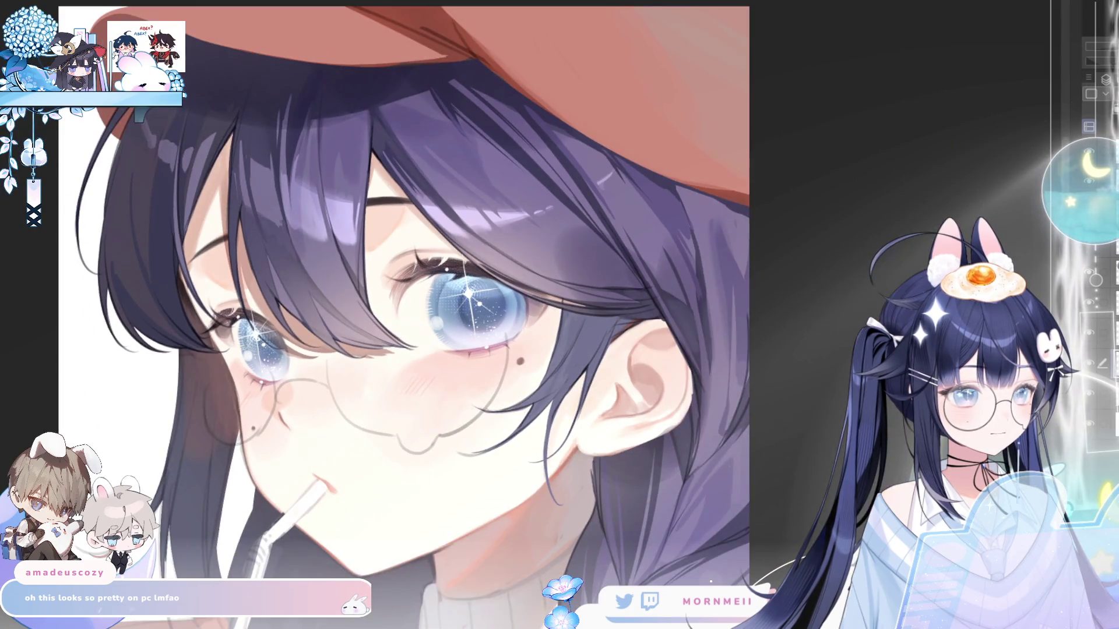
scroll(323, 291, "up", 3)
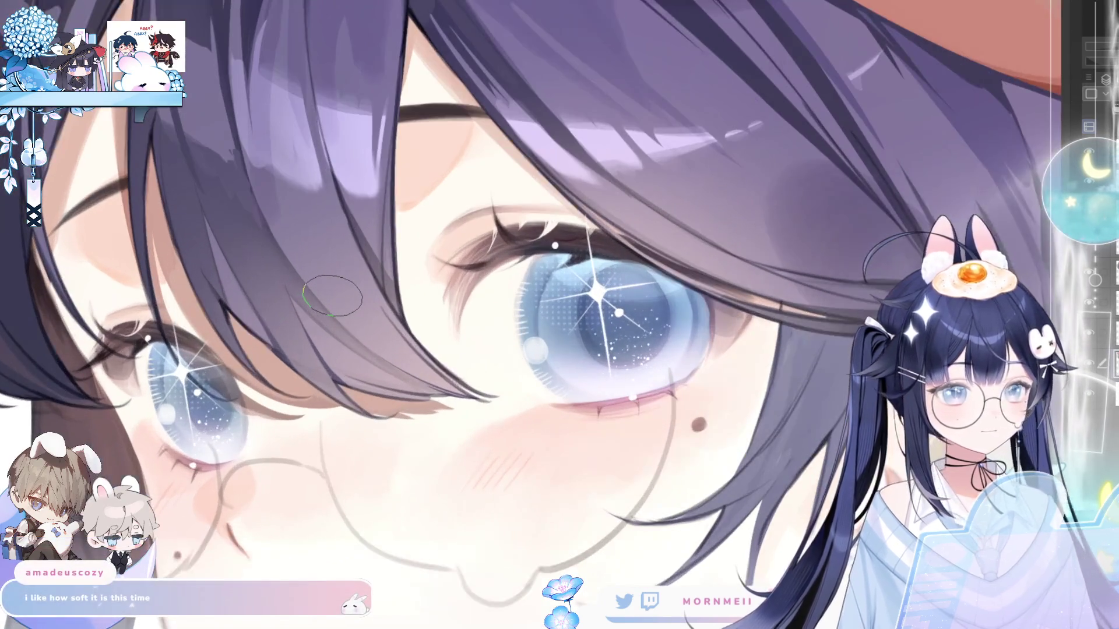
scroll(374, 360, "down", 4)
scroll(414, 316, "up", 5)
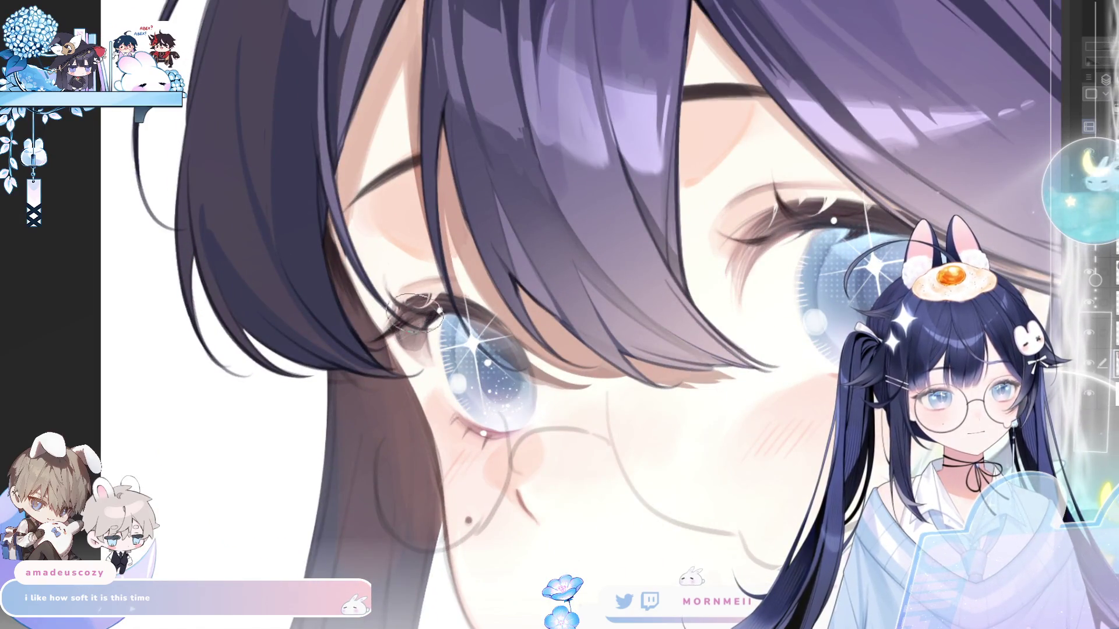
left_click_drag(830, 227, 793, 198)
key("ctrl+0")
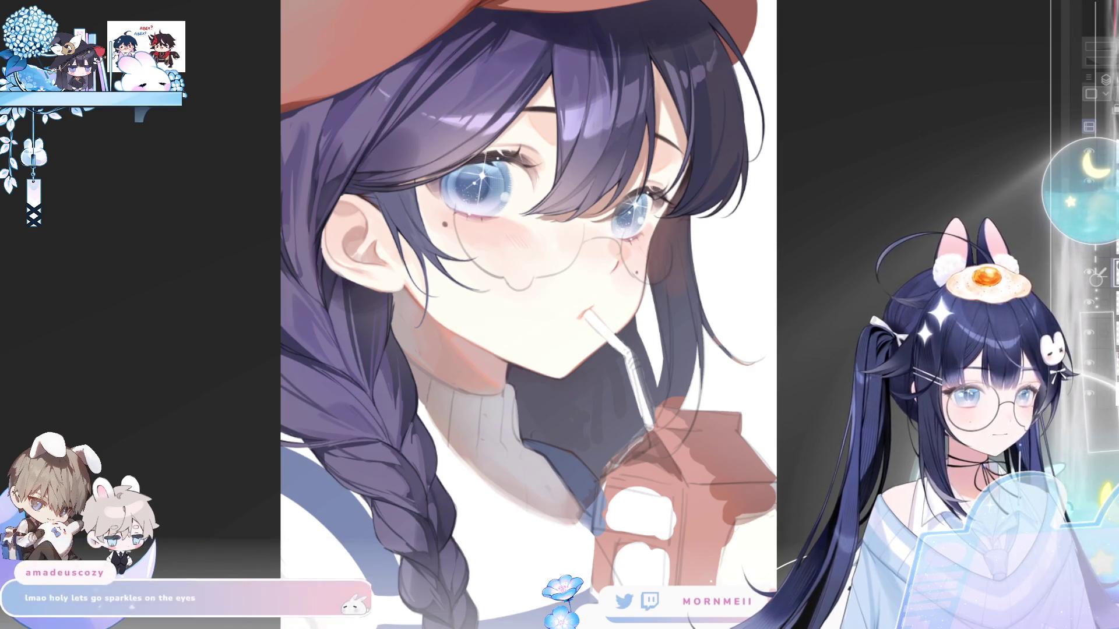
key("h")
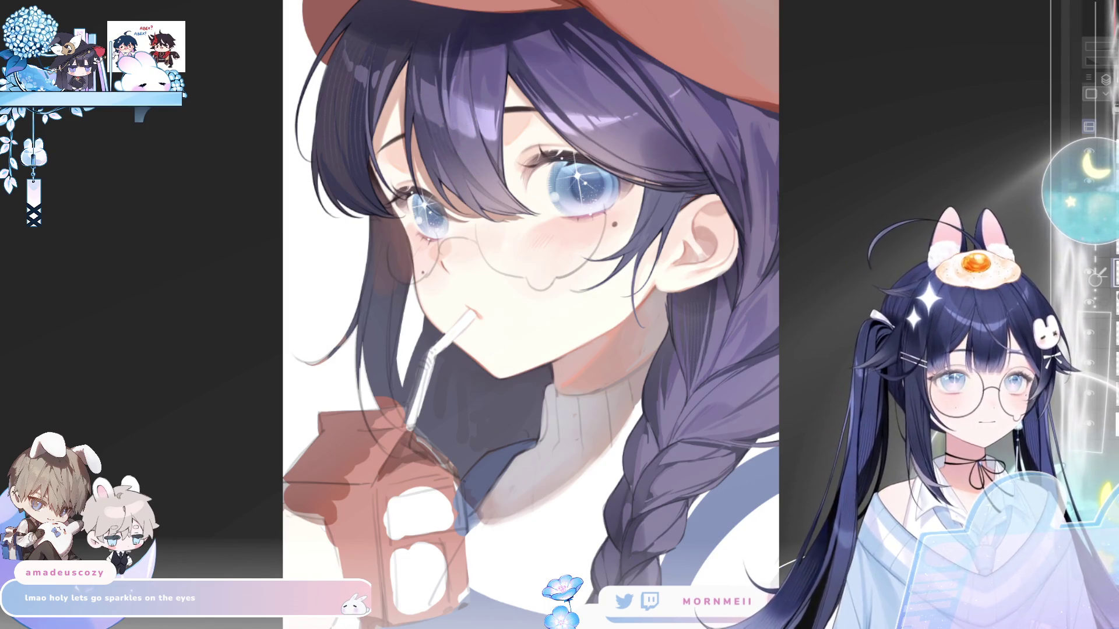
key("h")
key("h")
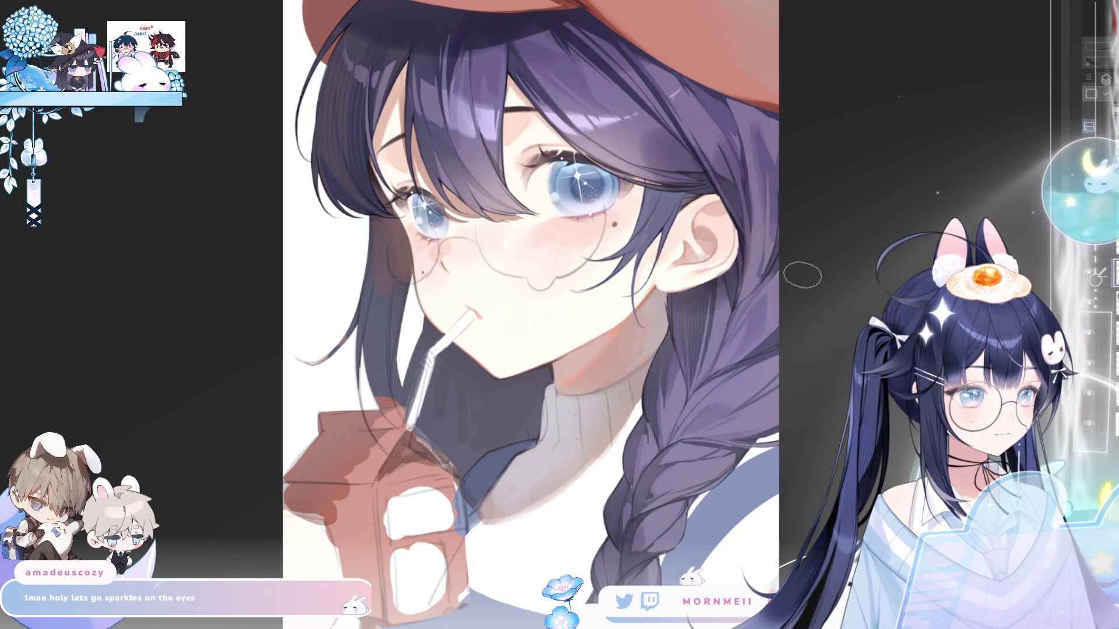
key("h")
key("h")
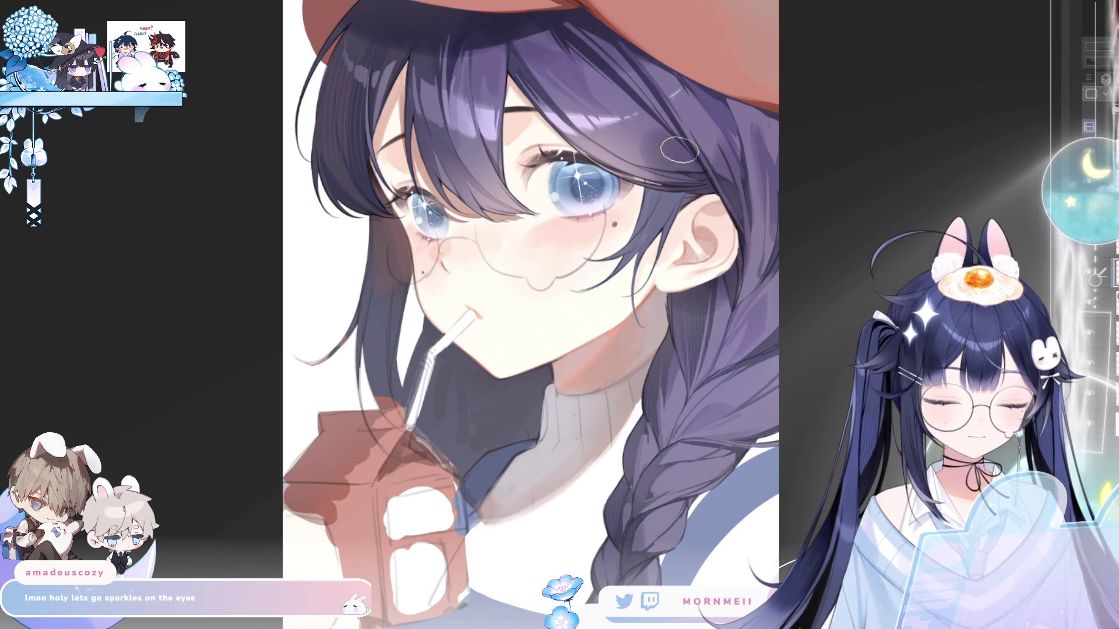
scroll(610, 153, "down", 1)
scroll(570, 145, "up", 1)
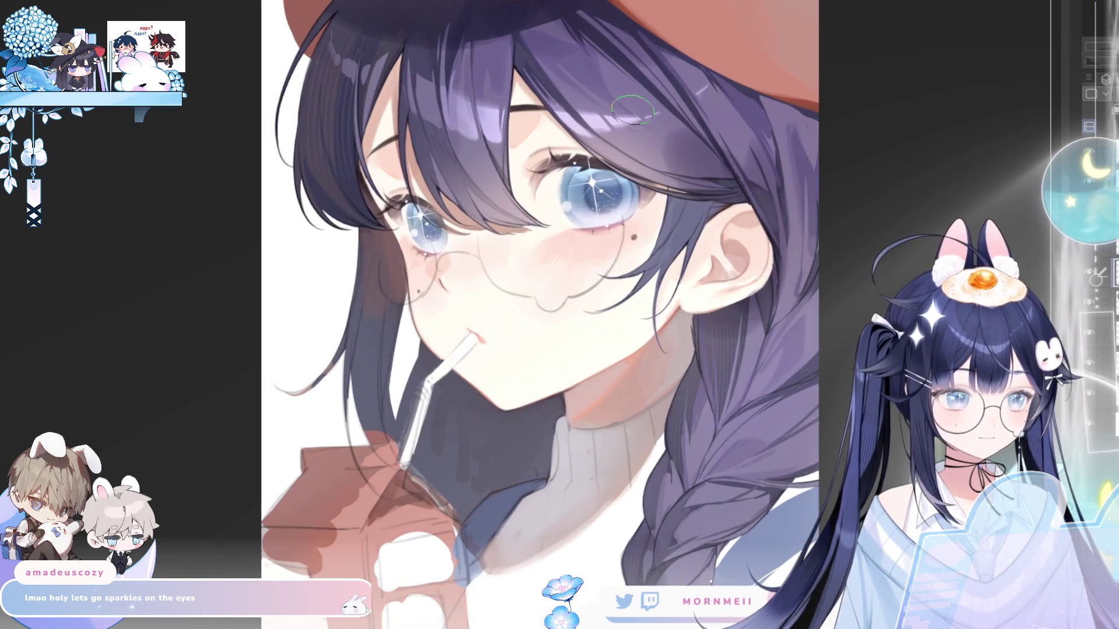
key("h")
key("h")
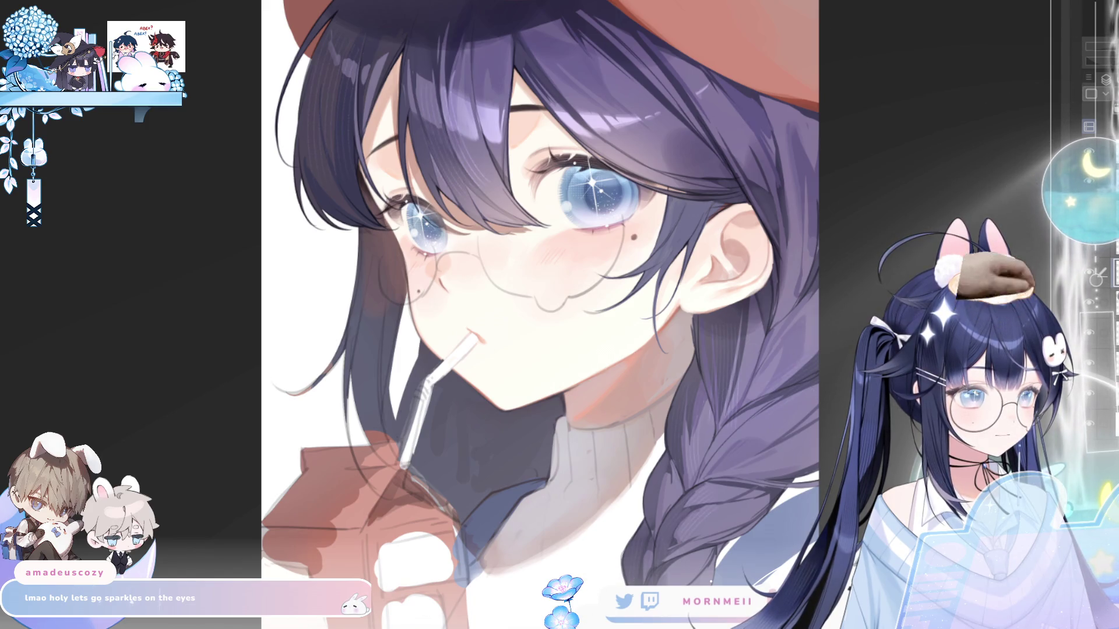
scroll(520, 50, "down", 2)
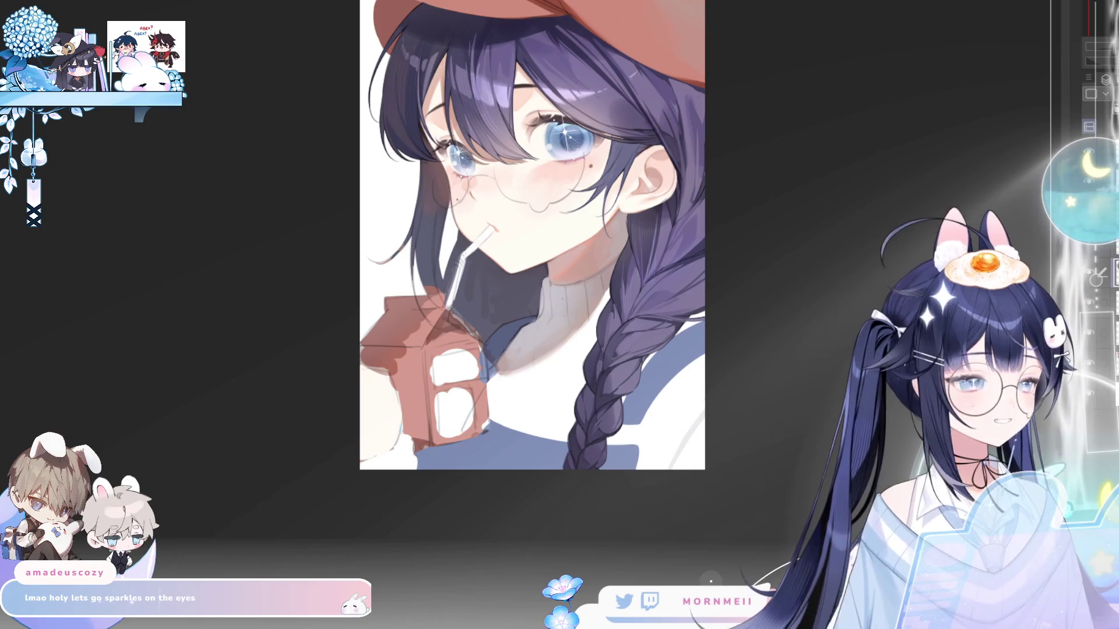
scroll(532, 233, "up", 3)
scroll(532, 233, "down", 1)
key("h")
key("h")
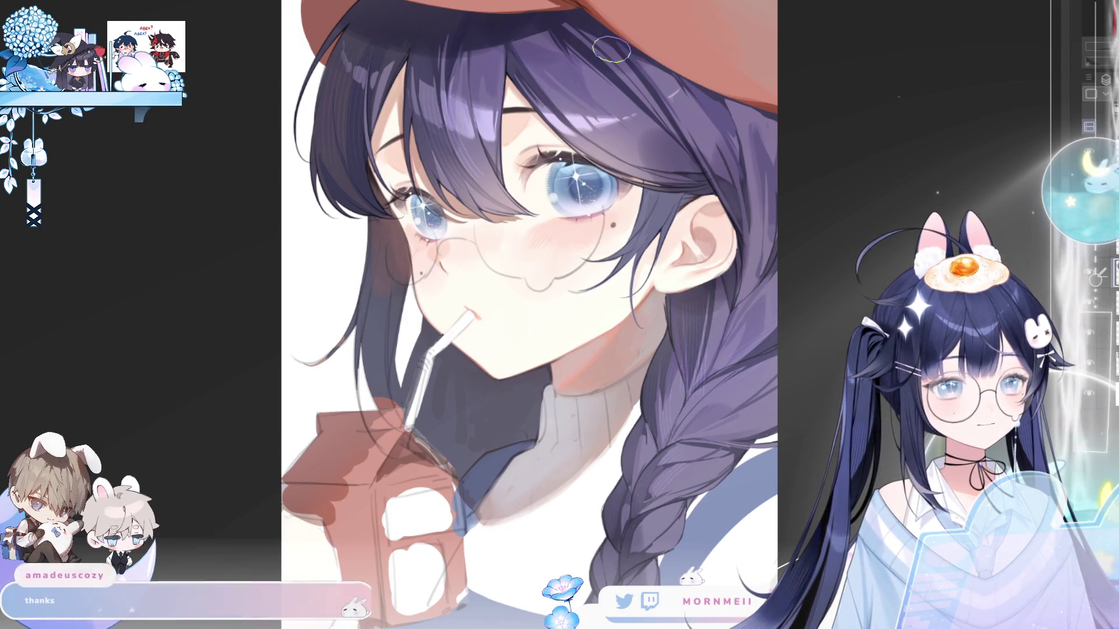
key("ctrl+minus")
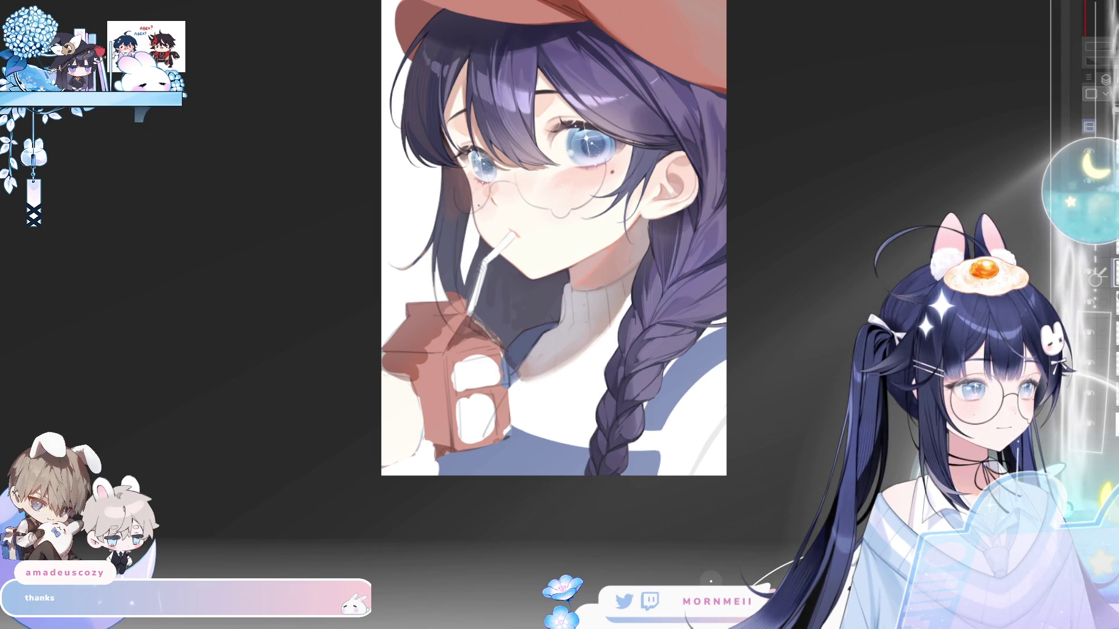
key("ctrl+plus")
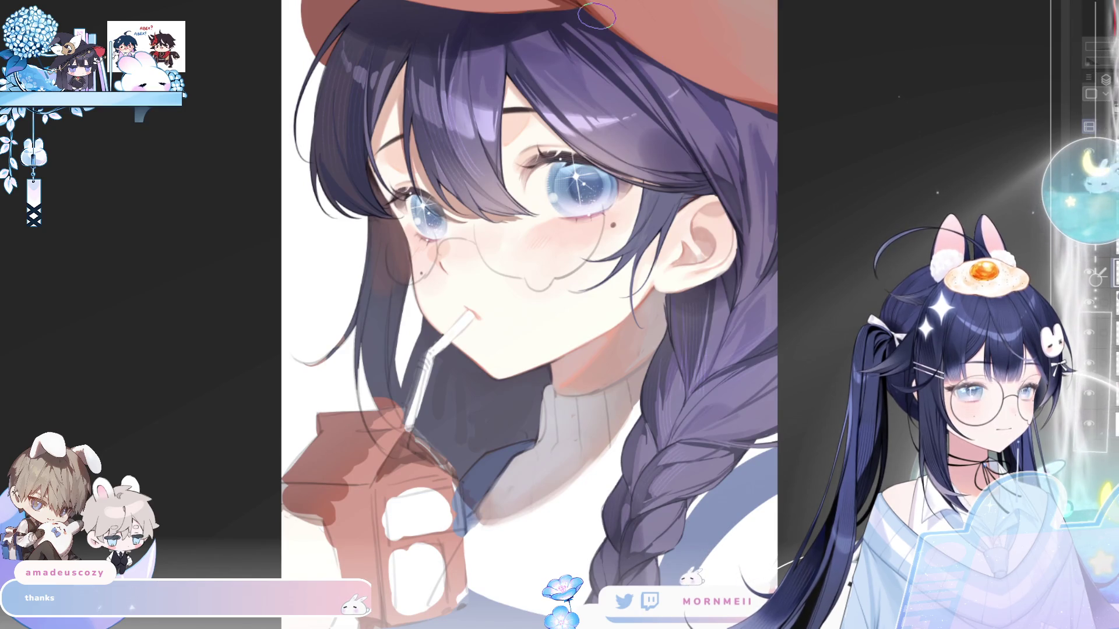
key("ctrl+plus")
key("ctrl+plus")
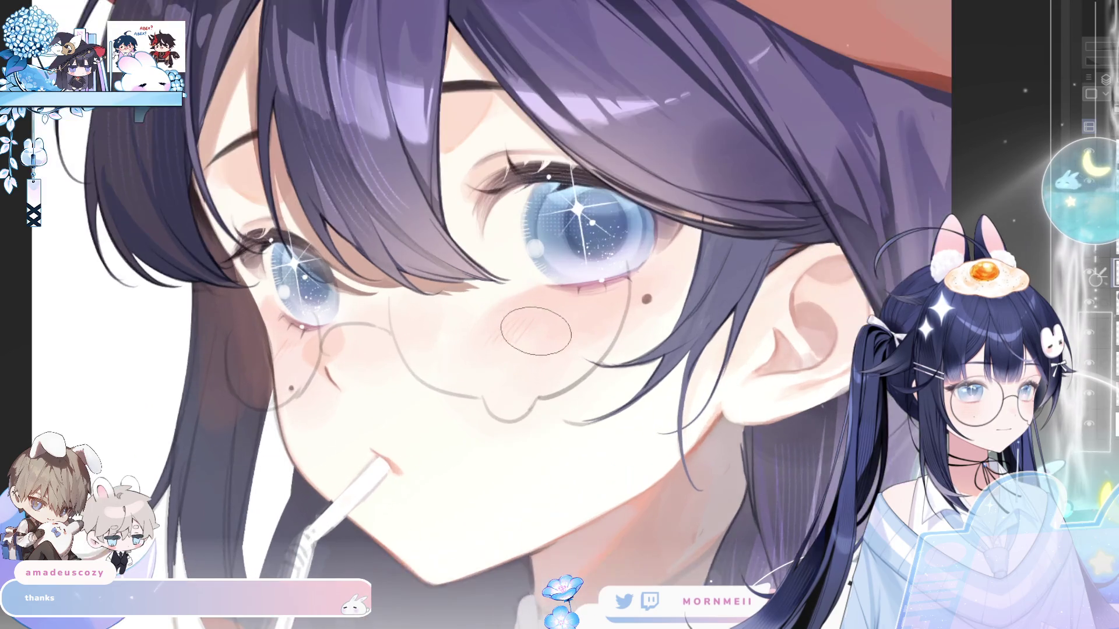
scroll(650, 174, "down", 5)
scroll(650, 173, "up", 4)
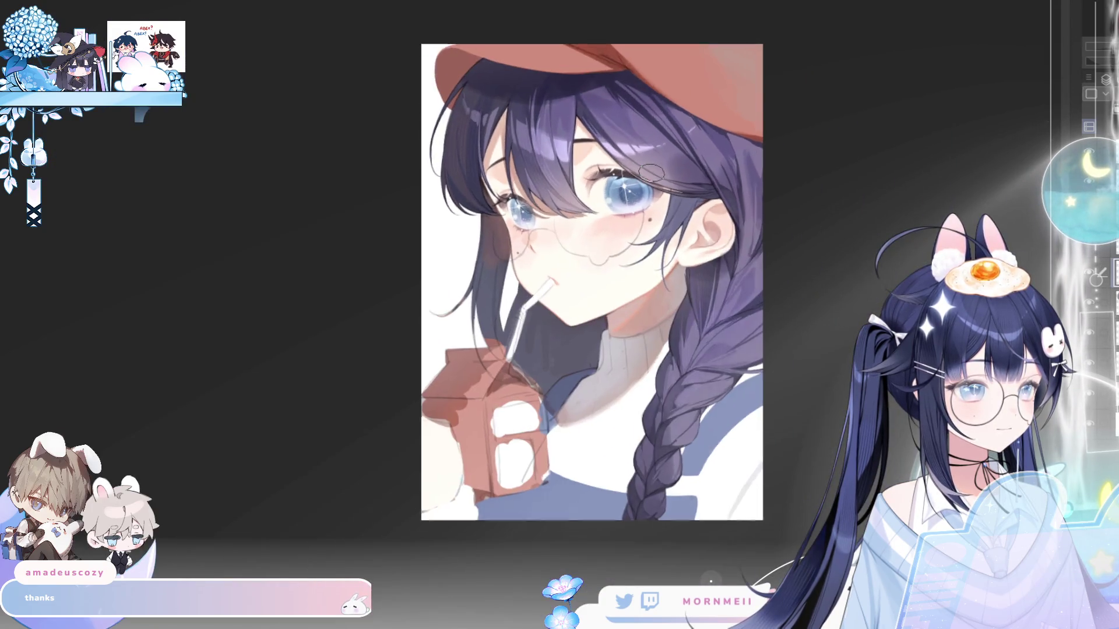
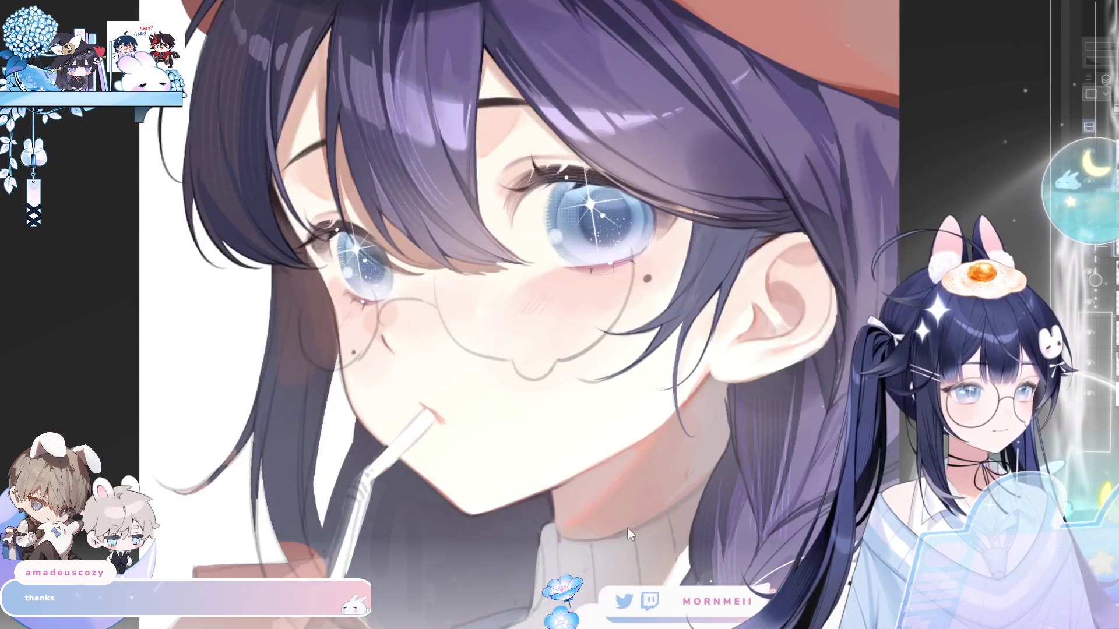
- Zoom in and mirror the view repeatedly to check the face, shrinking the brush
key("ctrl+0")
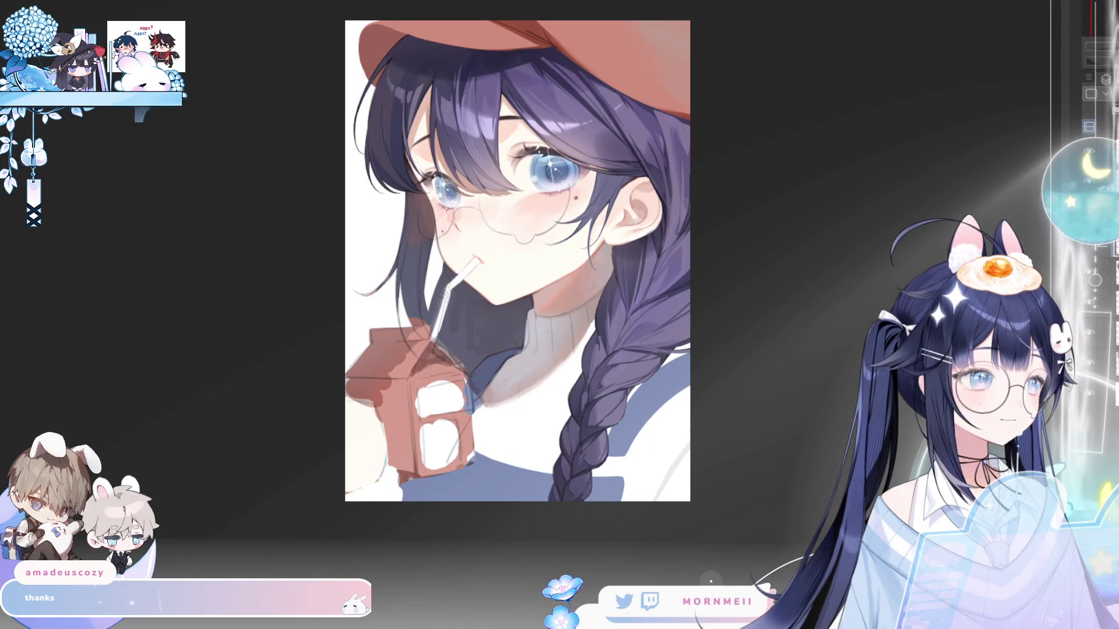
key("ctrl+plus")
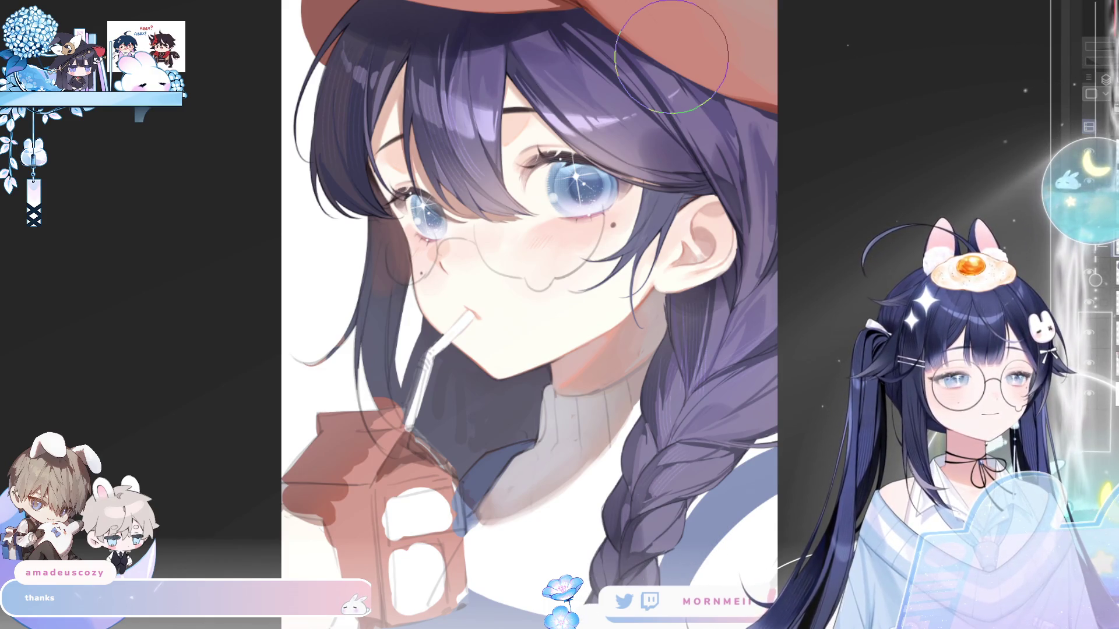
scroll(671, 56, "down", 2)
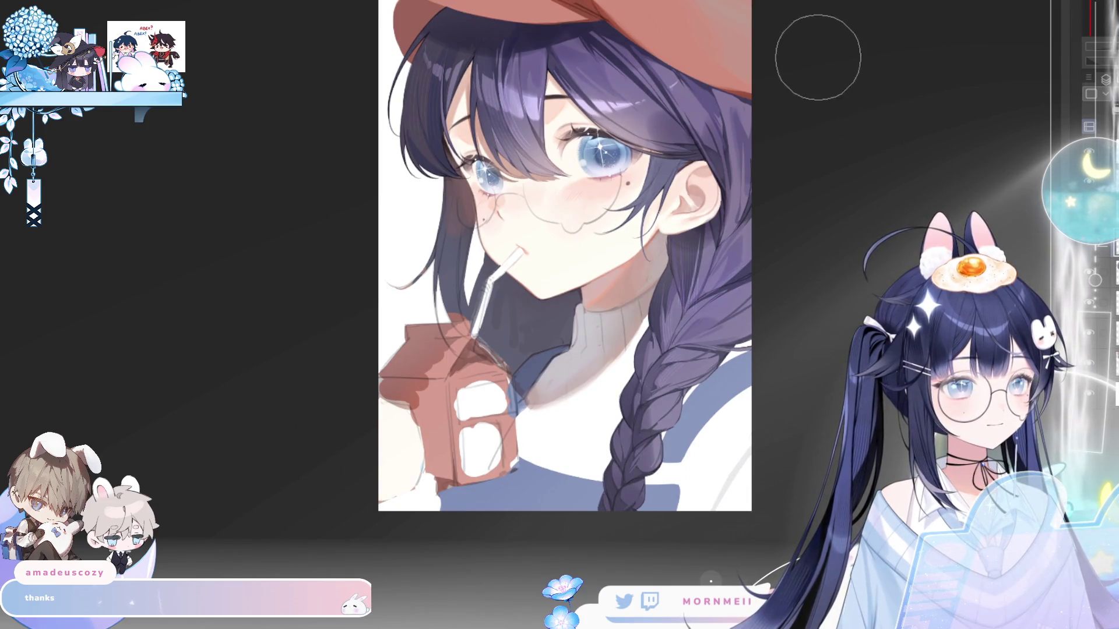
scroll(824, 50, "up", 1)
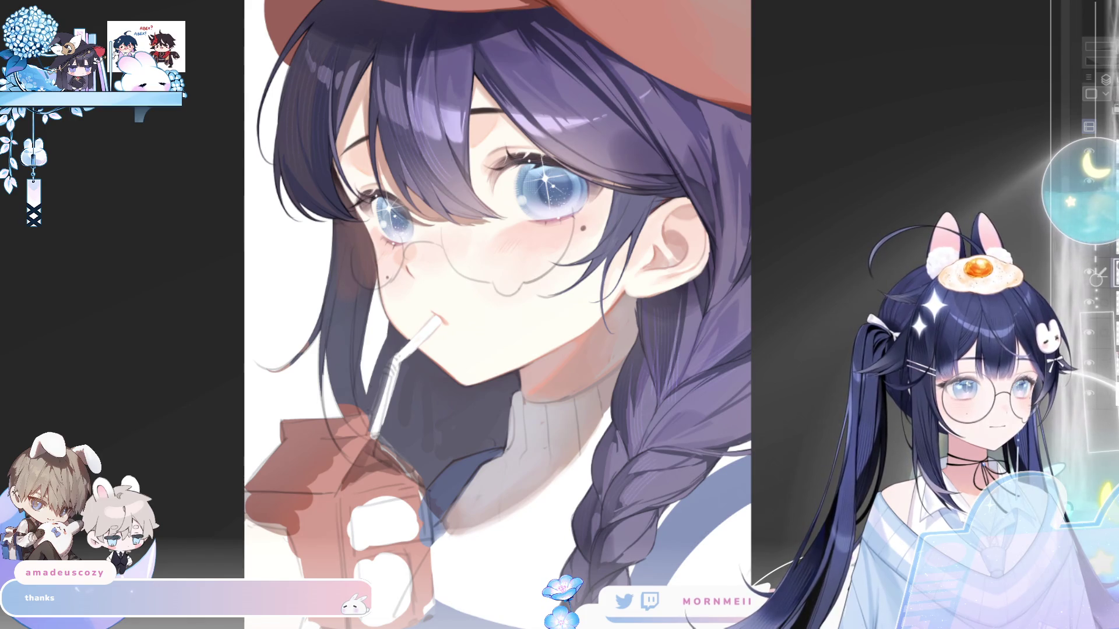
scroll(849, 100, "up", 1)
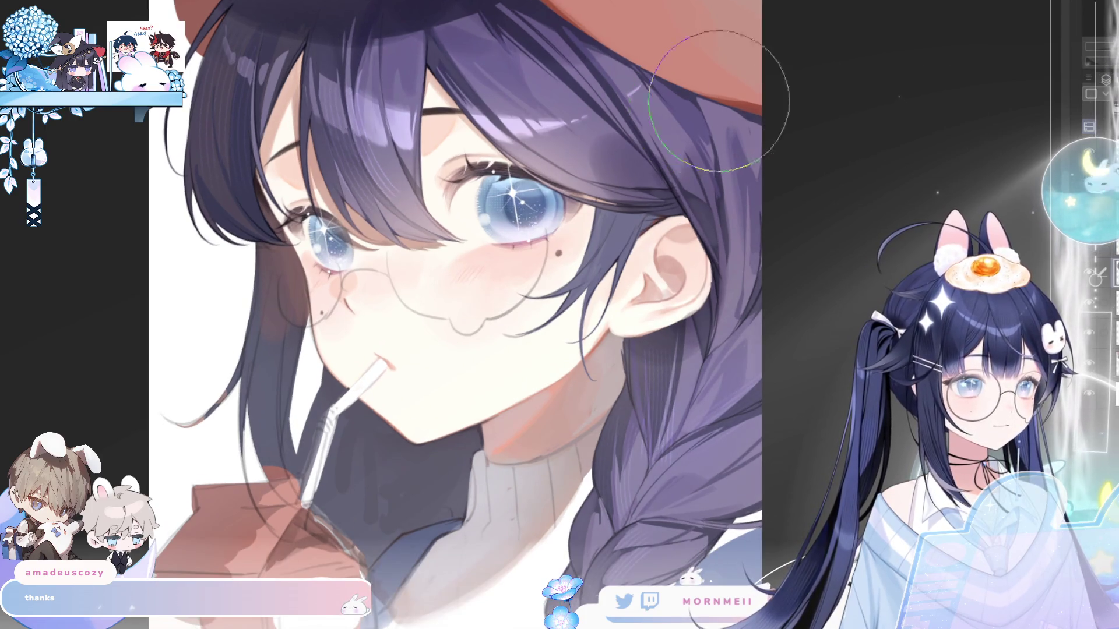
key("h")
key("h")
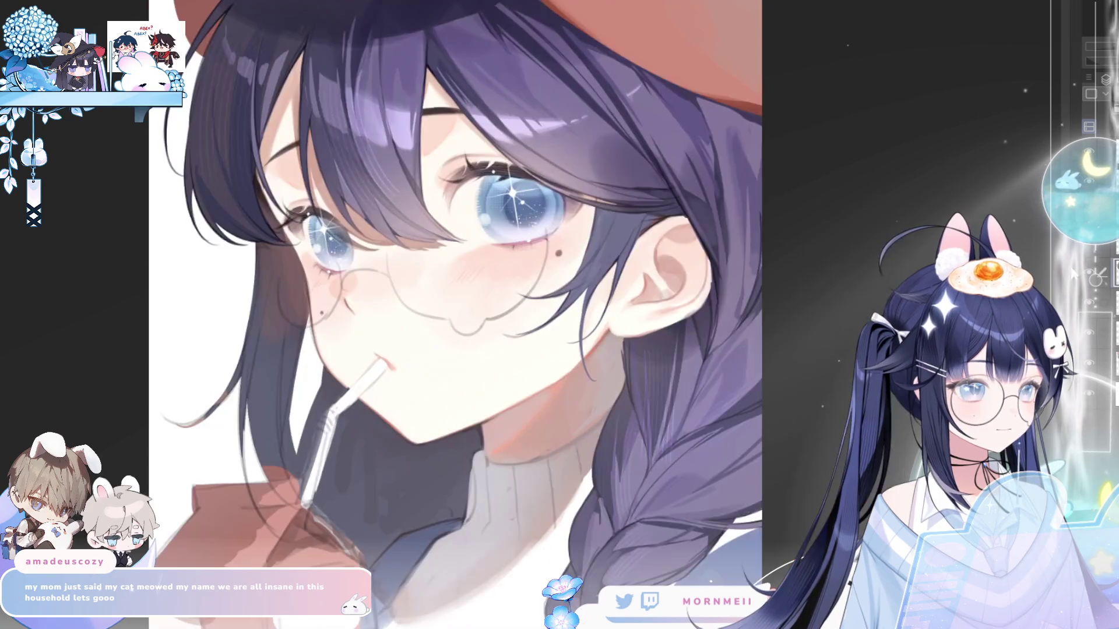
scroll(567, 148, "up", 1)
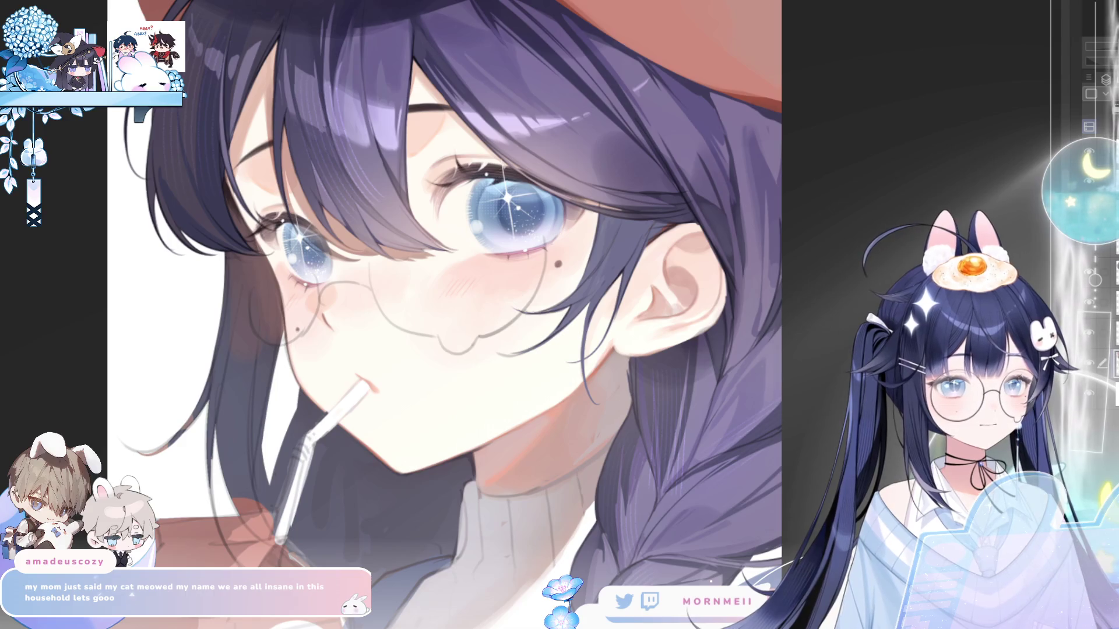
key("h")
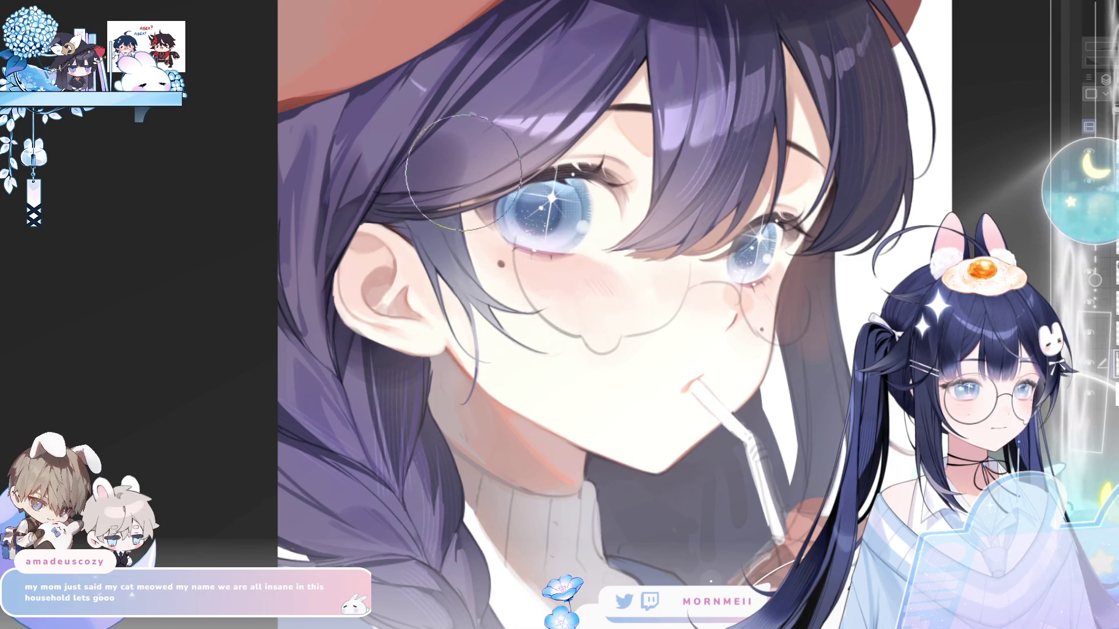
key("bracketleft")
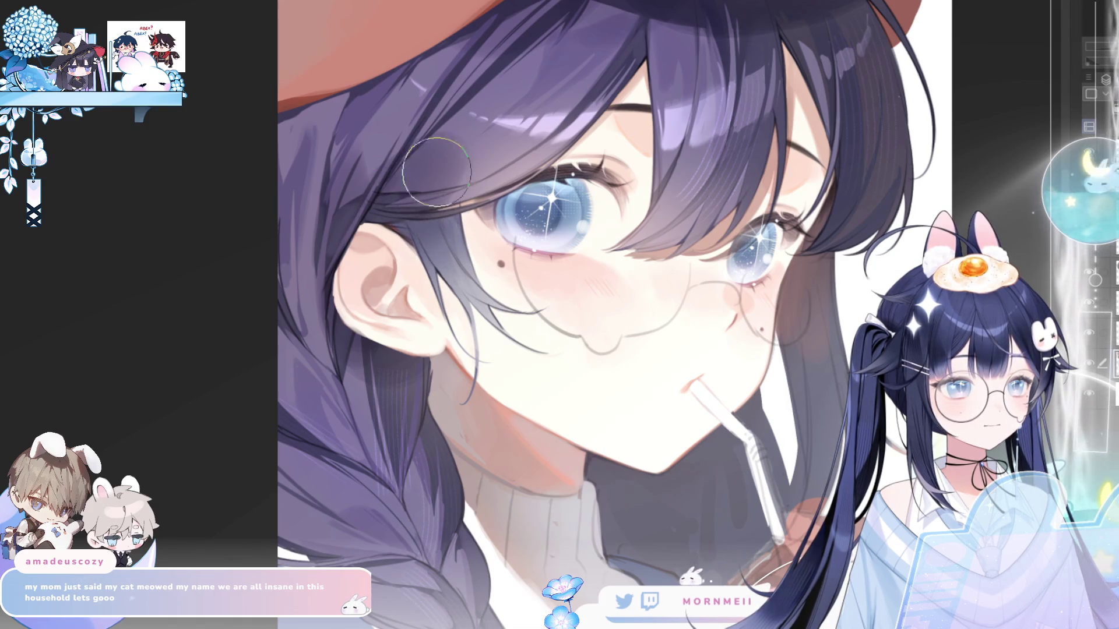
key("h")
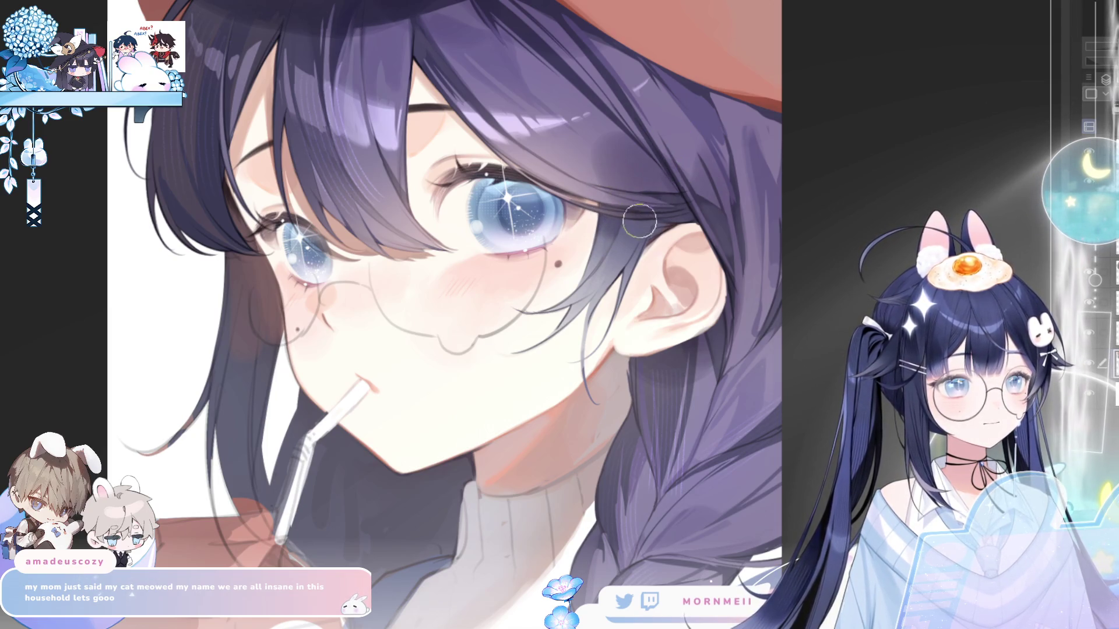
key("h")
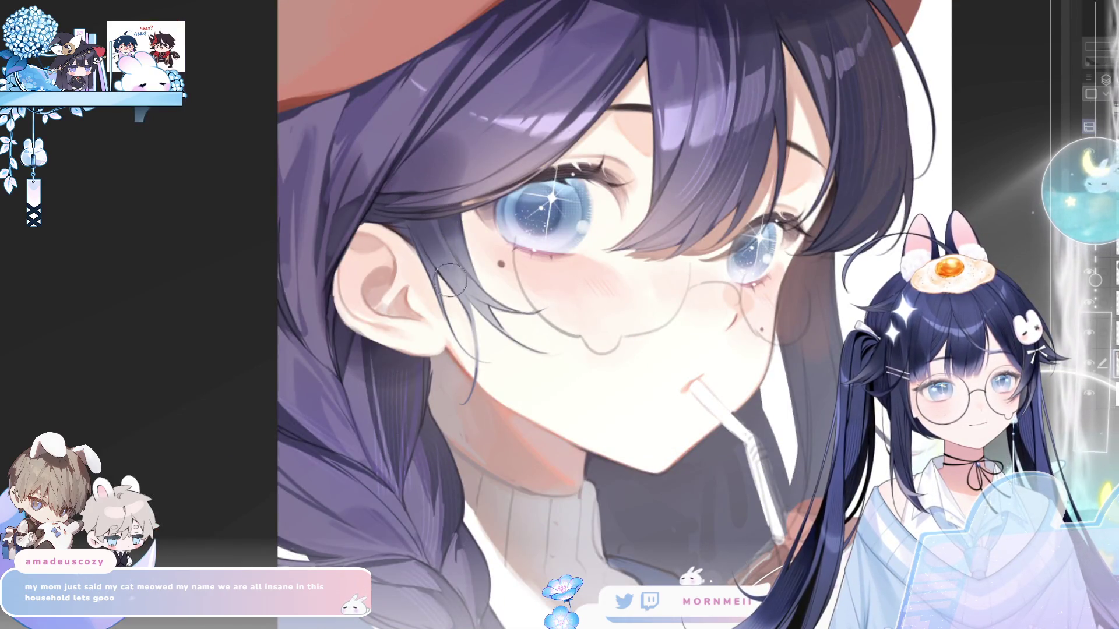
key("h")
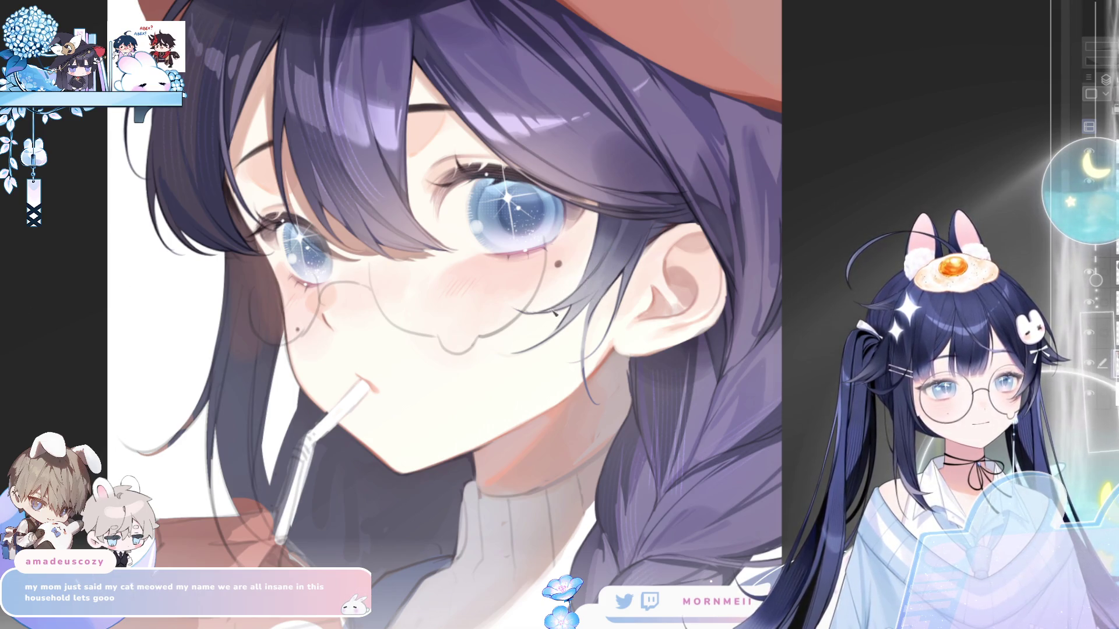
key("h")
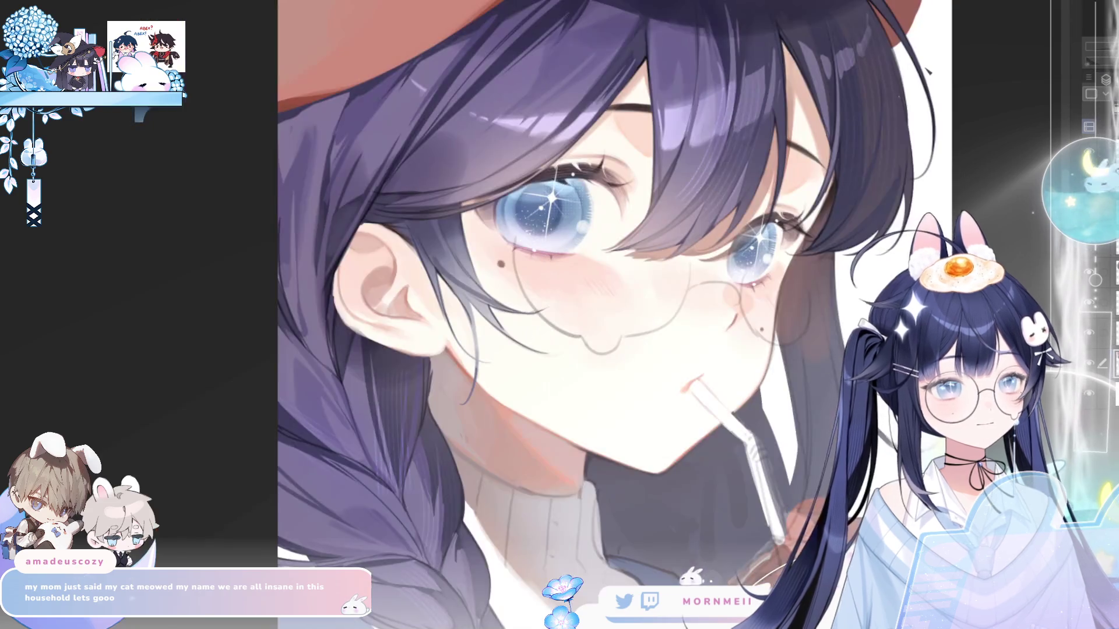
key("h")
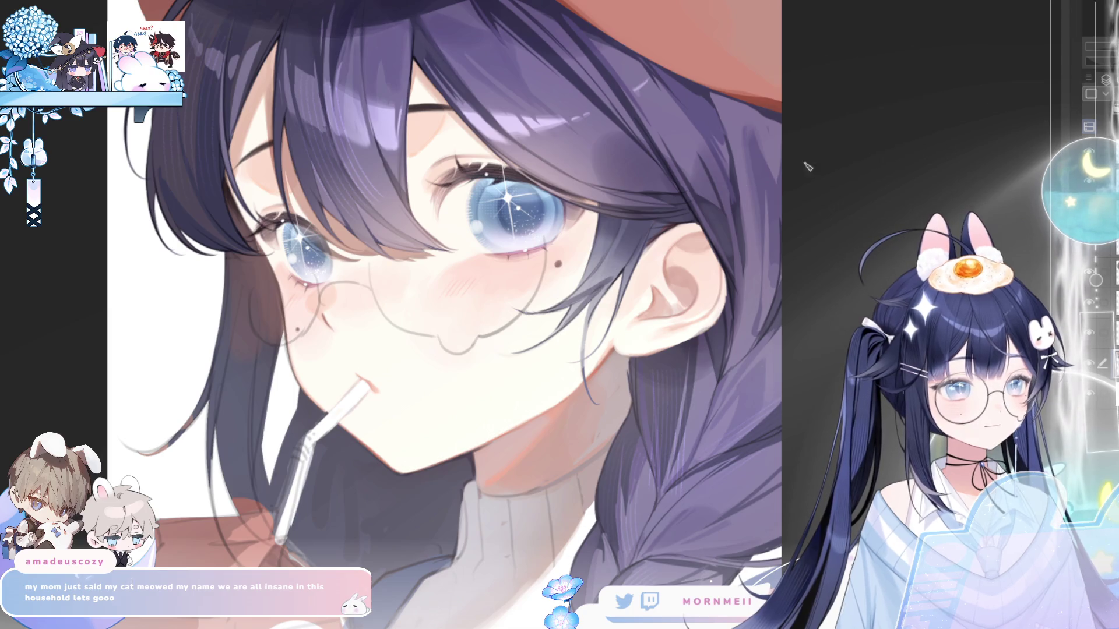
key("h")
key("h")
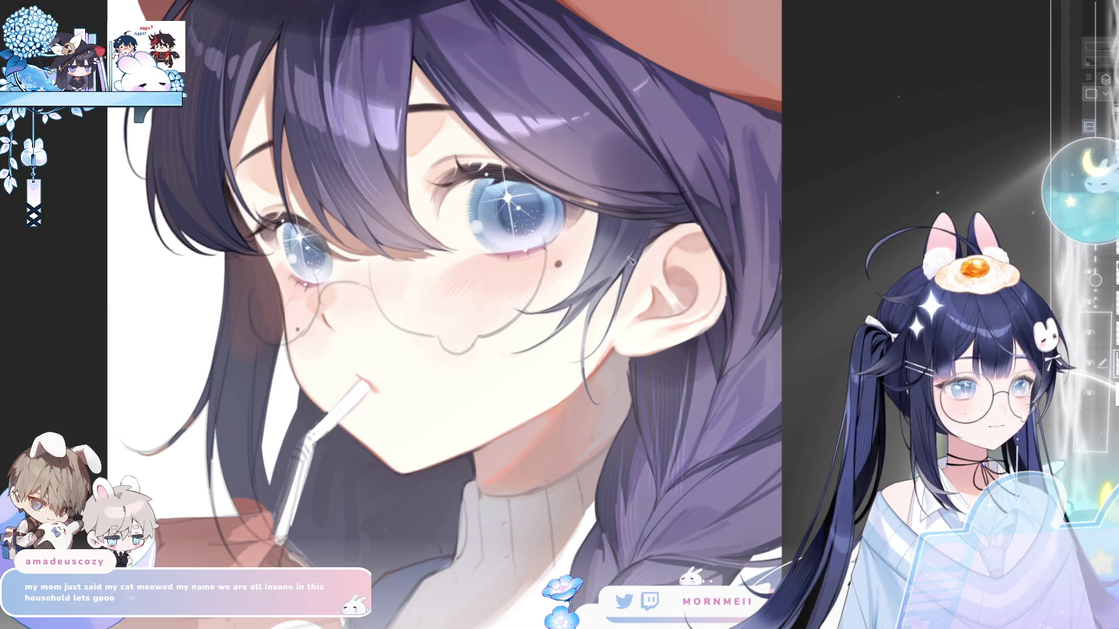
key("h")
key("h")
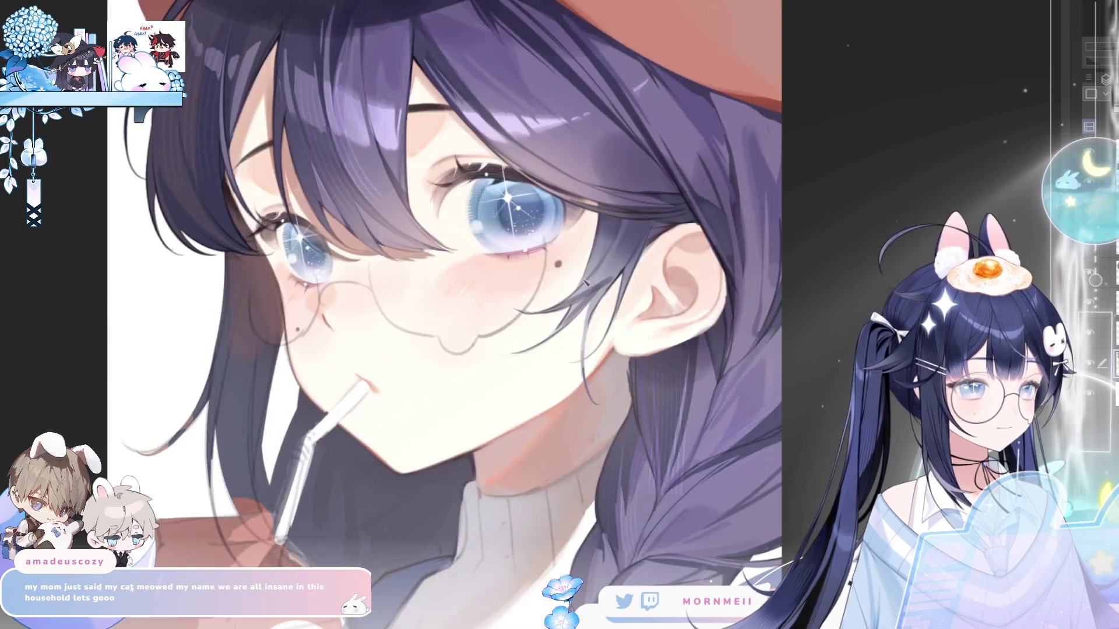
- Fit the artwork to the window, zoom on the face, and mirror to check the composition
key("ctrl+0")
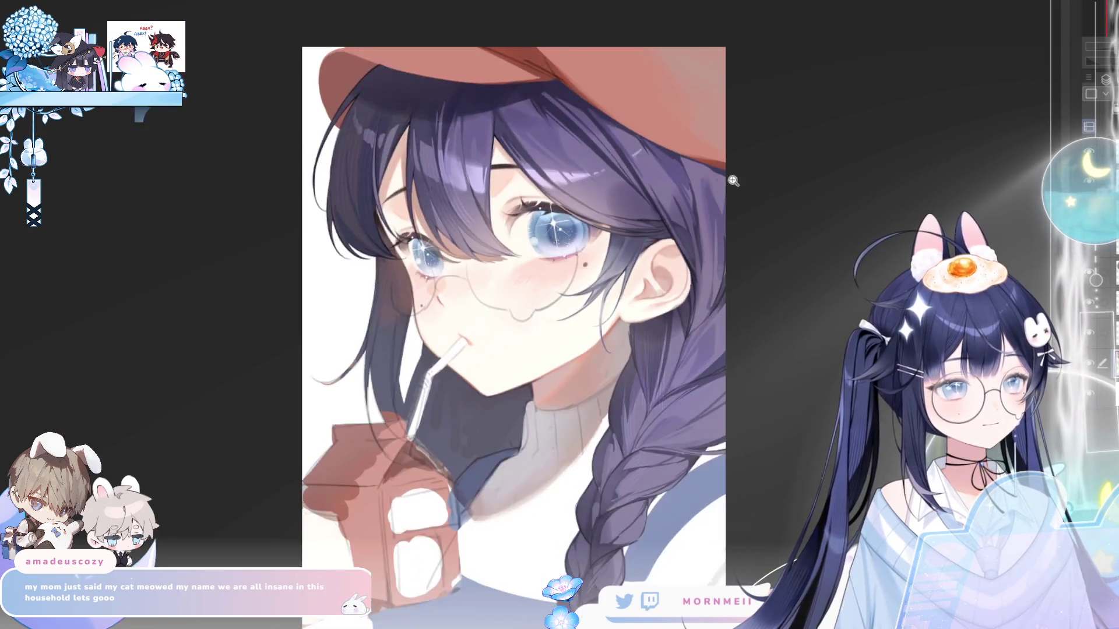
key("h")
key("h")
left_click(640, 227)
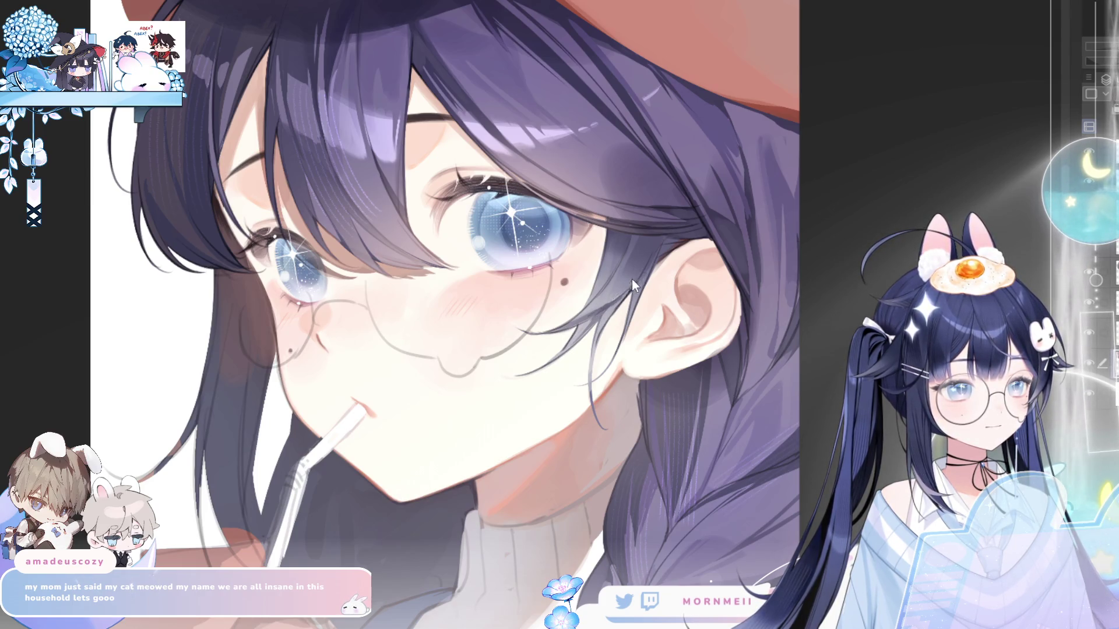
key("h")
key("h")
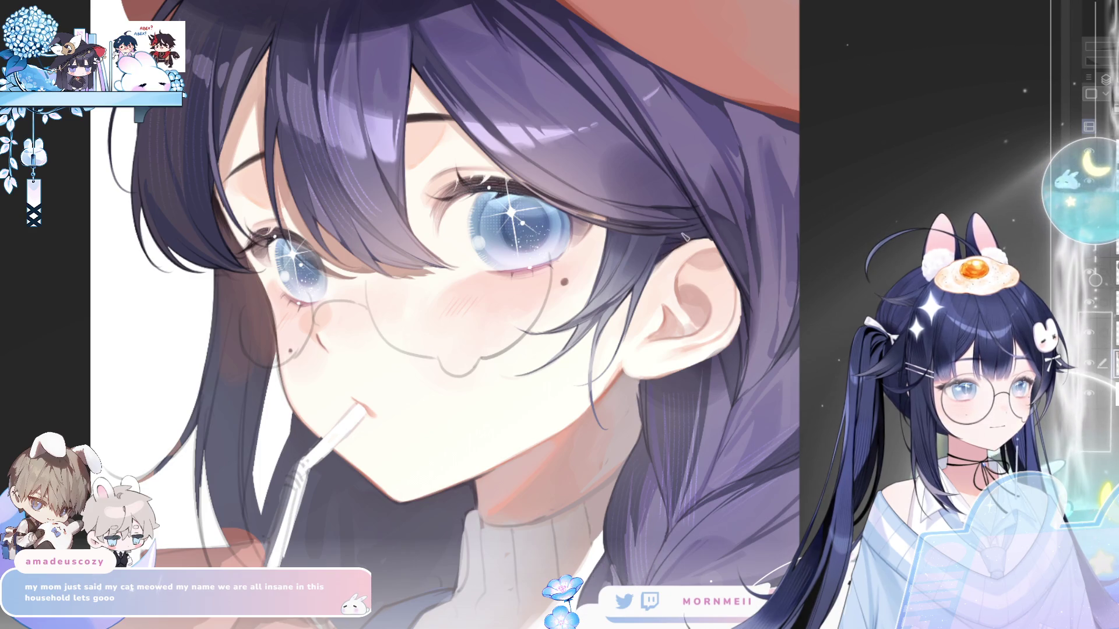
key("h")
key("h")
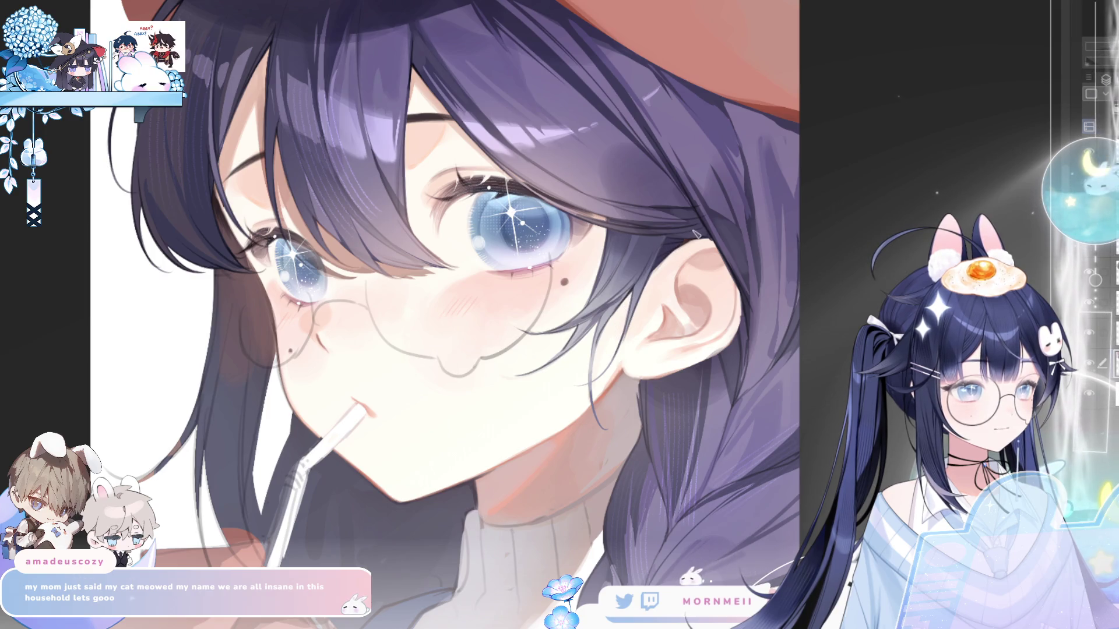
key("ctrl+0")
key("h")
key("h")
scroll(691, 235, "up", 3)
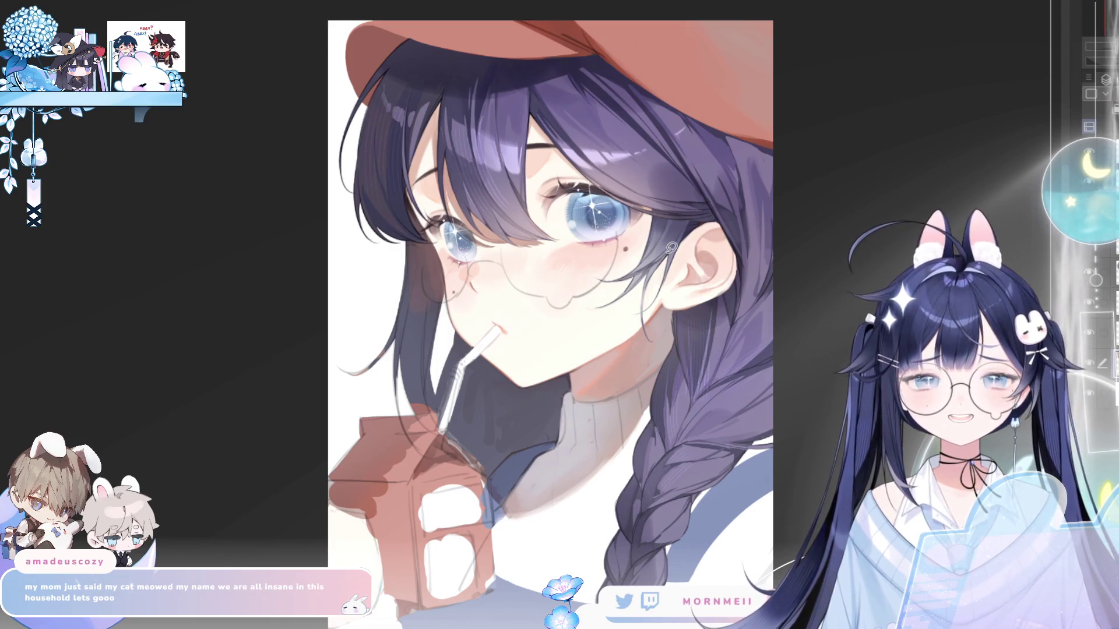
key("h")
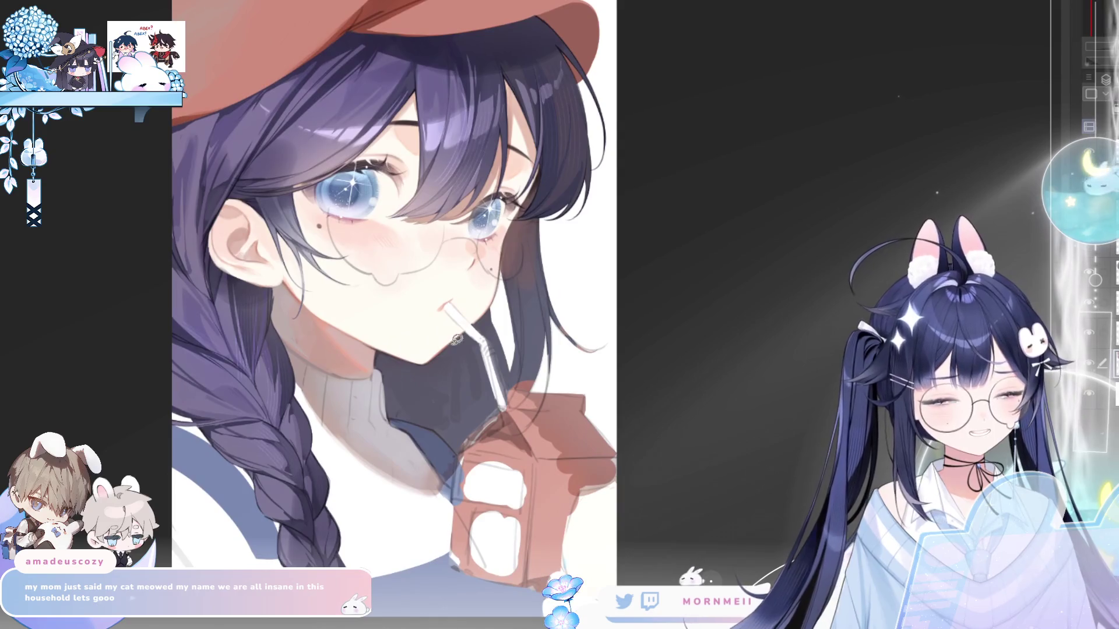
scroll(533, 273, "up", 1)
scroll(547, 224, "up", 1)
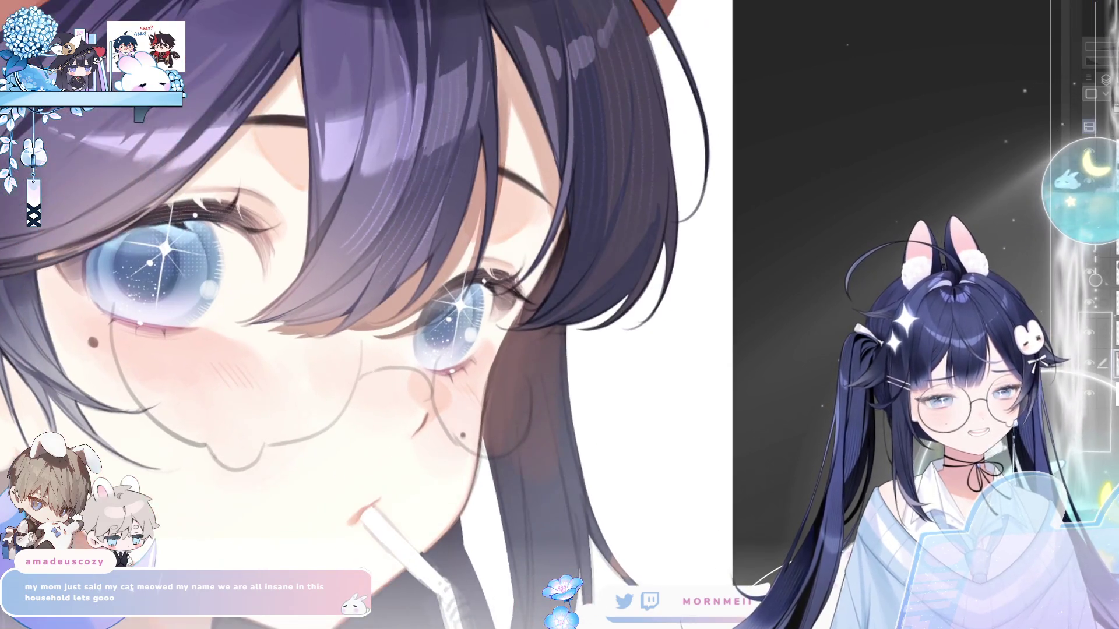
- Select the area around the straw, lower jaw and collar, straightening the edge at the chin
mouse_move(485, 458)
left_mouse_down()
mouse_move(497, 370)
mouse_move(579, 194)
mouse_move(641, 434)
mouse_move(527, 580)
mouse_move(443, 620)
left_mouse_up()
key("h")
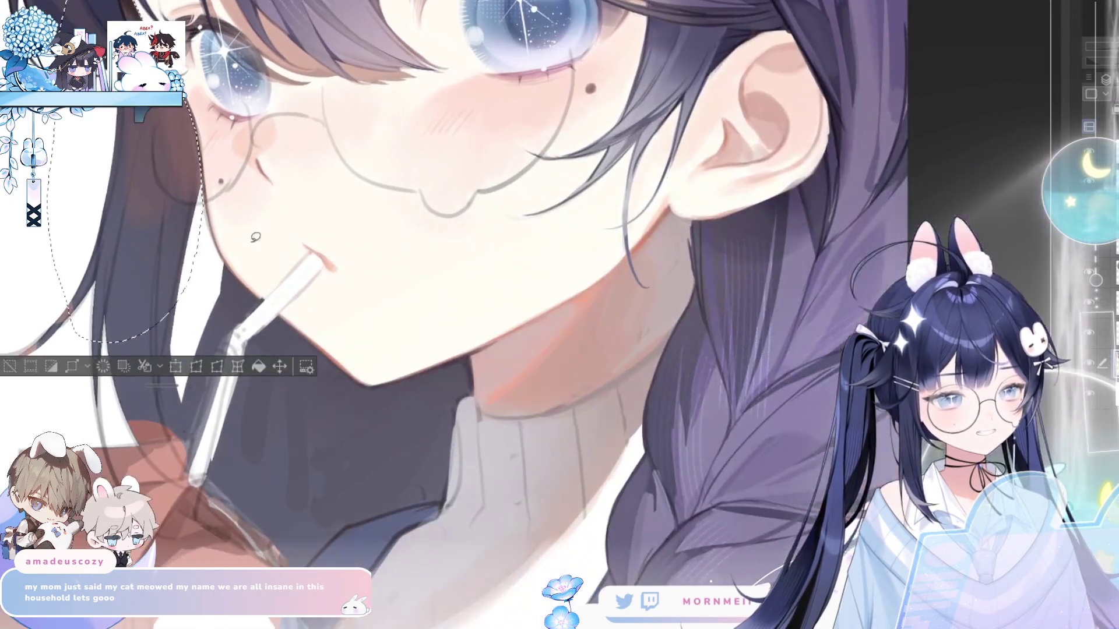
mouse_move(248, 287)
left_mouse_down()
mouse_move(373, 411)
mouse_move(324, 482)
mouse_move(188, 285)
mouse_move(271, 305)
mouse_move(350, 369)
left_mouse_up()
left_click_drag(377, 410, 344, 378)
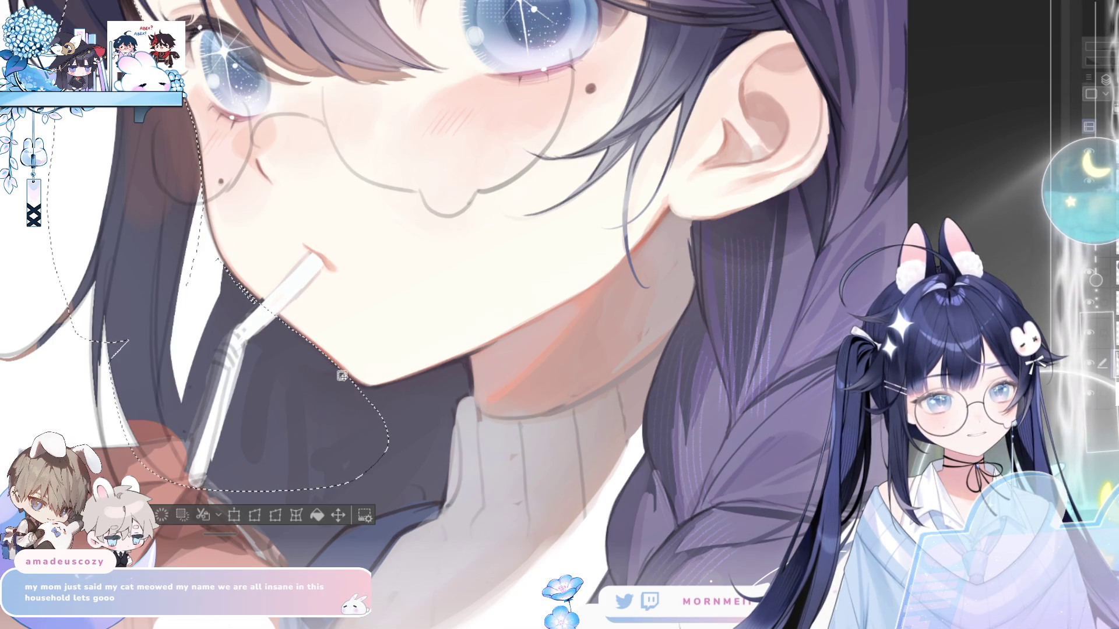
left_click_drag(246, 284, 226, 279)
mouse_move(175, 477)
left_mouse_down()
mouse_move(175, 350)
mouse_move(120, 339)
mouse_move(132, 263)
left_mouse_up()
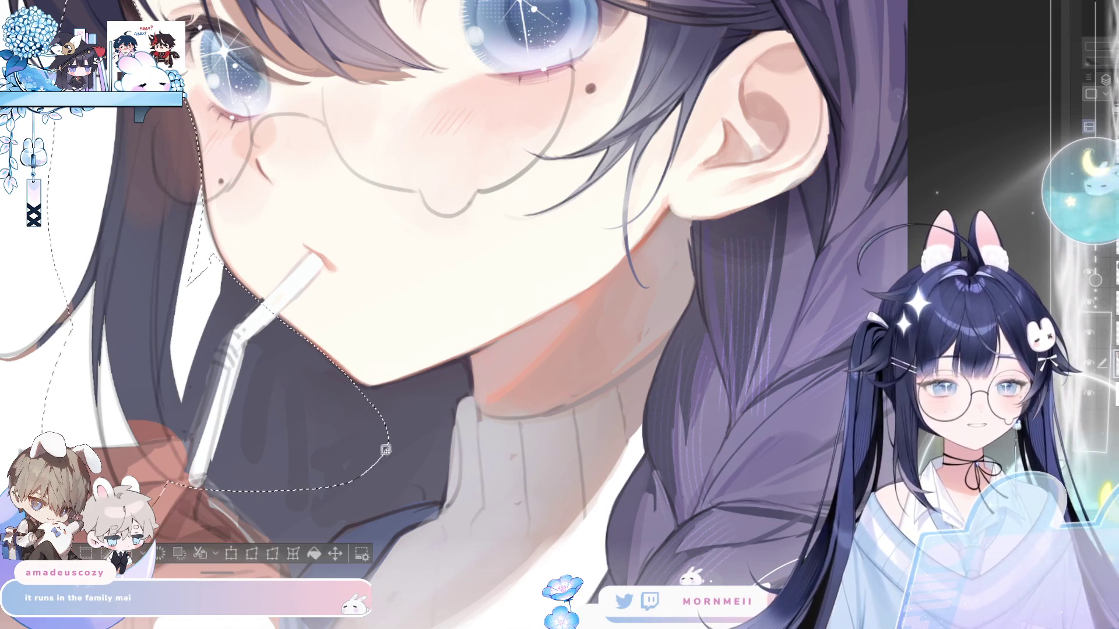
mouse_move(314, 557)
left_mouse_down()
mouse_move(443, 483)
mouse_move(170, 428)
left_mouse_up()
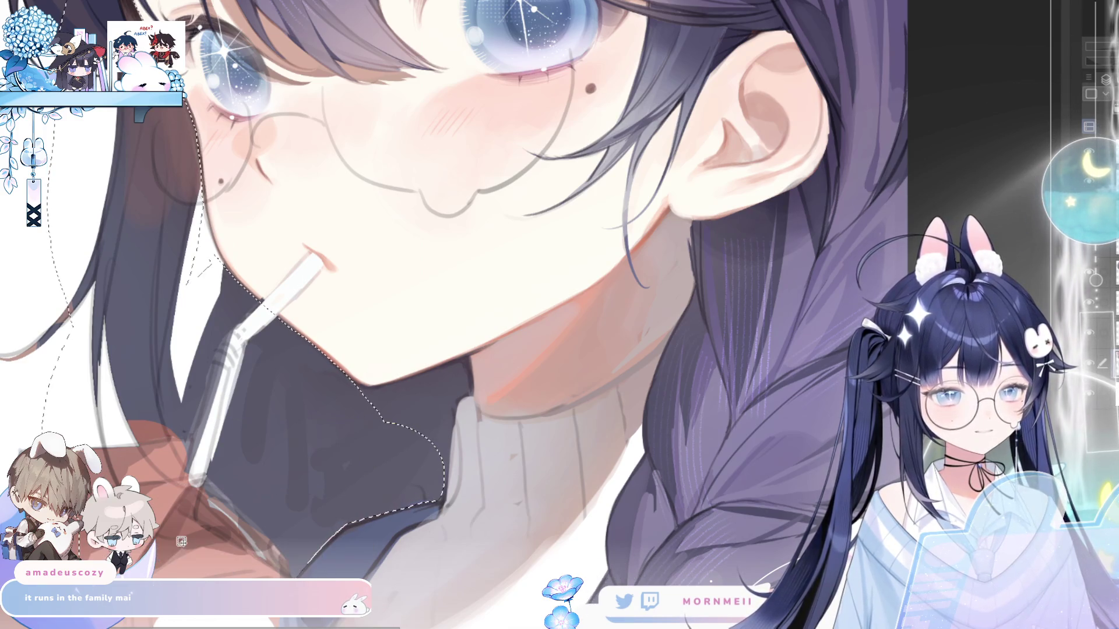
mouse_move(441, 498)
left_mouse_down()
mouse_move(477, 377)
mouse_move(376, 404)
left_mouse_up()
key("h")
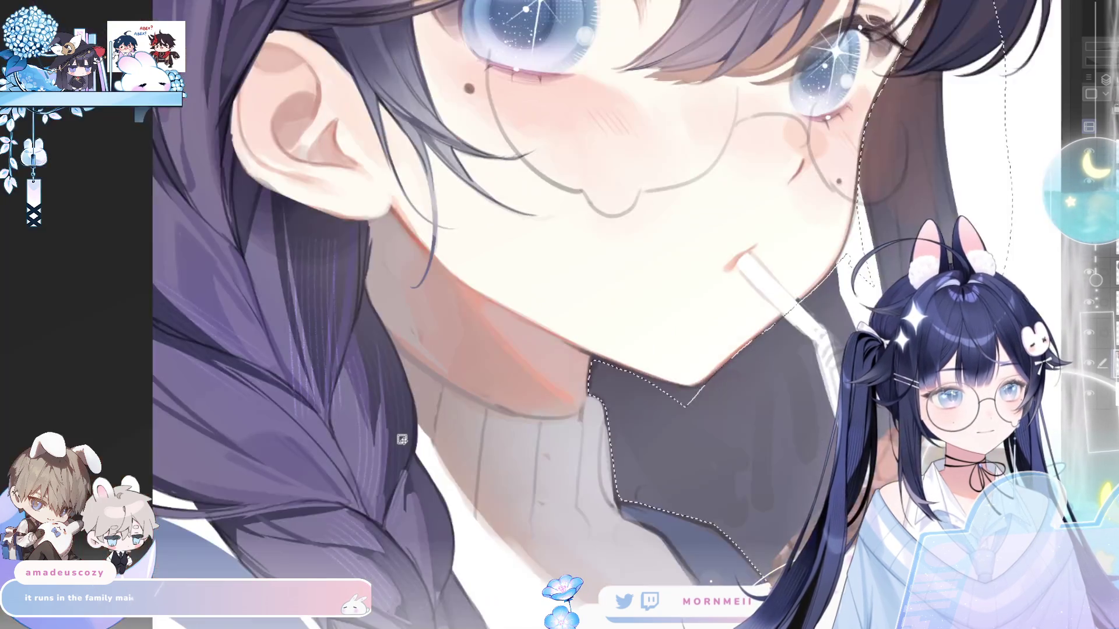
key("h")
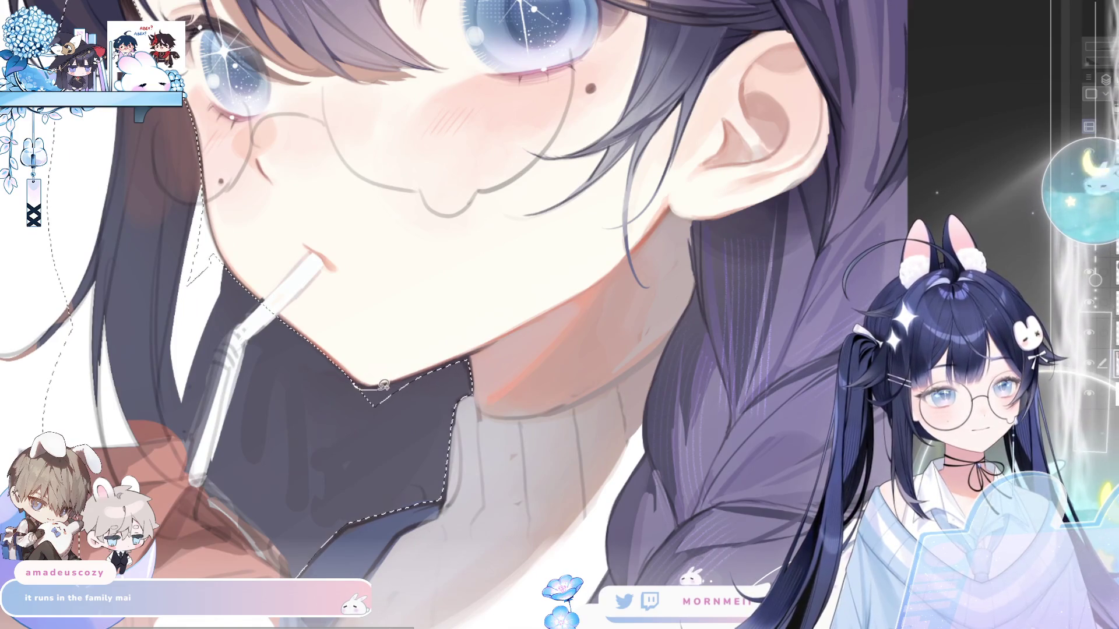
left_click_drag(450, 363, 462, 359)
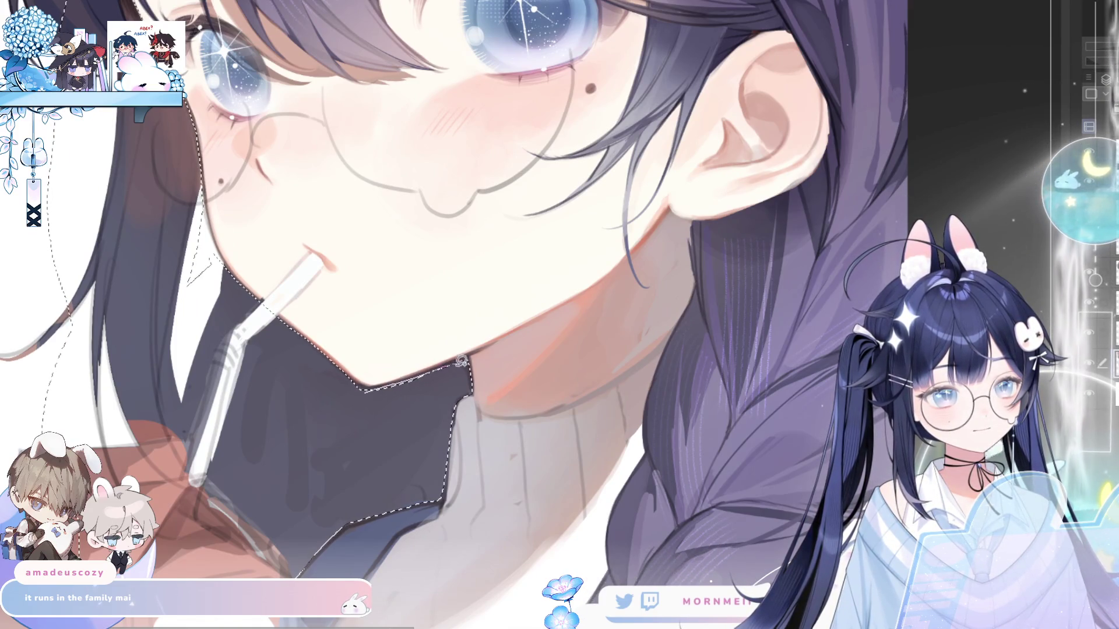
- Bring out the straw in the selection, undoing a lighter purple repaint under the chin
key("ctrl+0")
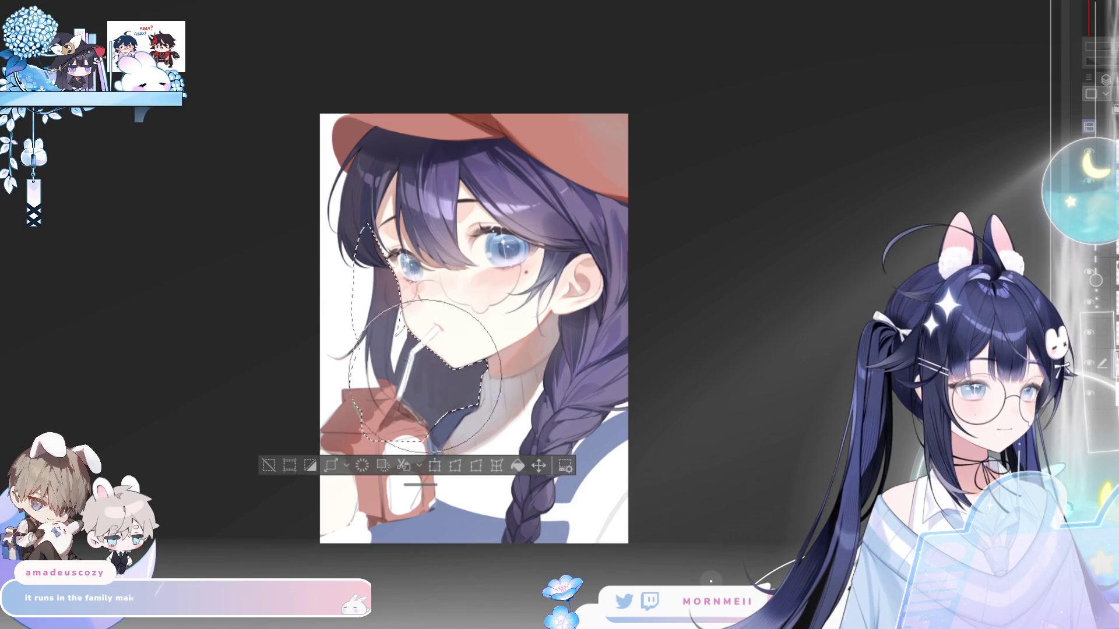
key("h")
key("h")
left_click_drag(406, 248, 425, 344)
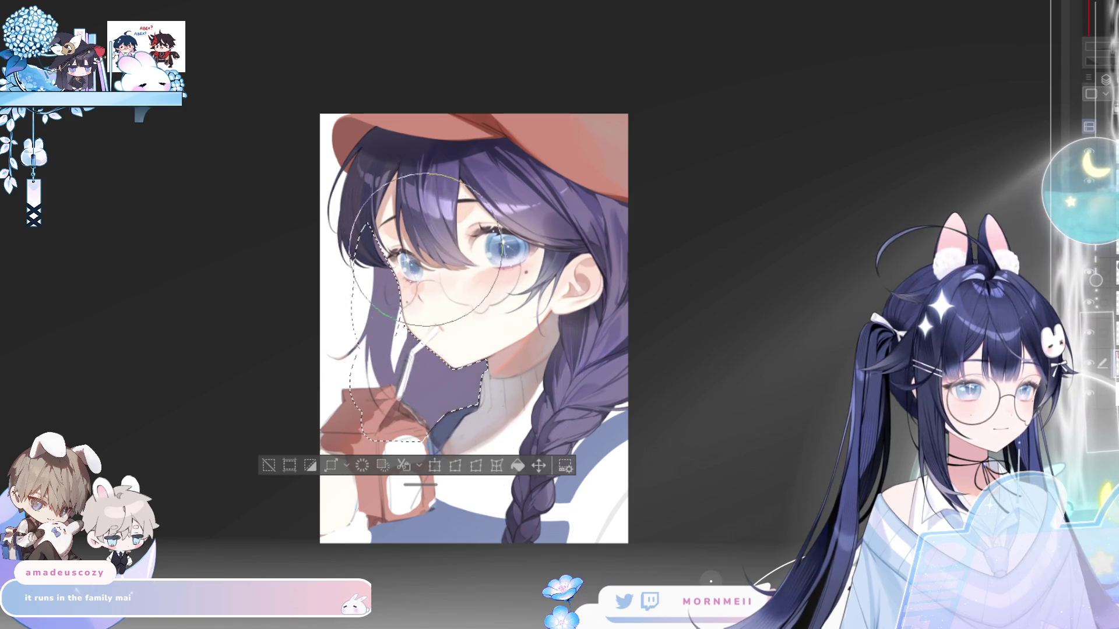
key("h")
key("h")
key("ctrl+z")
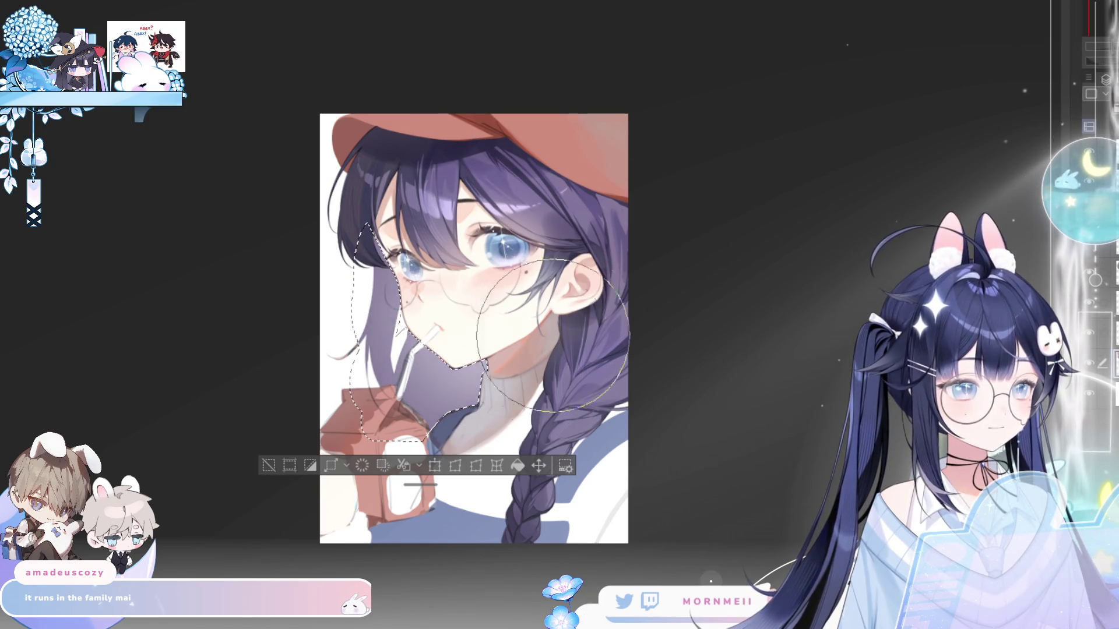
- Dot a small beauty mark near the eye and deselect
left_click(490, 274)
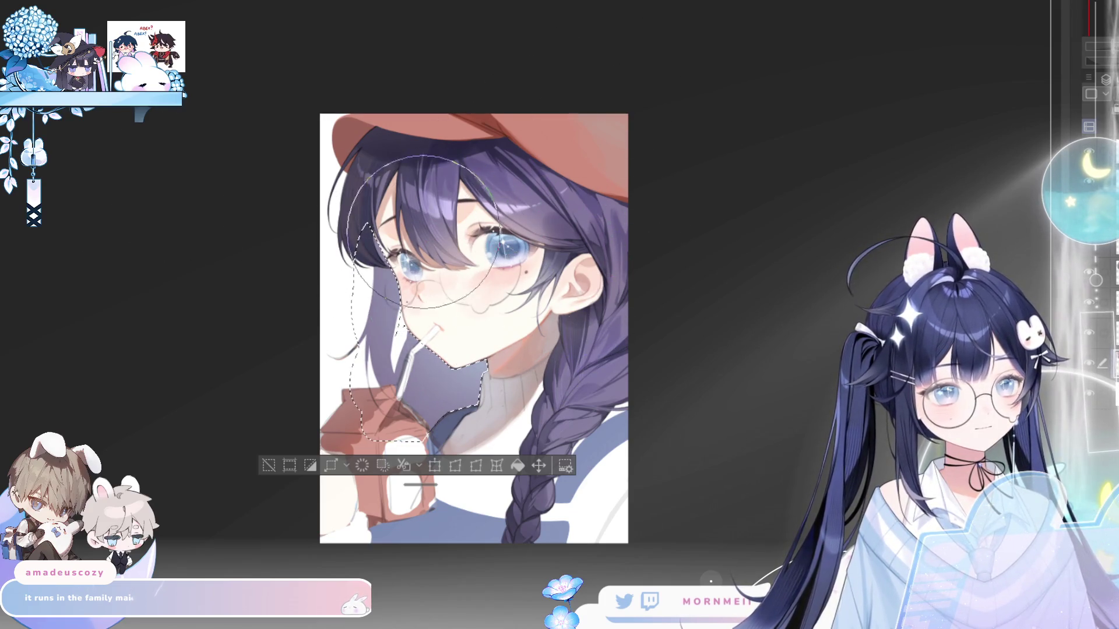
left_click(269, 465)
key("h")
key("h")
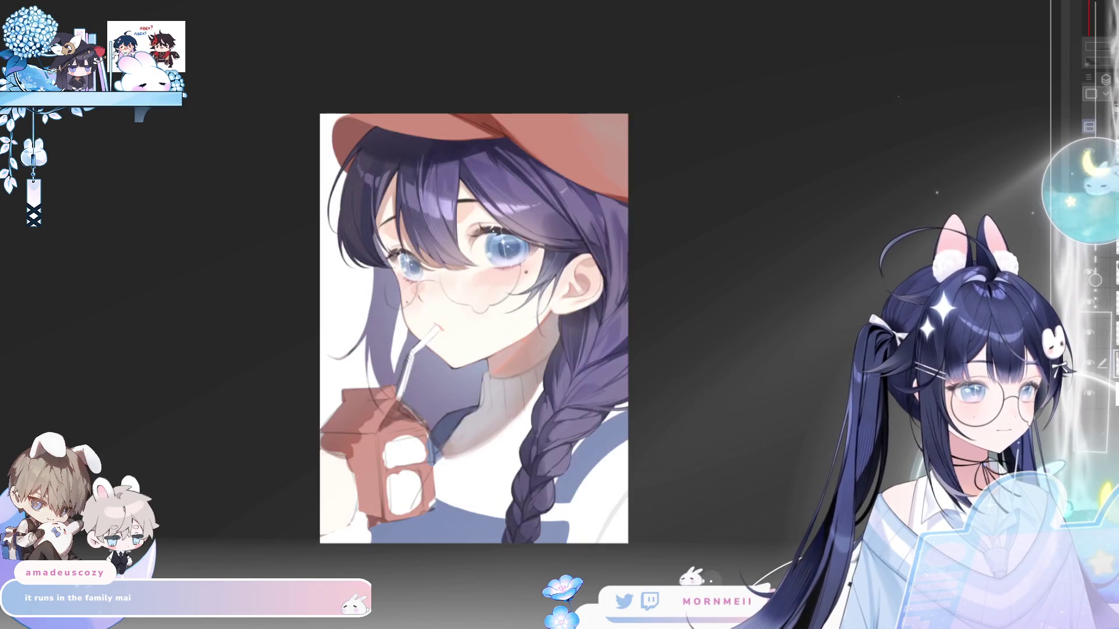
left_click(584, 235)
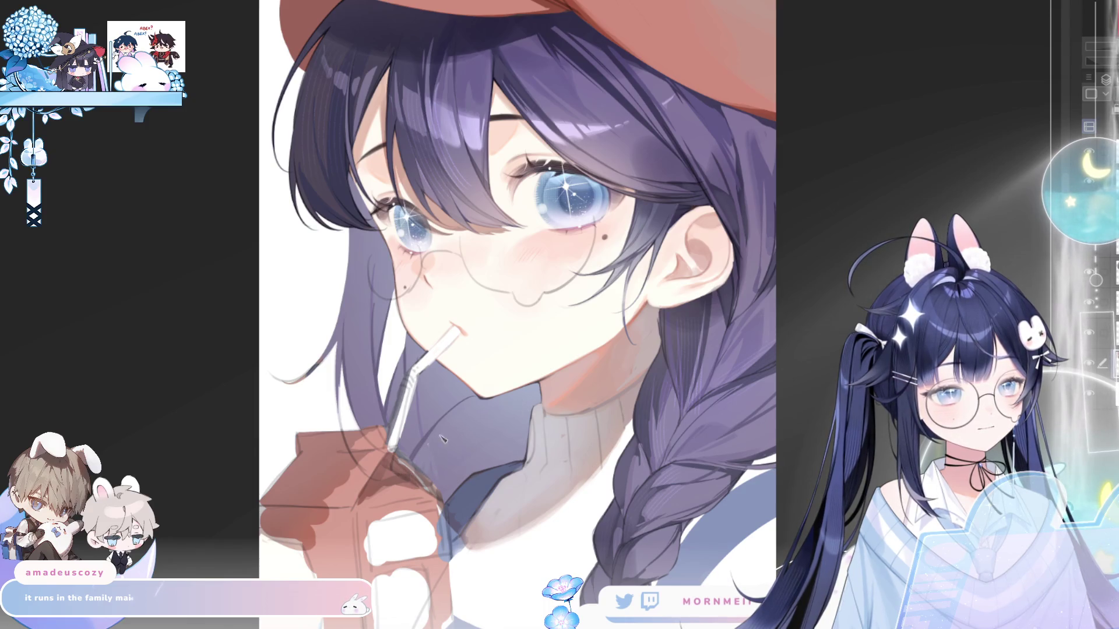
key("h")
key("h")
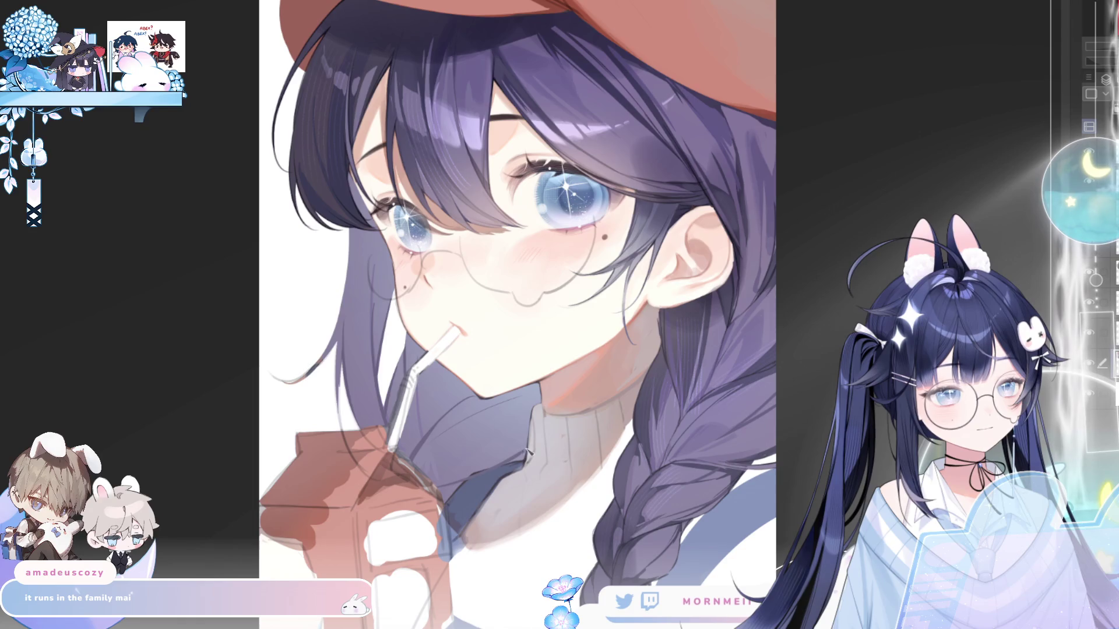
key("h")
key("h")
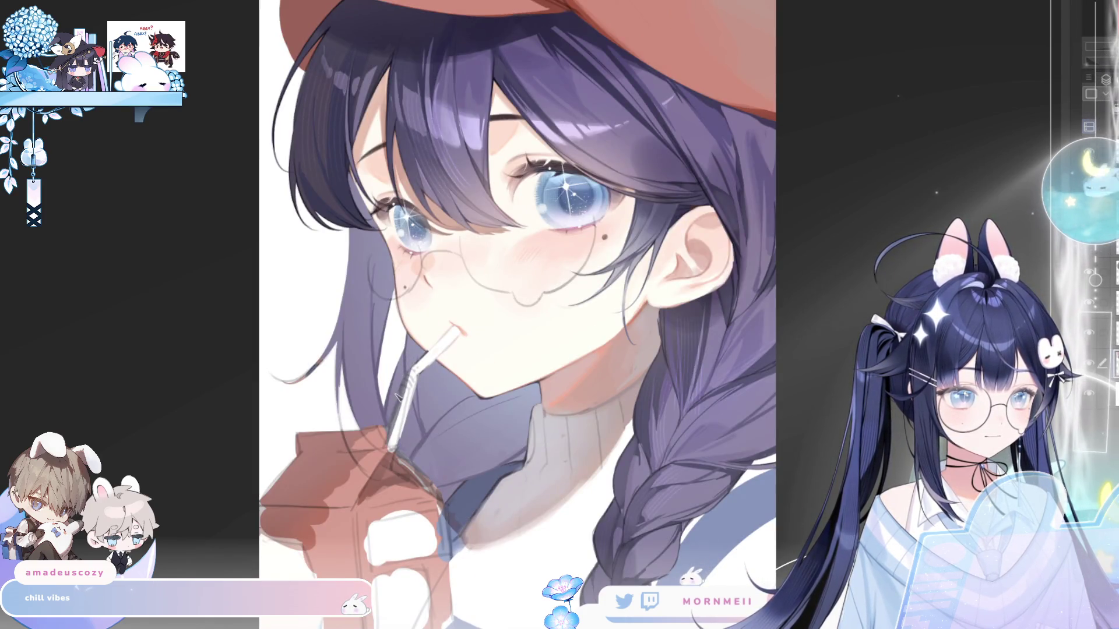
key("h")
key("h")
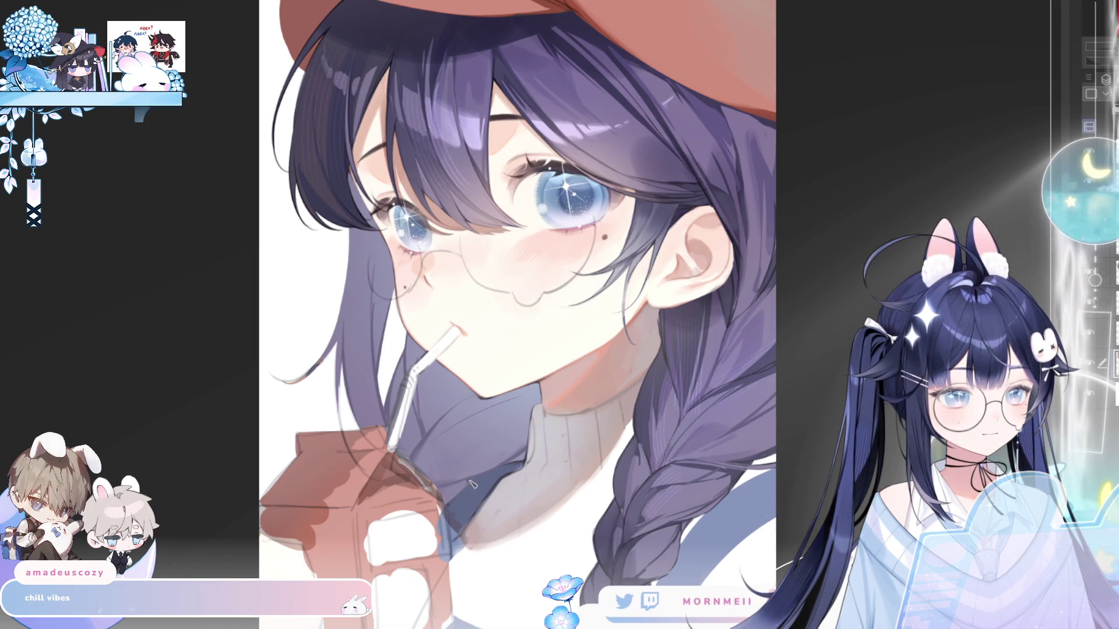
key("h")
key("ctrl+@")
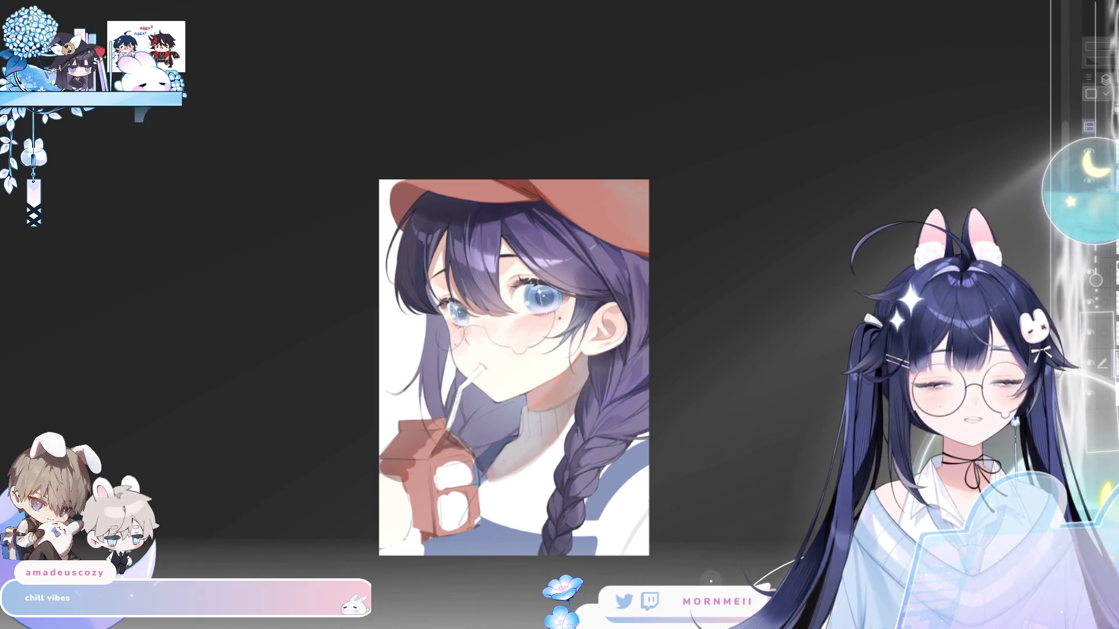
- Zoom on the face and paint a darker strand along the hair's left edge
left_click(434, 342)
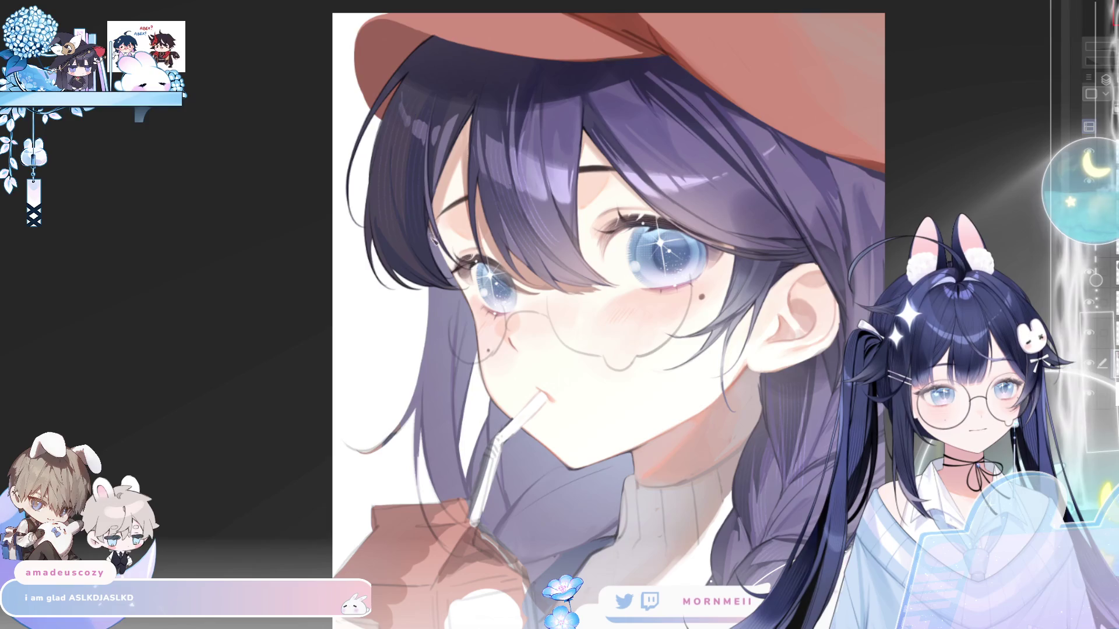
key("h")
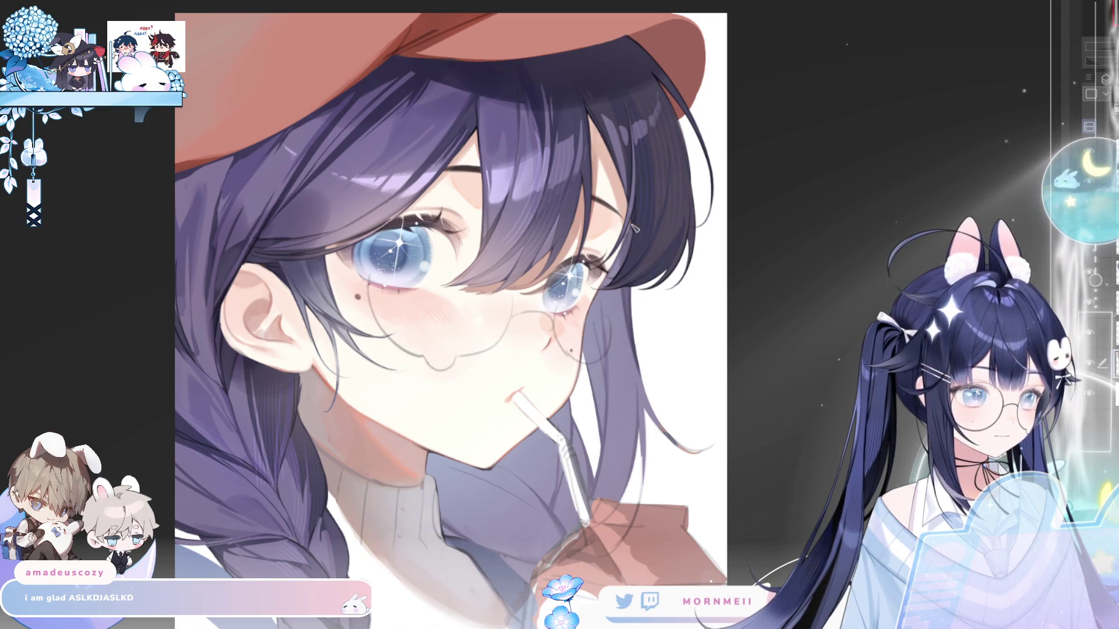
key("h")
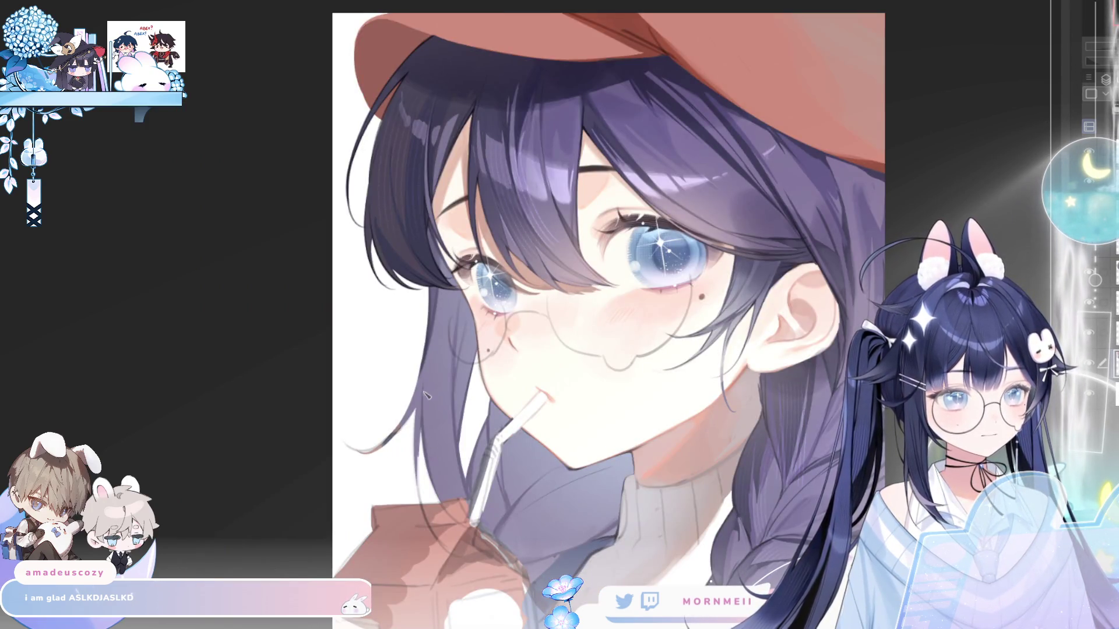
left_click_drag(427, 391, 427, 491)
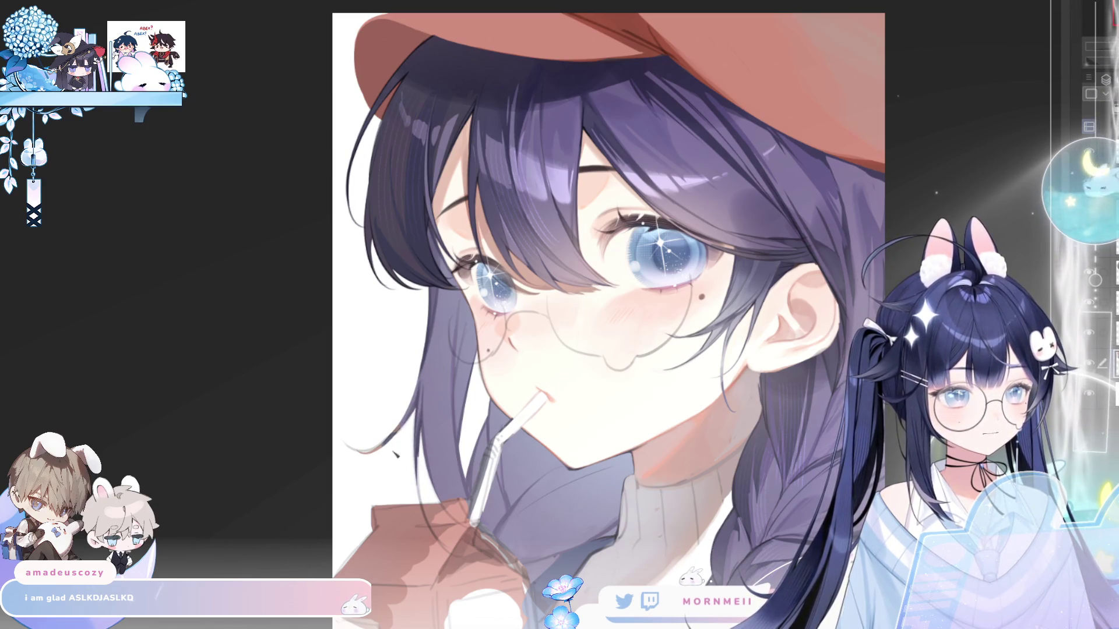
scroll(459, 376, "down", 2)
- Check the new strand in mirrored views, then fit the whole illustration on screen
key("h")
key("h")
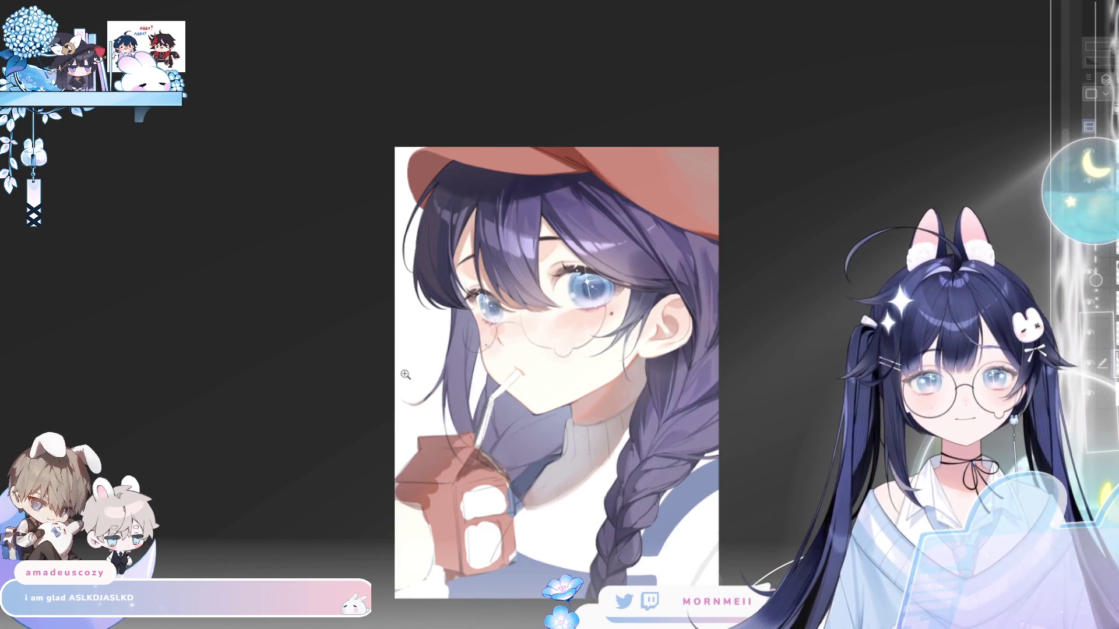
key("h")
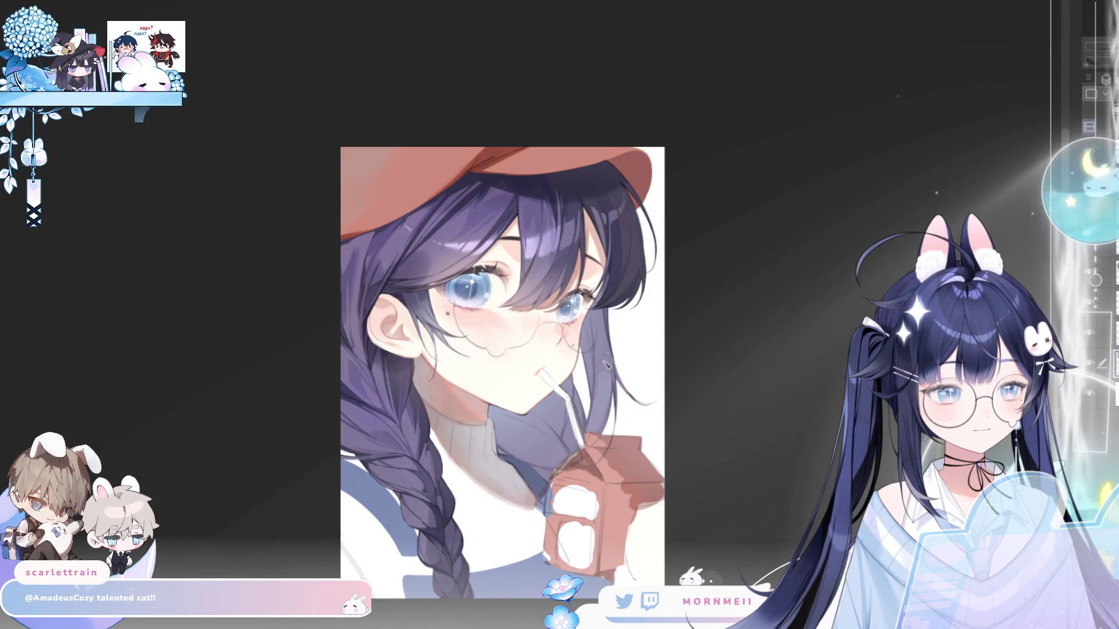
key("h")
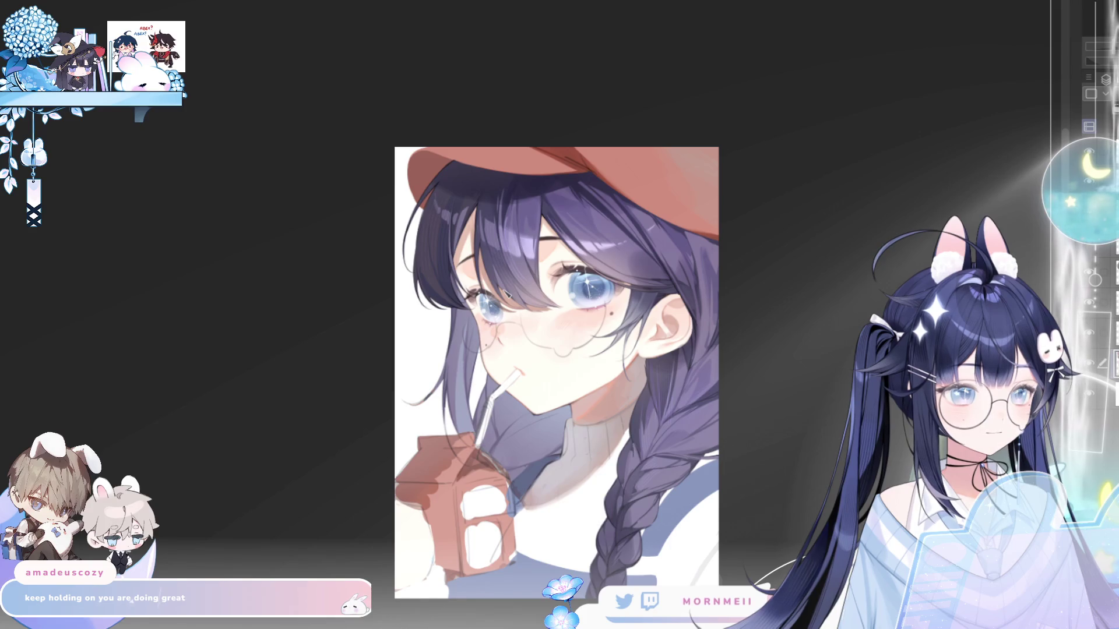
key("h")
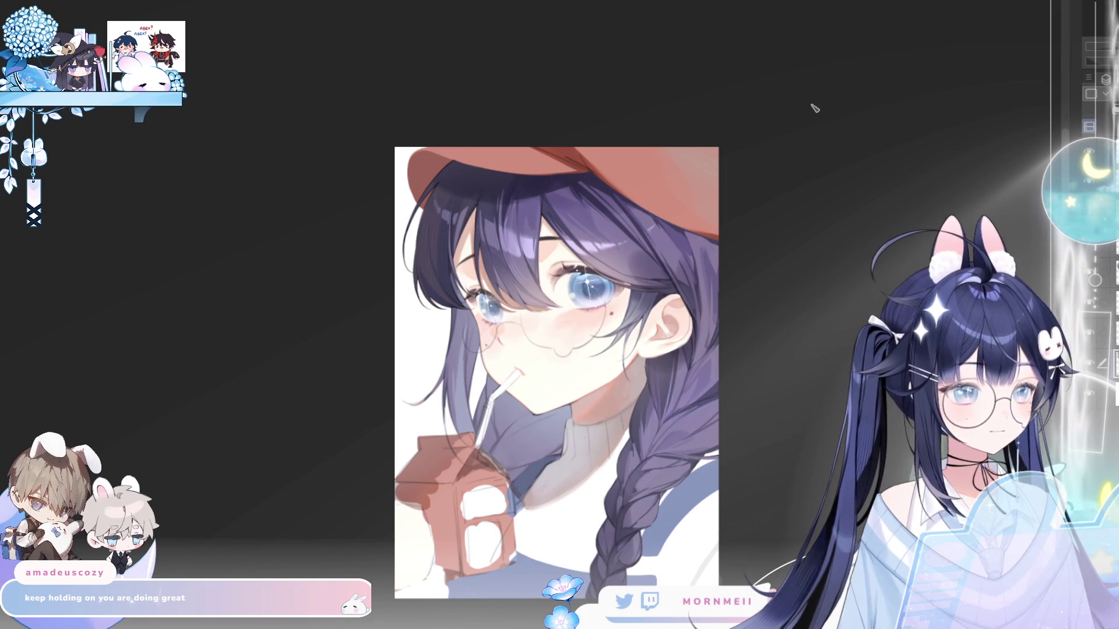
key("h")
key("h")
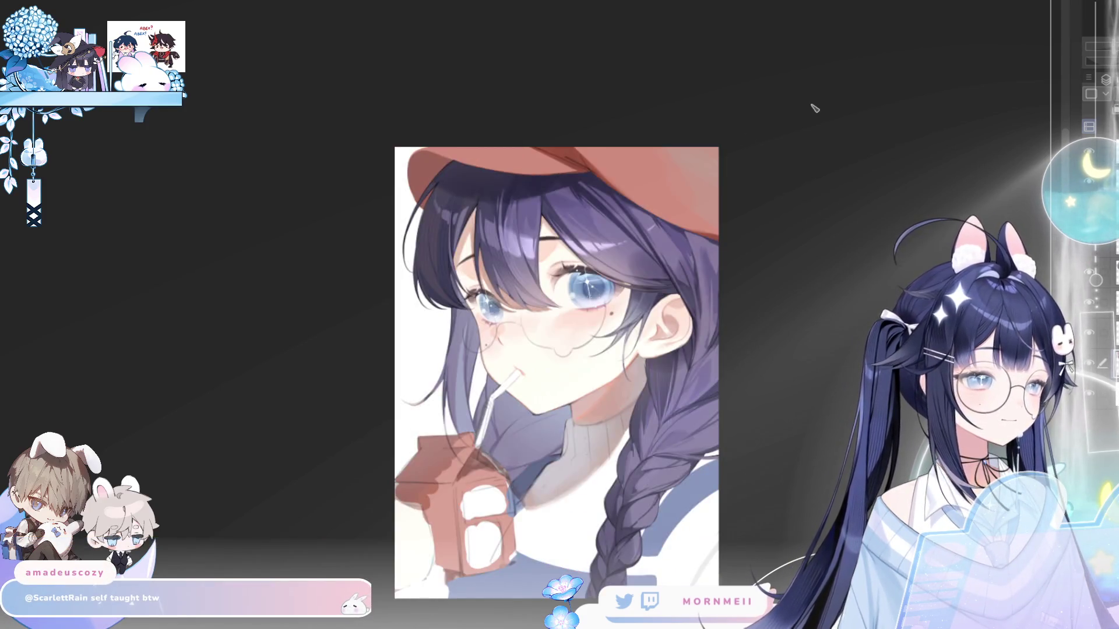
key("h")
key("h")
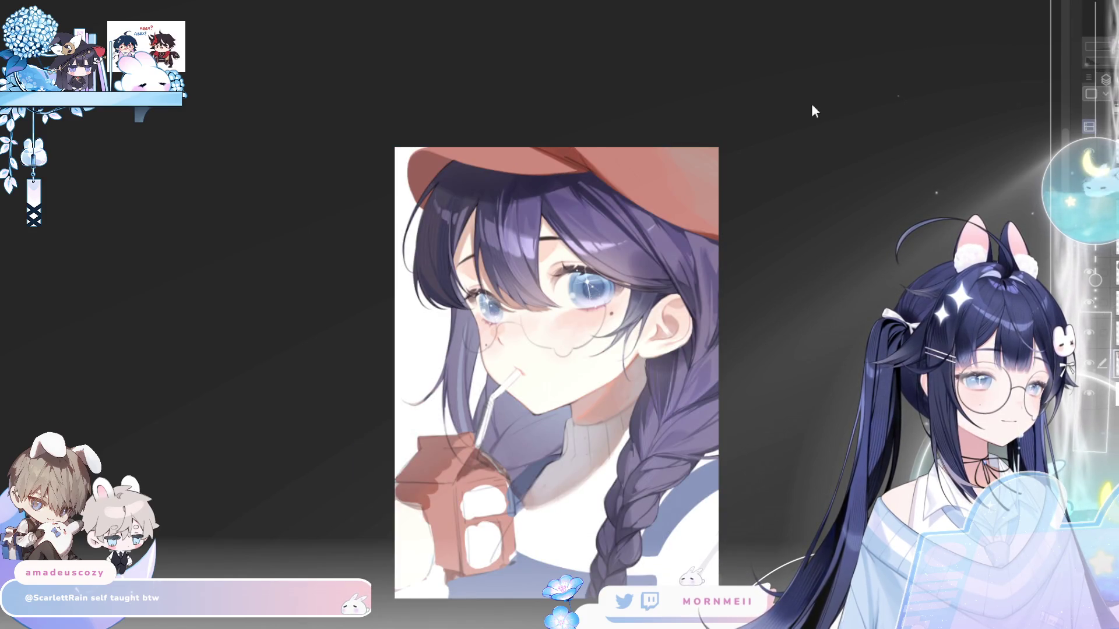
scroll(474, 358, "up", 2)
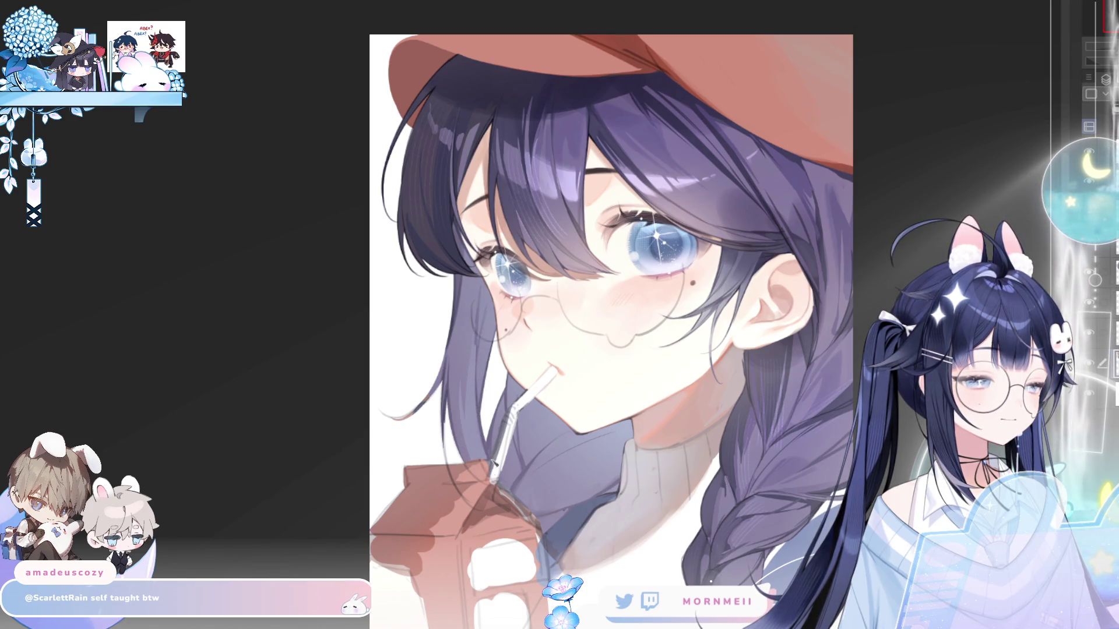
key("h")
key("h")
left_click_drag(497, 471, 422, 412)
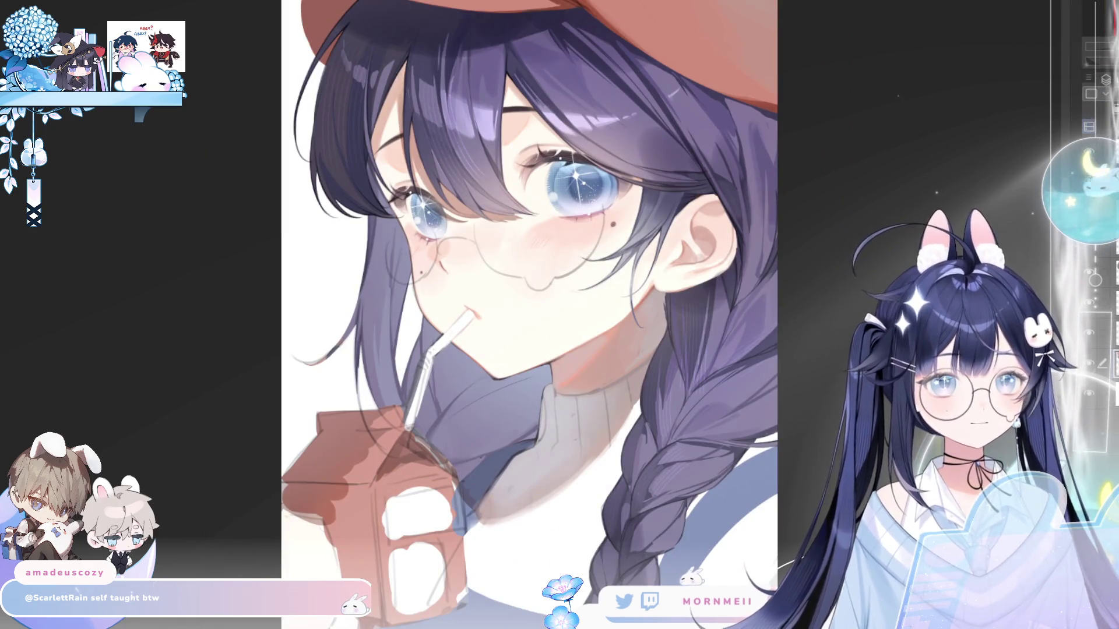
key("ctrl+0")
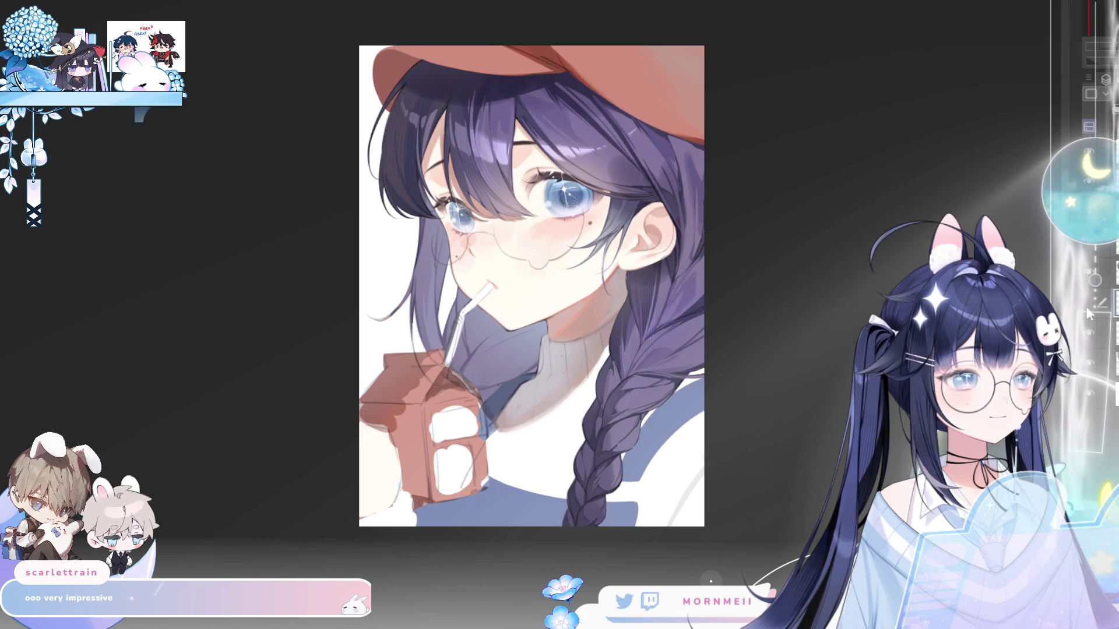
- Select the next two layers down in the Layer palette
left_click(1089, 332)
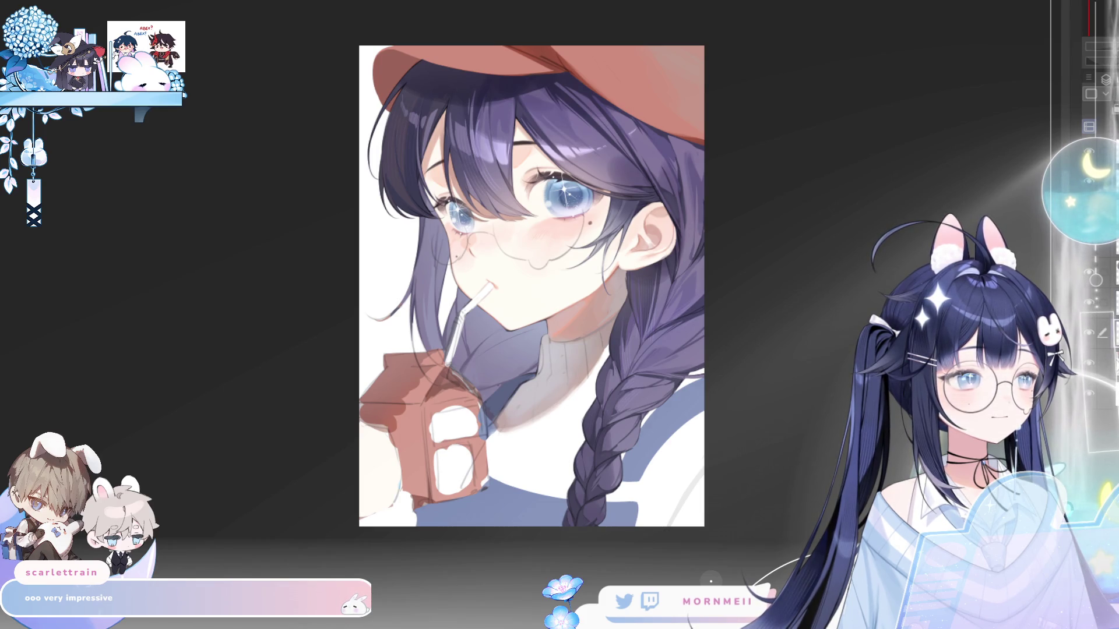
left_click(1090, 362, "shift")
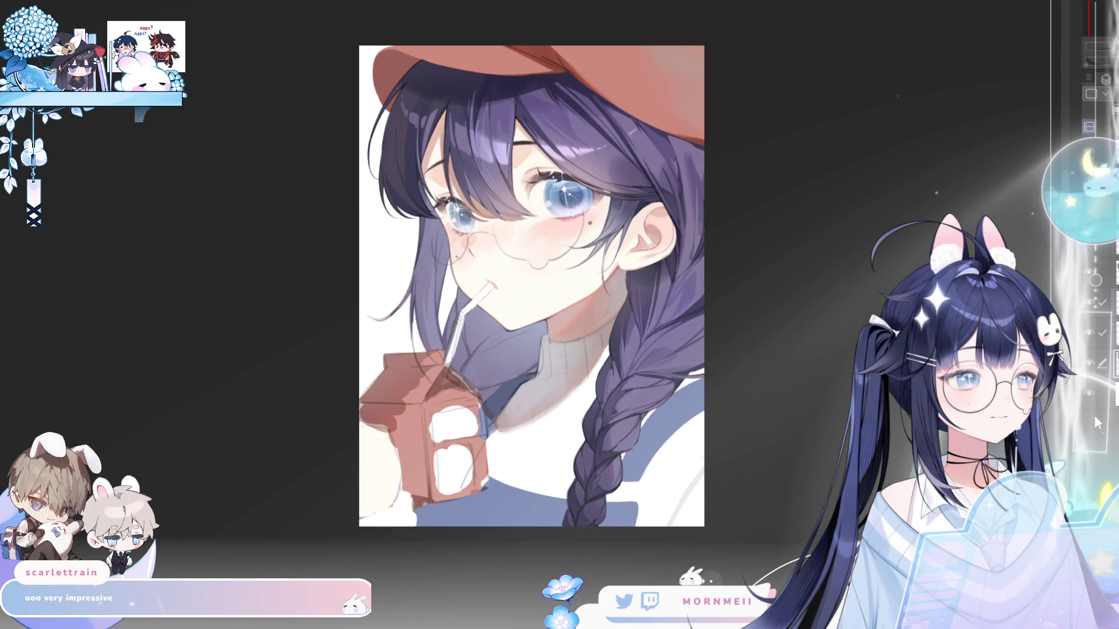
scroll(1097, 417, "down", 3)
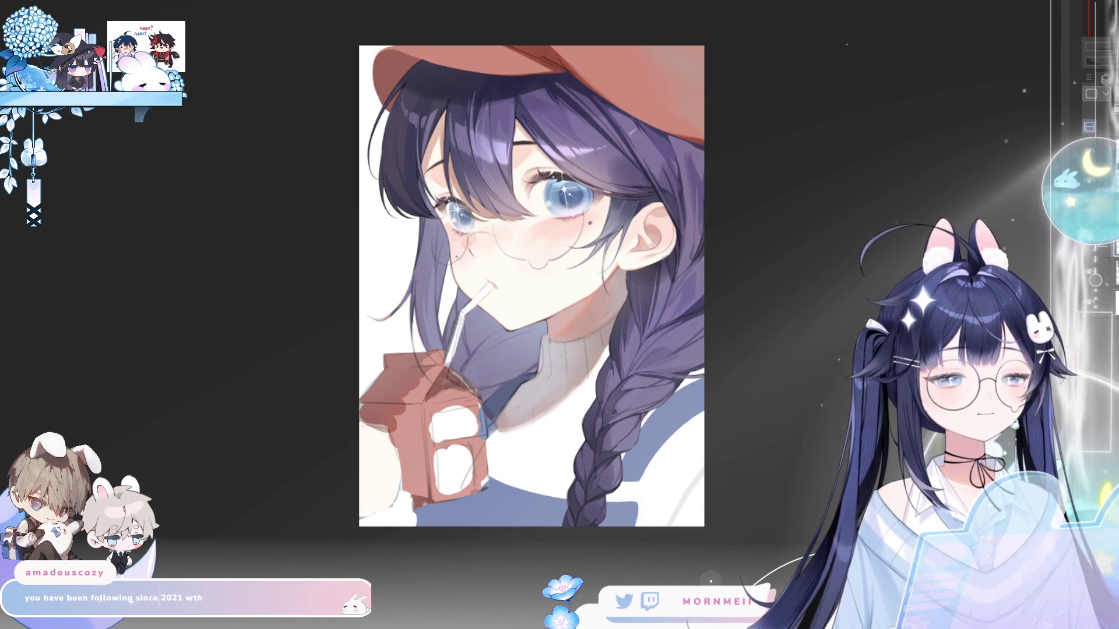
- Airbrush a soft light-blue haze over the sweater and braid
key("h")
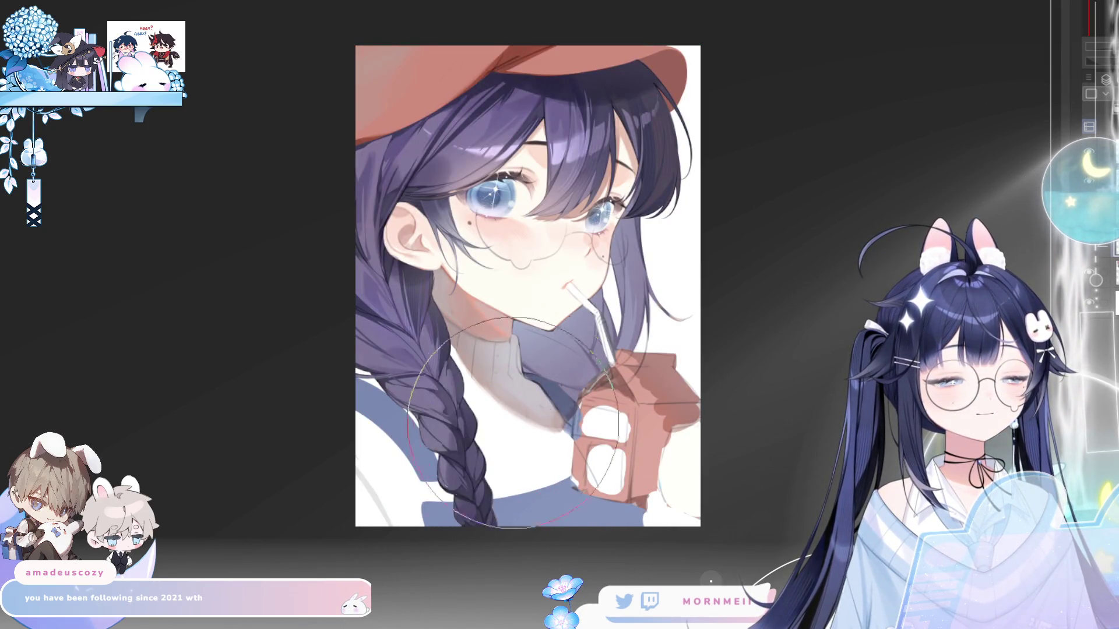
key("h")
key("h")
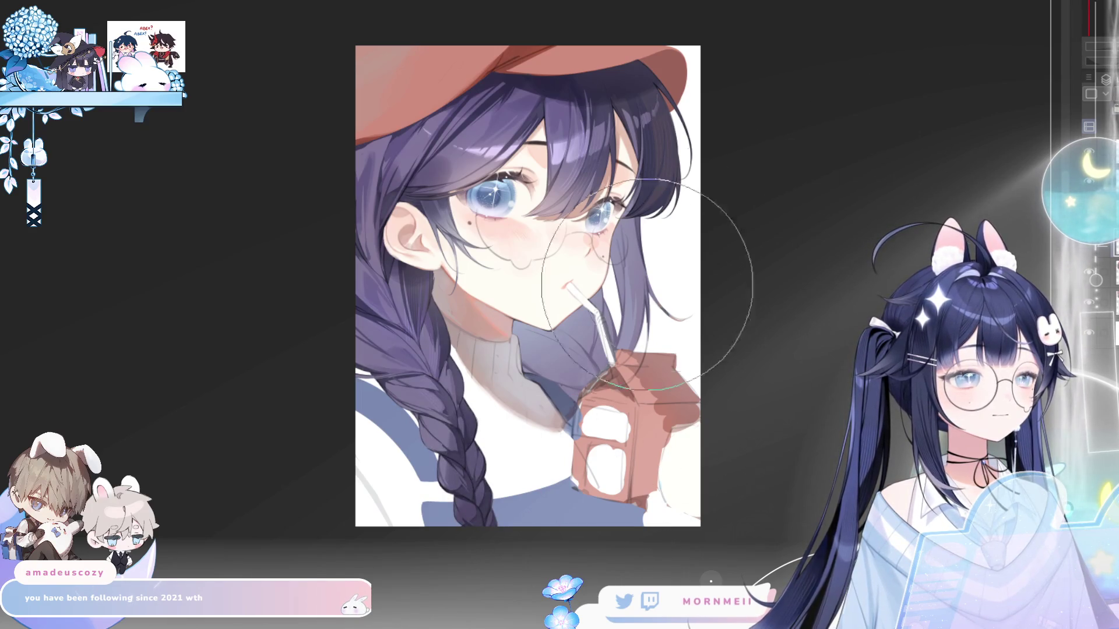
mouse_move(385, 384)
left_mouse_down()
mouse_move(462, 519)
mouse_move(478, 466)
mouse_move(524, 536)
mouse_move(650, 507)
left_mouse_up()
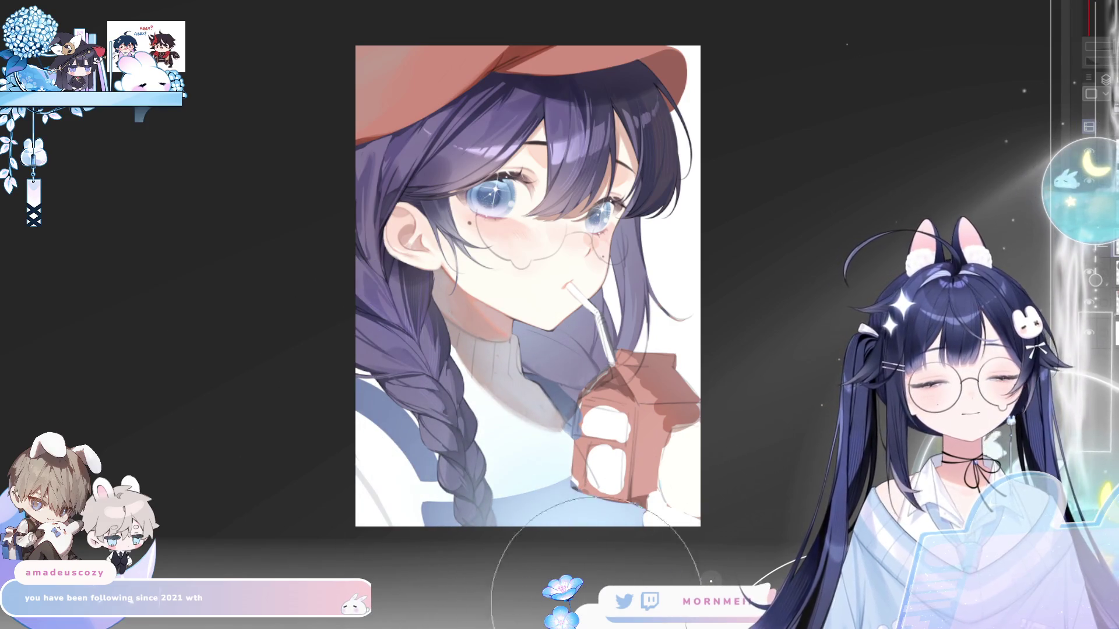
key("h")
key("h")
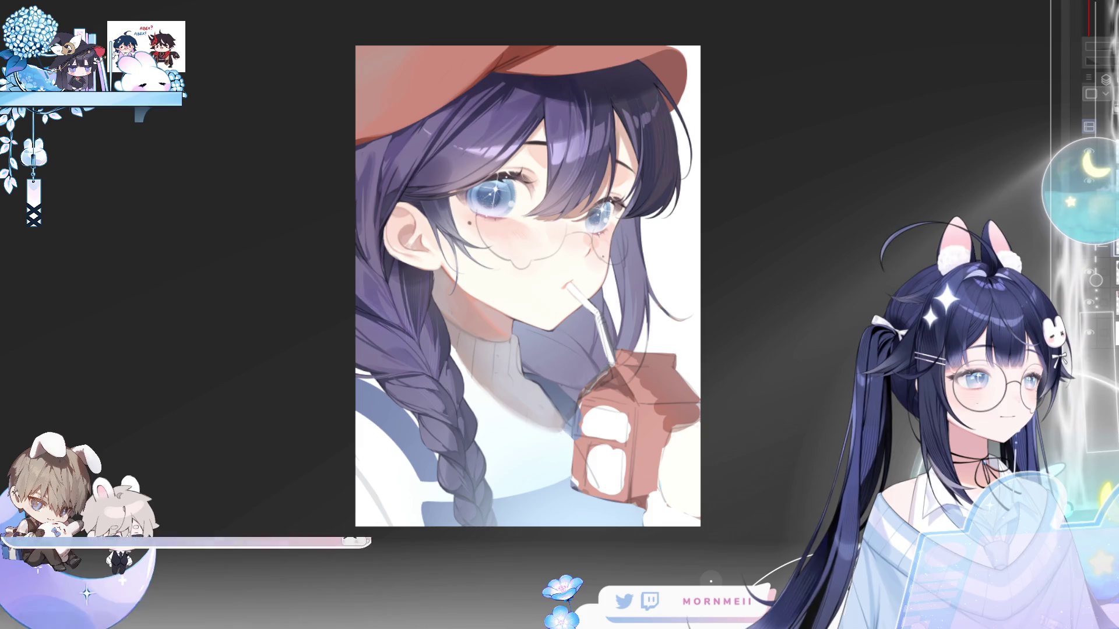
- Undo the haze strokes, restoring only part of one, and check the mirrored view
key("ctrl+z")
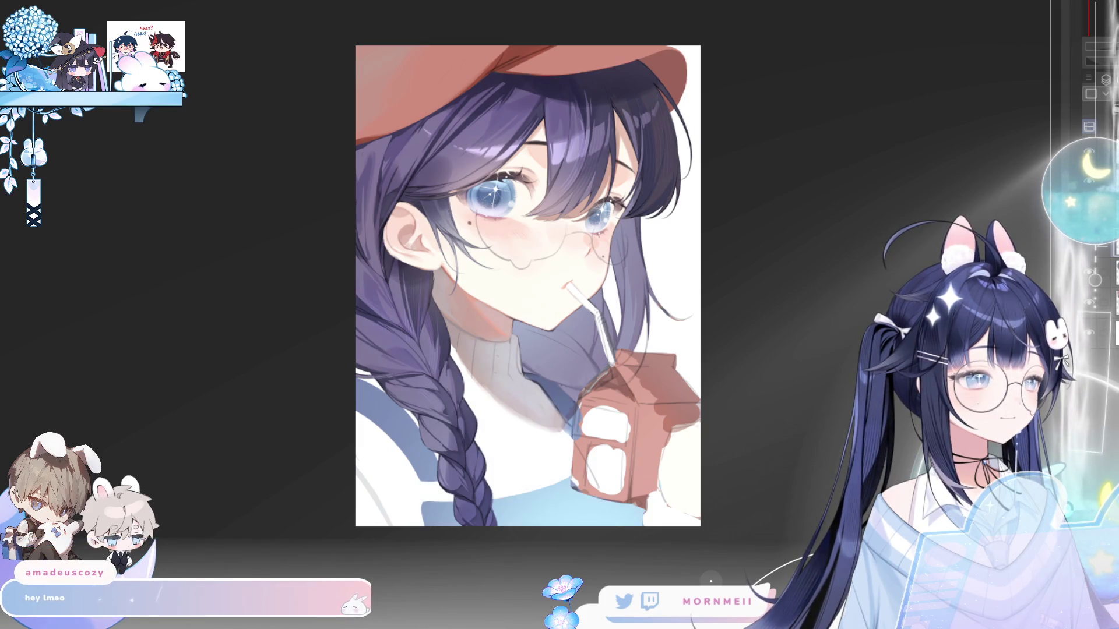
key("ctrl+y")
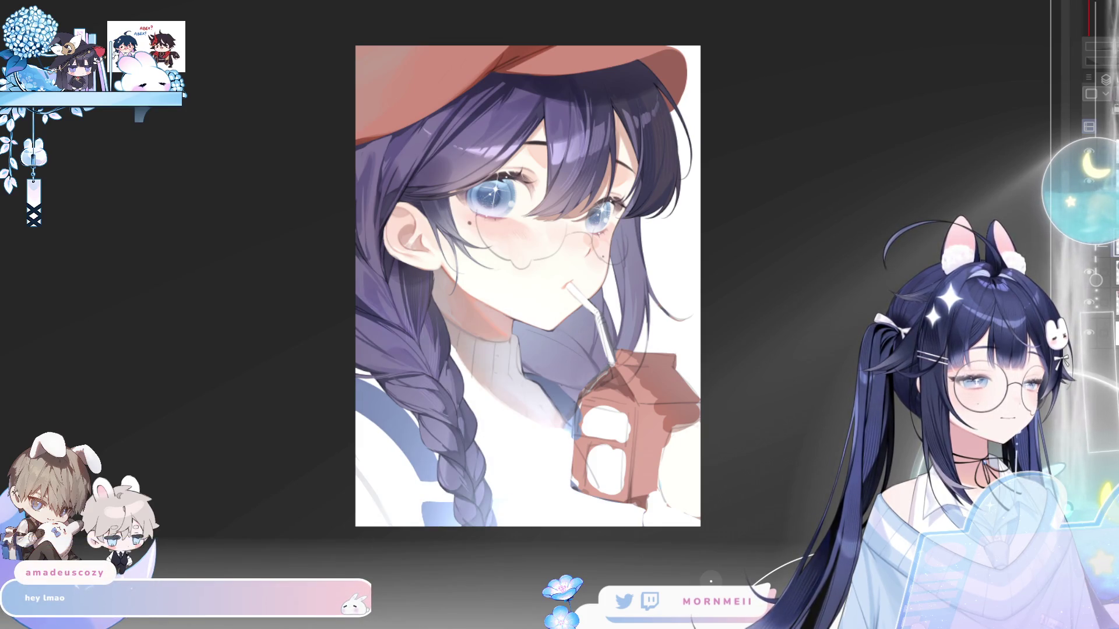
key("ctrl+z")
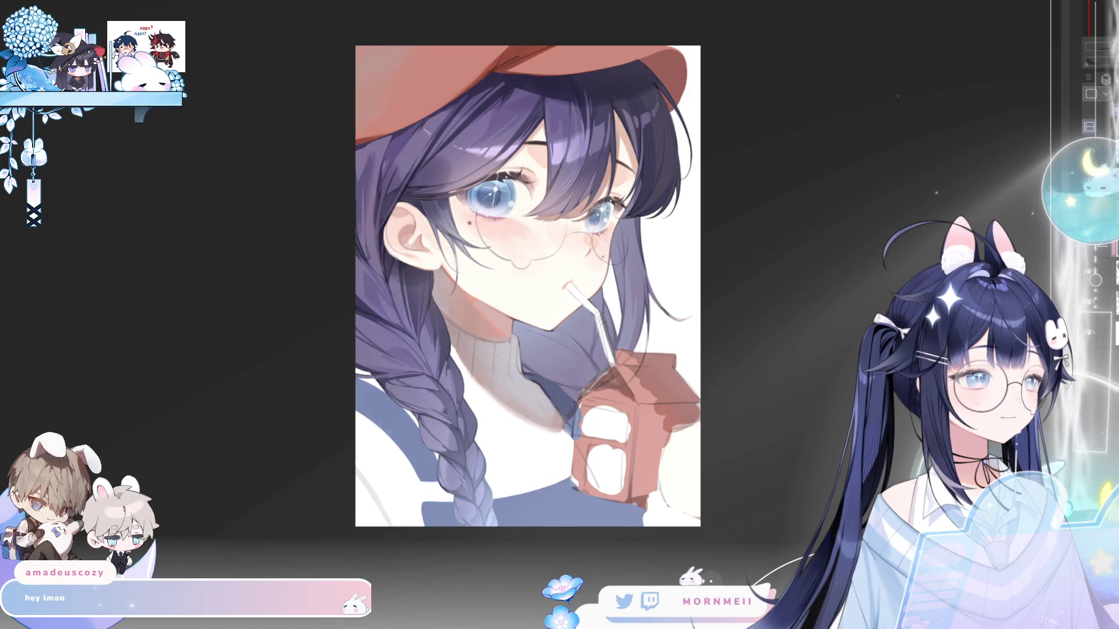
key("ctrl+z")
key("ctrl+y")
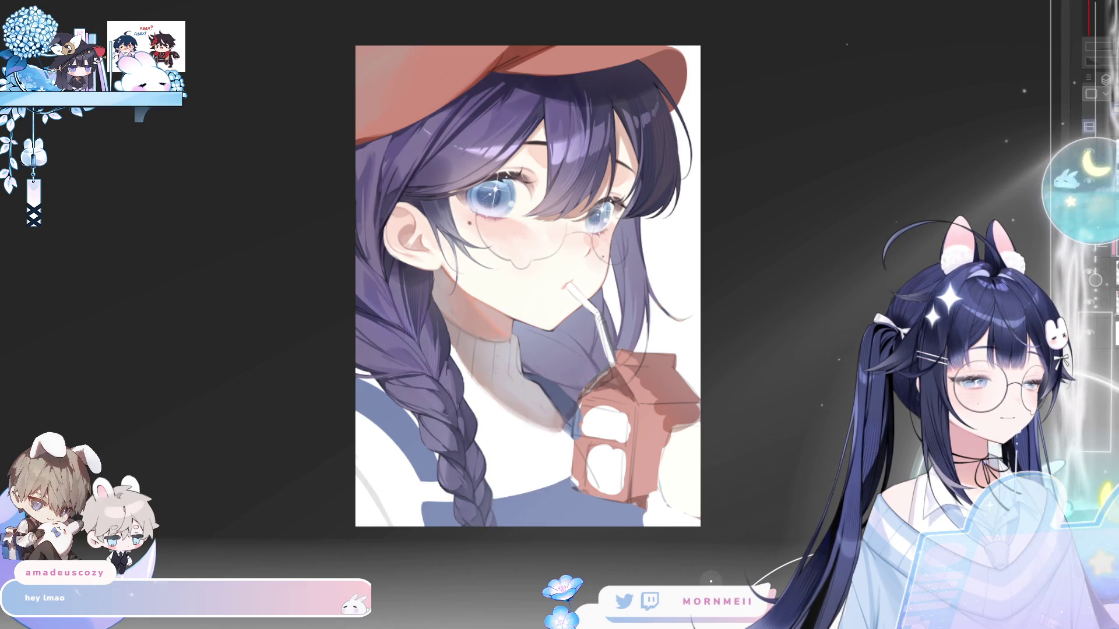
key("h")
key("ctrl+minus")
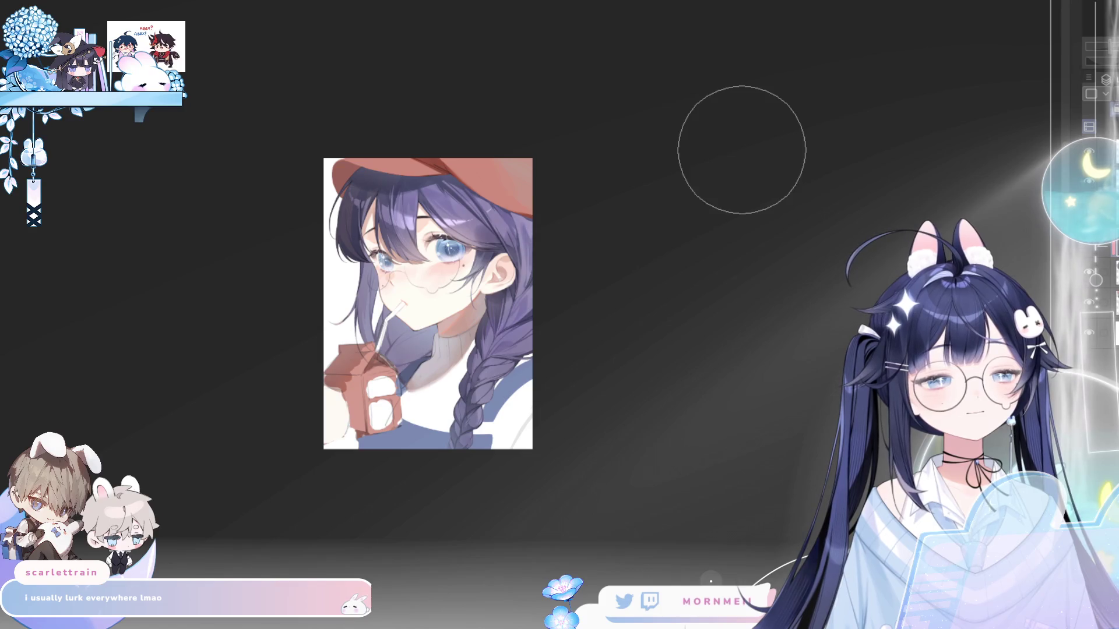
key("h")
key("h")
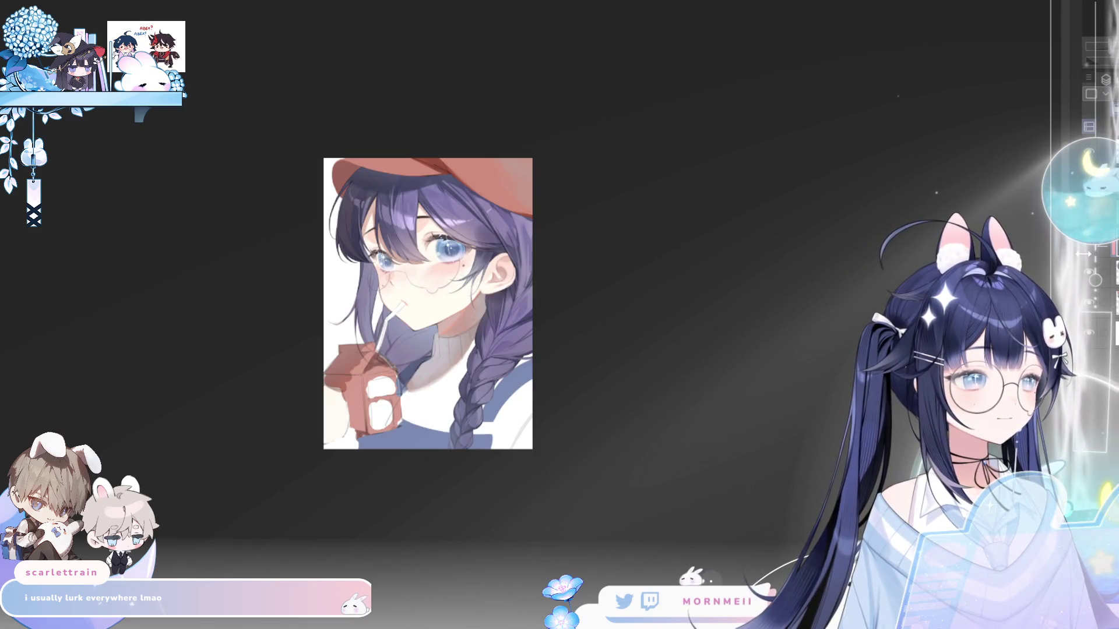
scroll(614, 155, "down", 2)
scroll(614, 155, "up", 3)
scroll(615, 155, "up", 2)
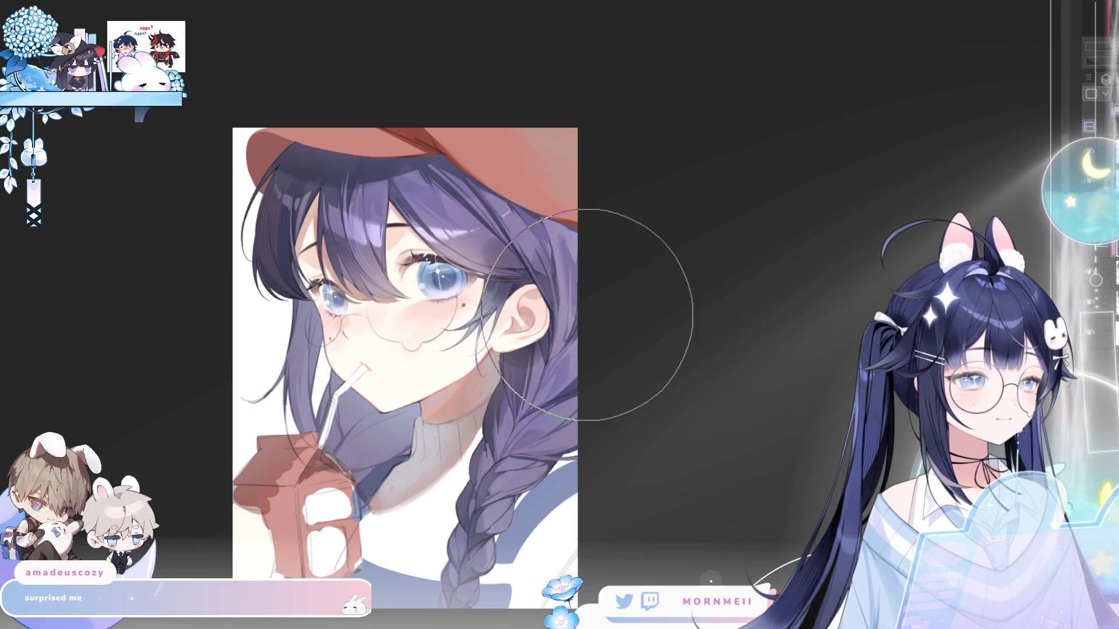
scroll(612, 270, "down", 4)
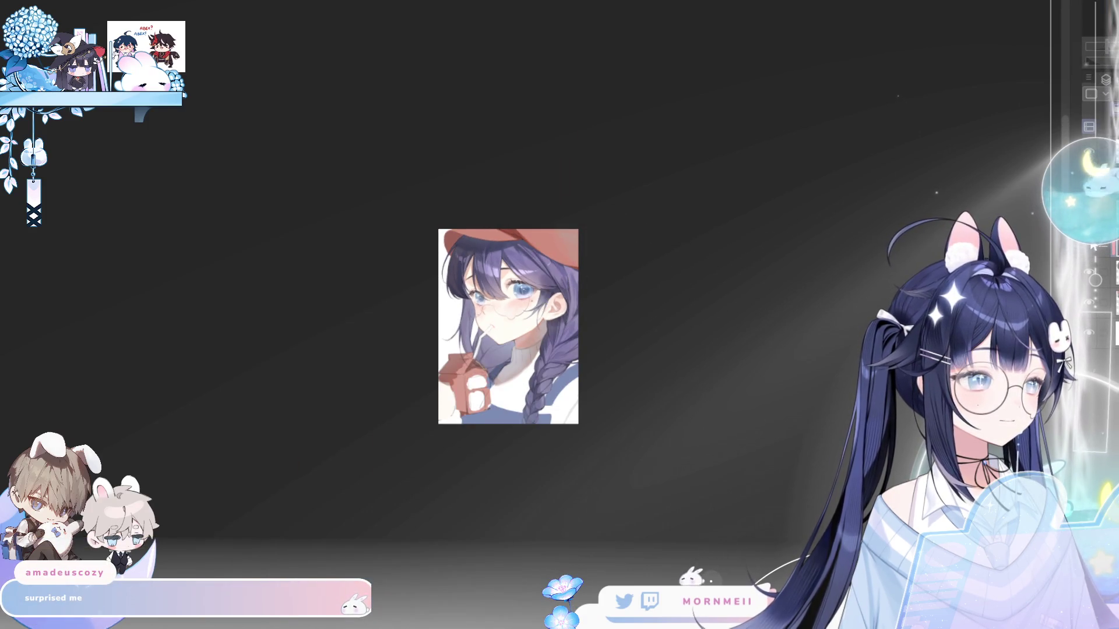
key("m")
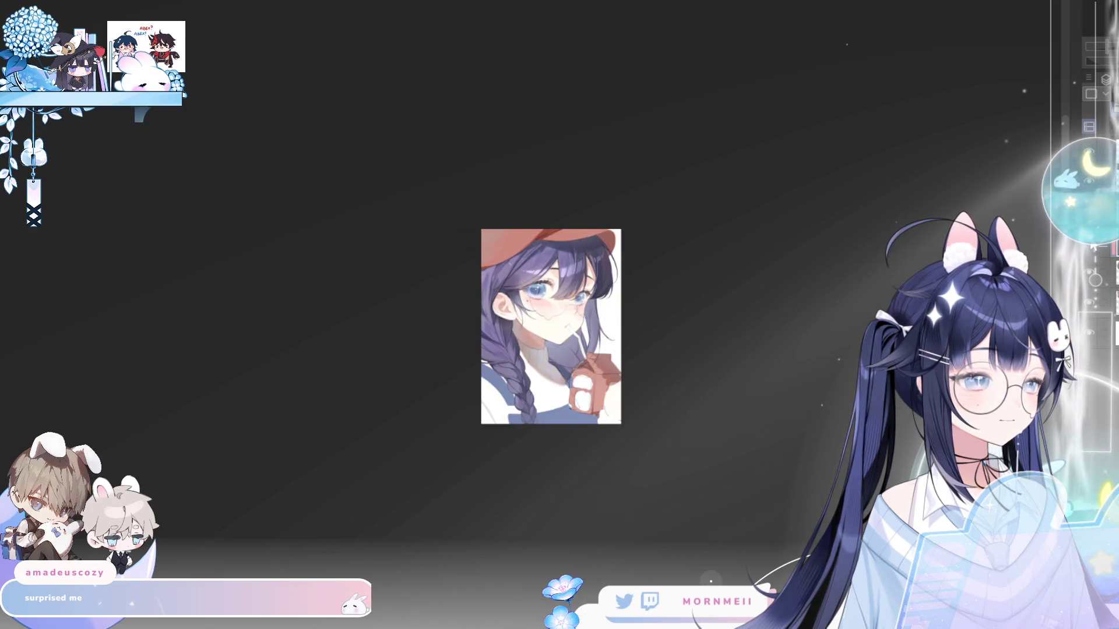
key("m")
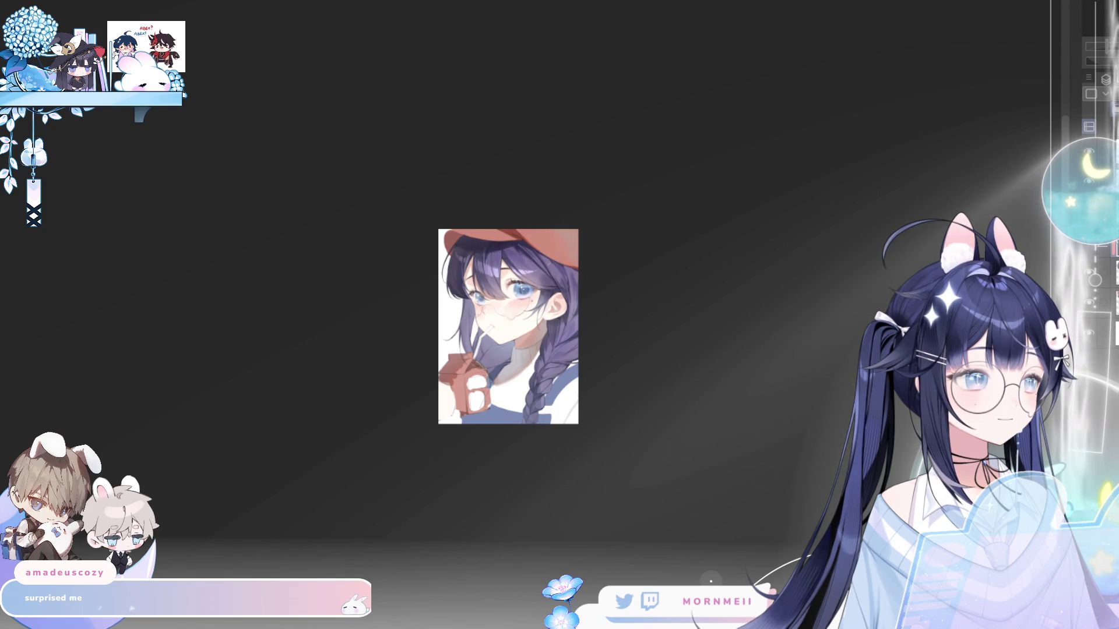
key("m")
key("m")
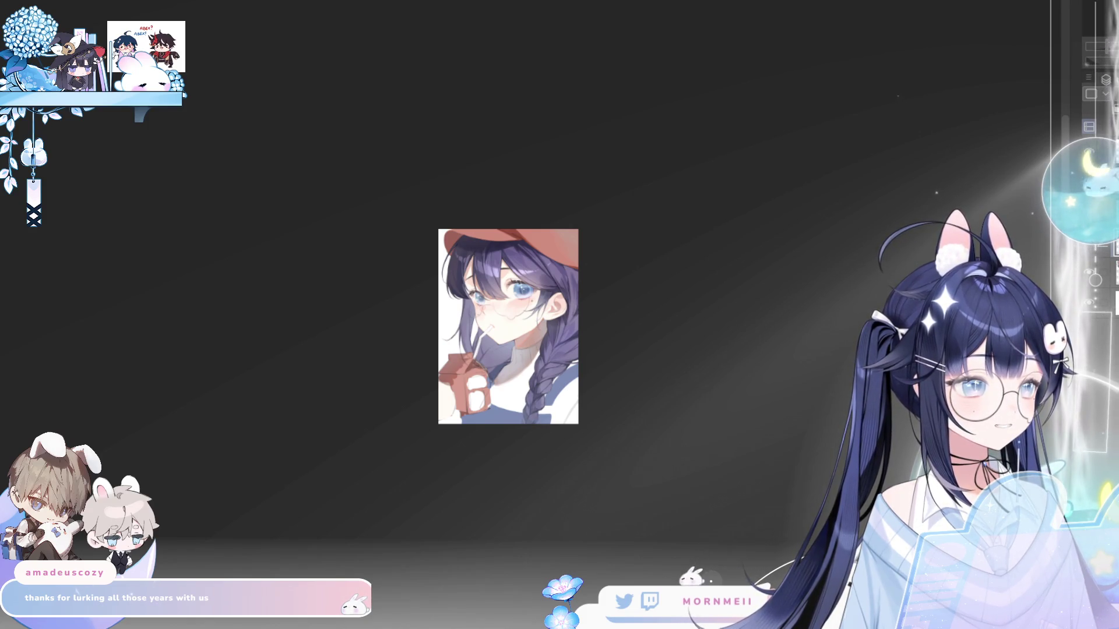
- Hide the layer darkening the braid and hair shading, then zoom toward the cap
left_click(1098, 249)
scroll(573, 337, "up", 5)
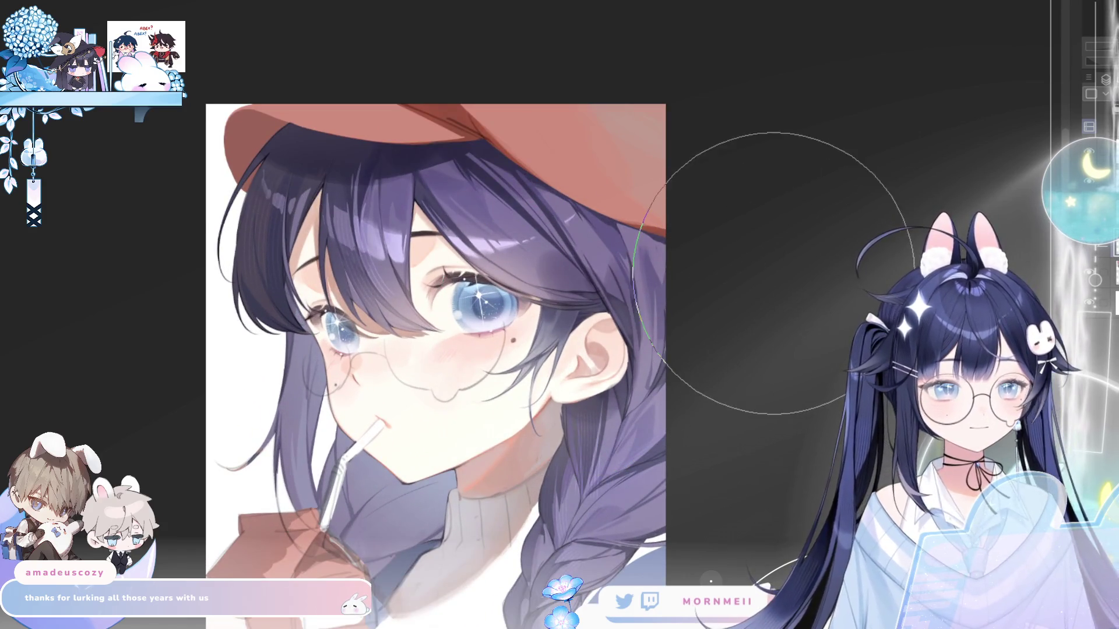
scroll(660, 342, "down", 3)
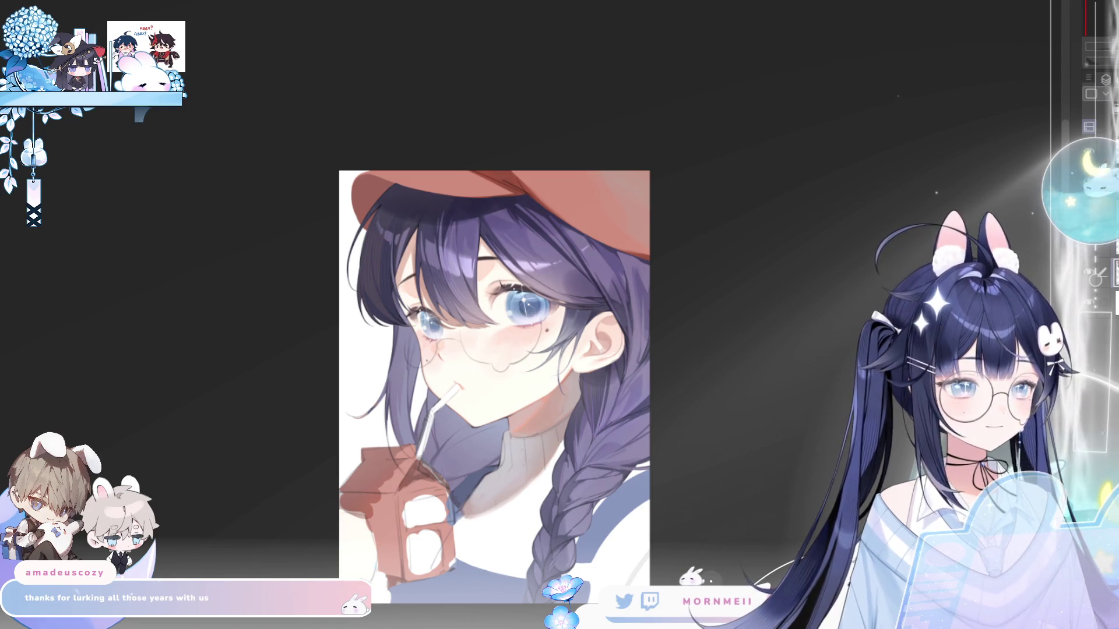
key("h")
scroll(526, 196, "up", 3)
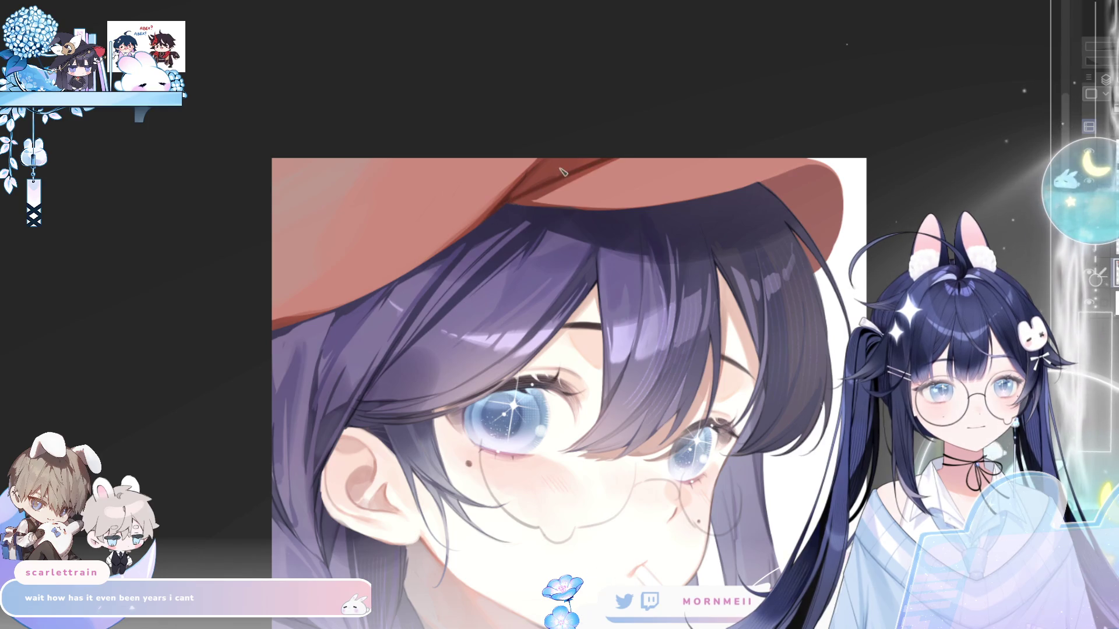
- Frame the cap and eyes, mirroring the view to compare, and rotate to suit the brim
left_click_drag(743, 151, 706, 215)
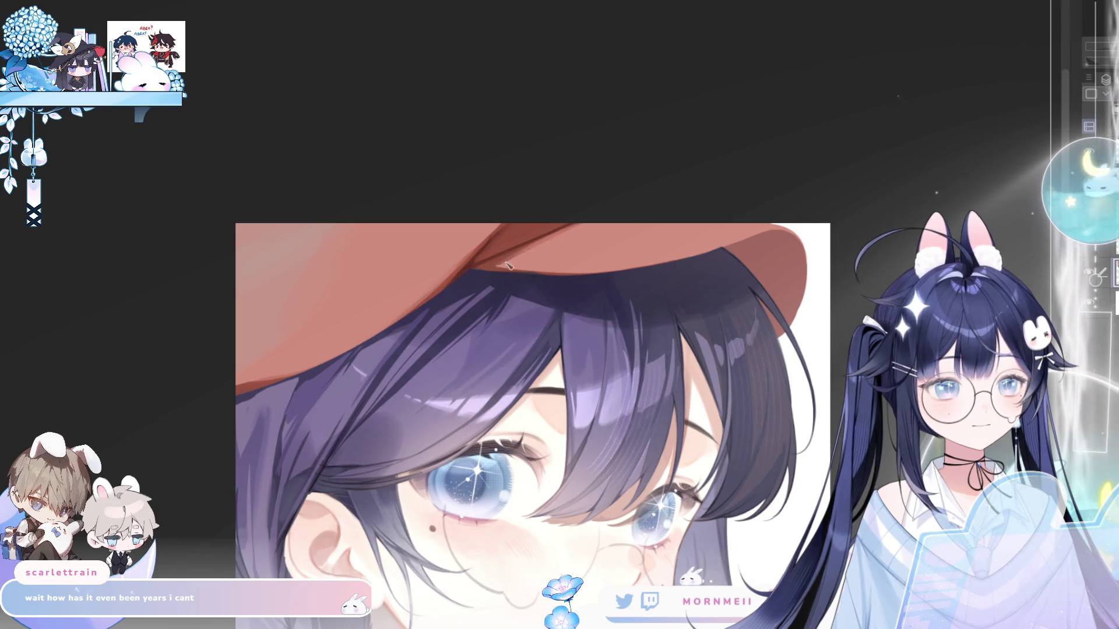
key("h")
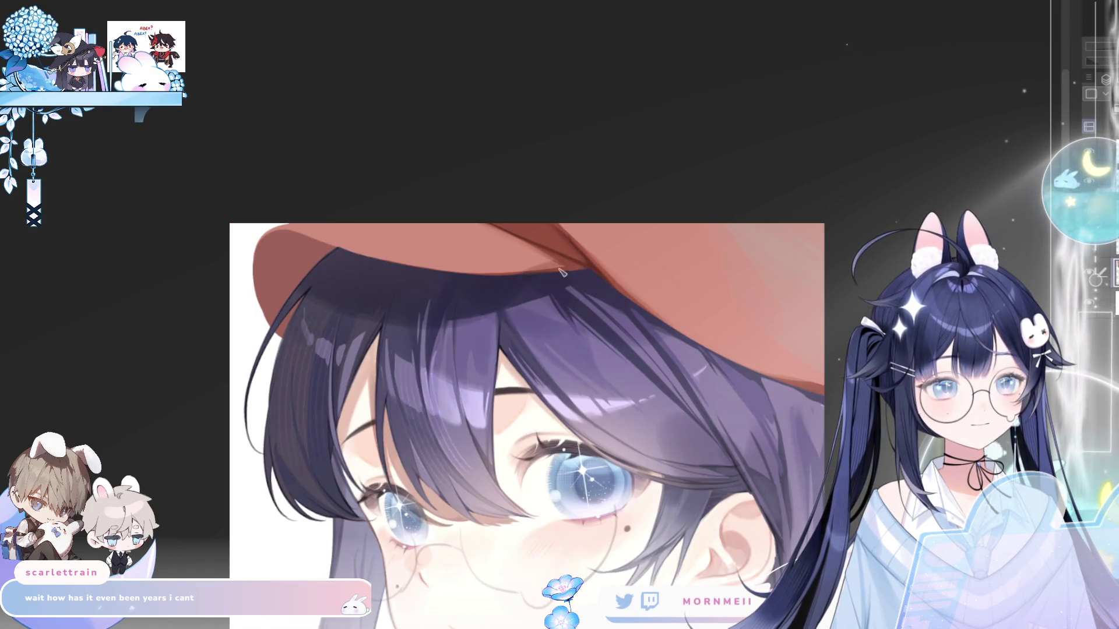
key("h")
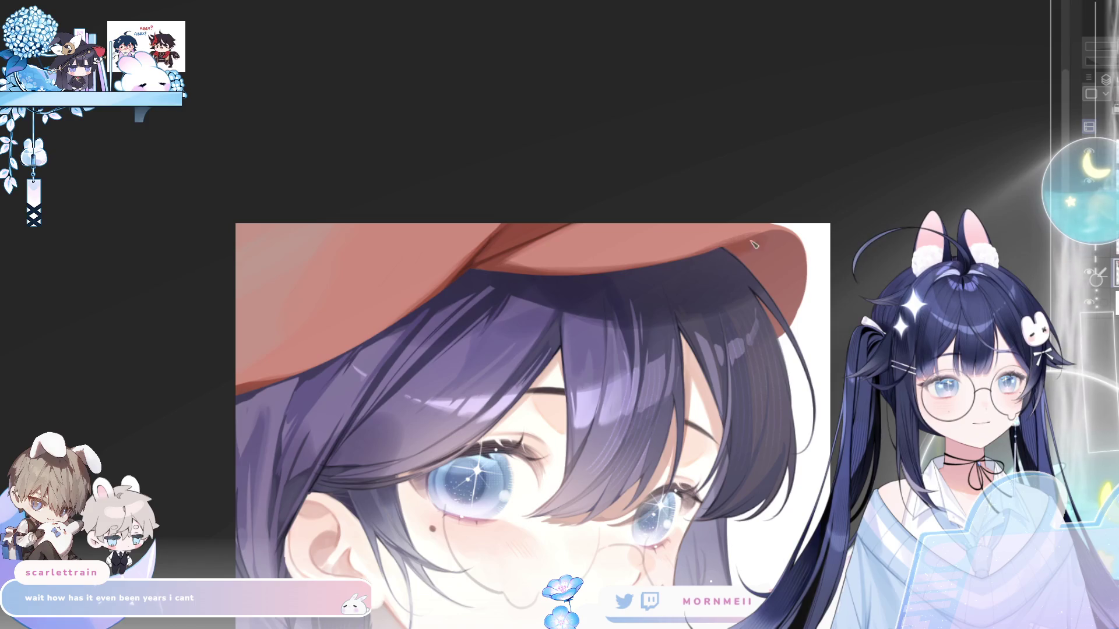
key("h")
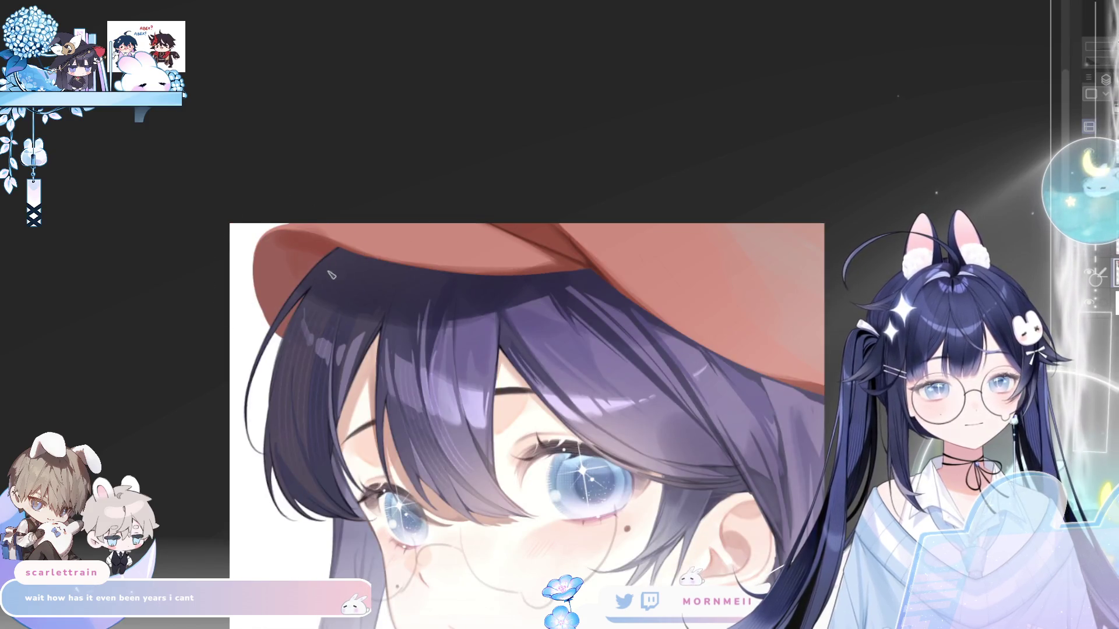
key("h")
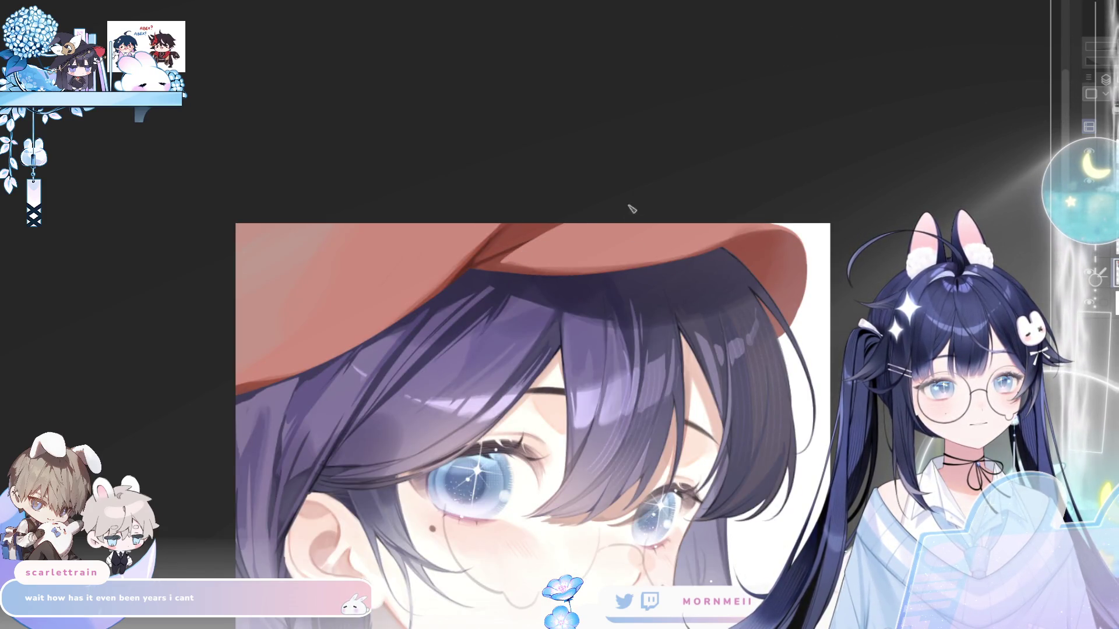
key("h")
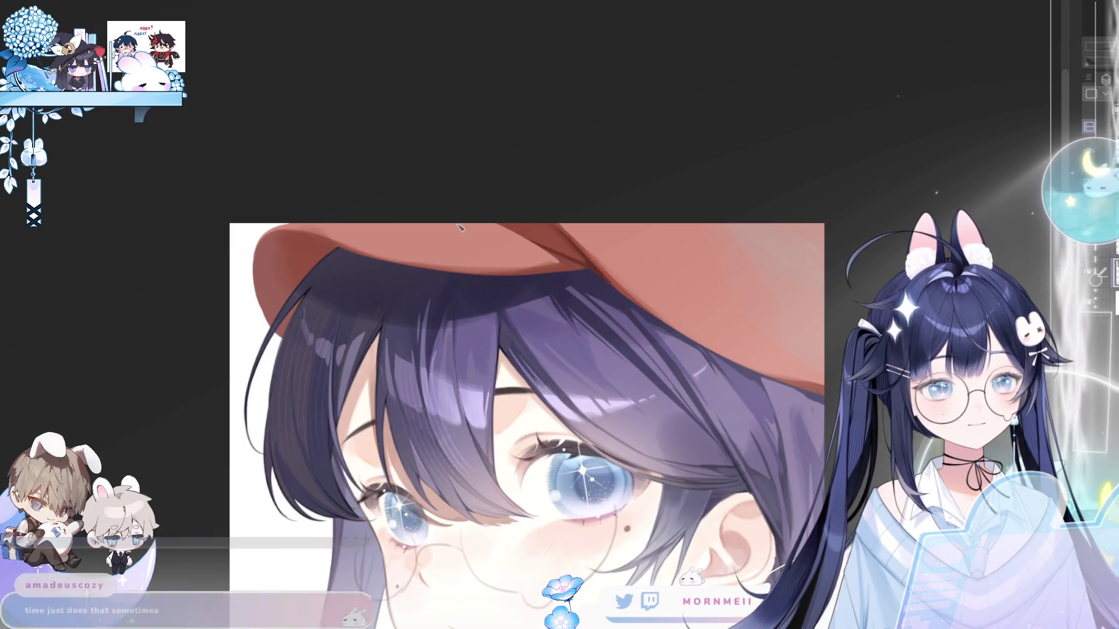
key("h")
key("h")
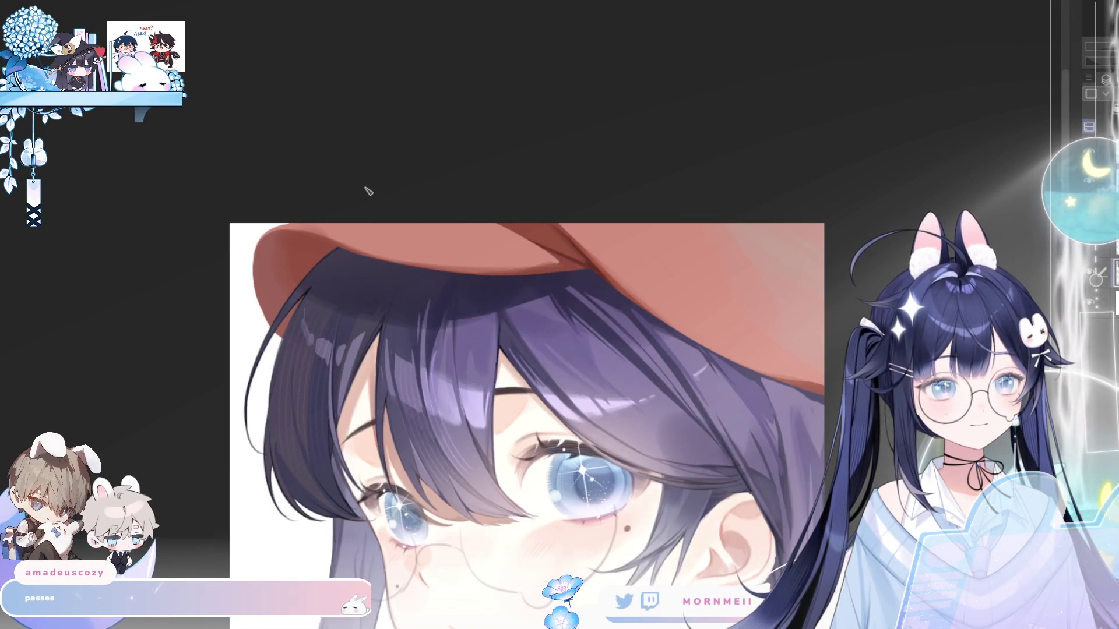
key("h")
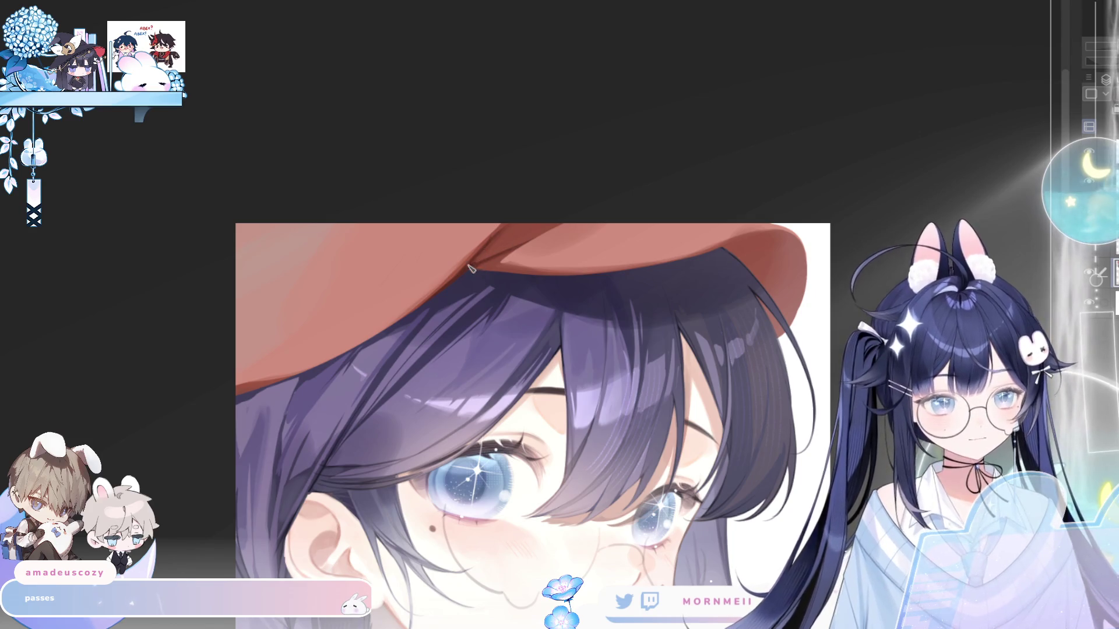
scroll(473, 267, "up", 2)
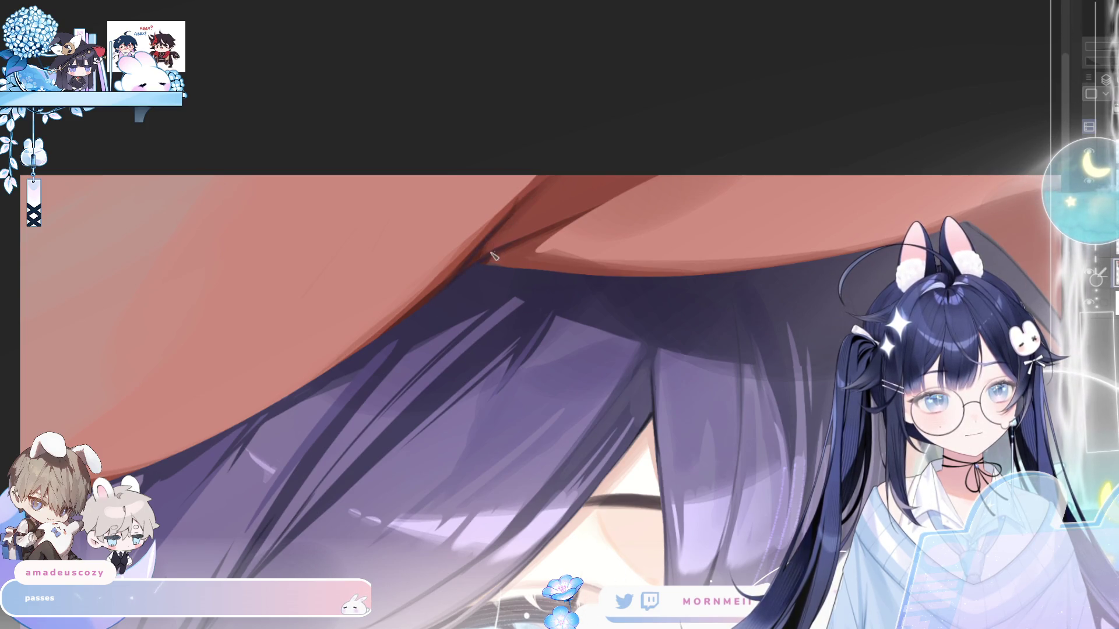
scroll(662, 196, "down", 3)
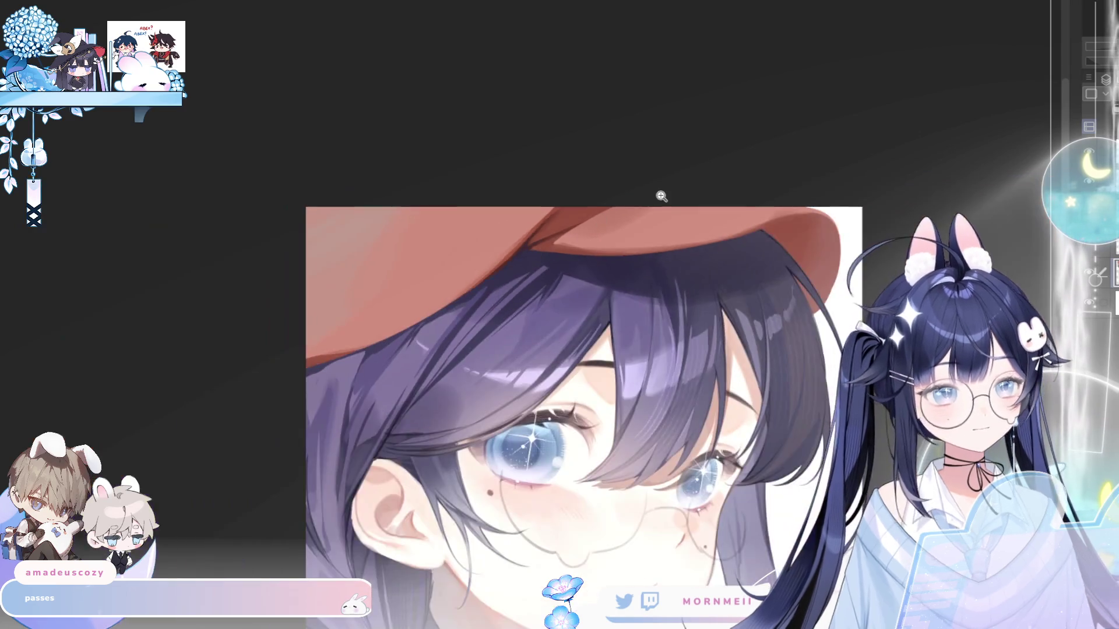
key("h")
key("h")
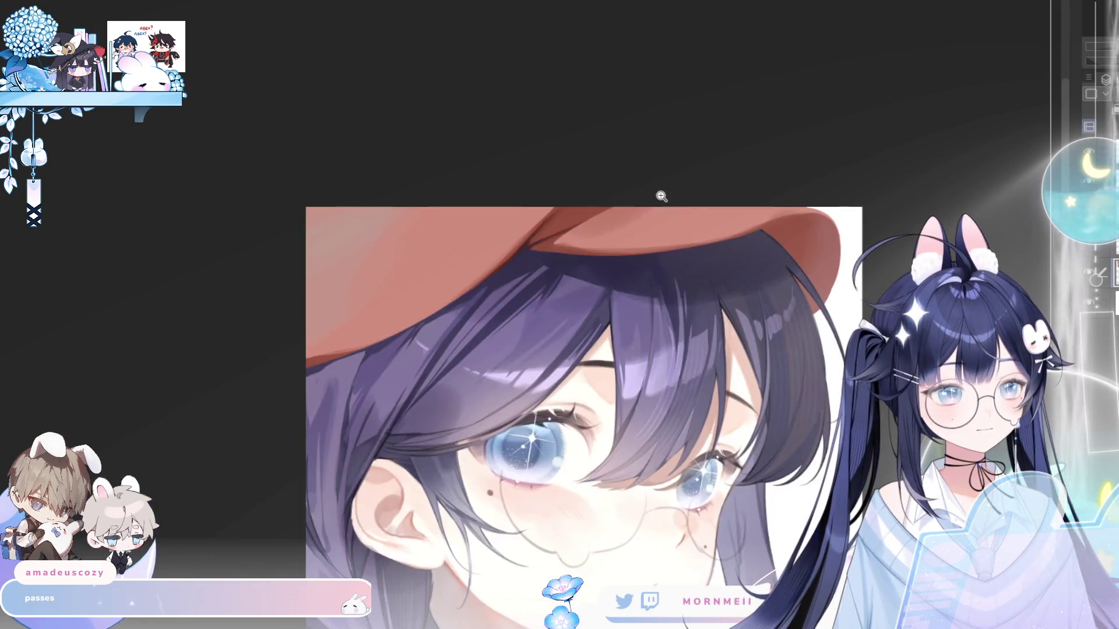
scroll(537, 236, "up", 5)
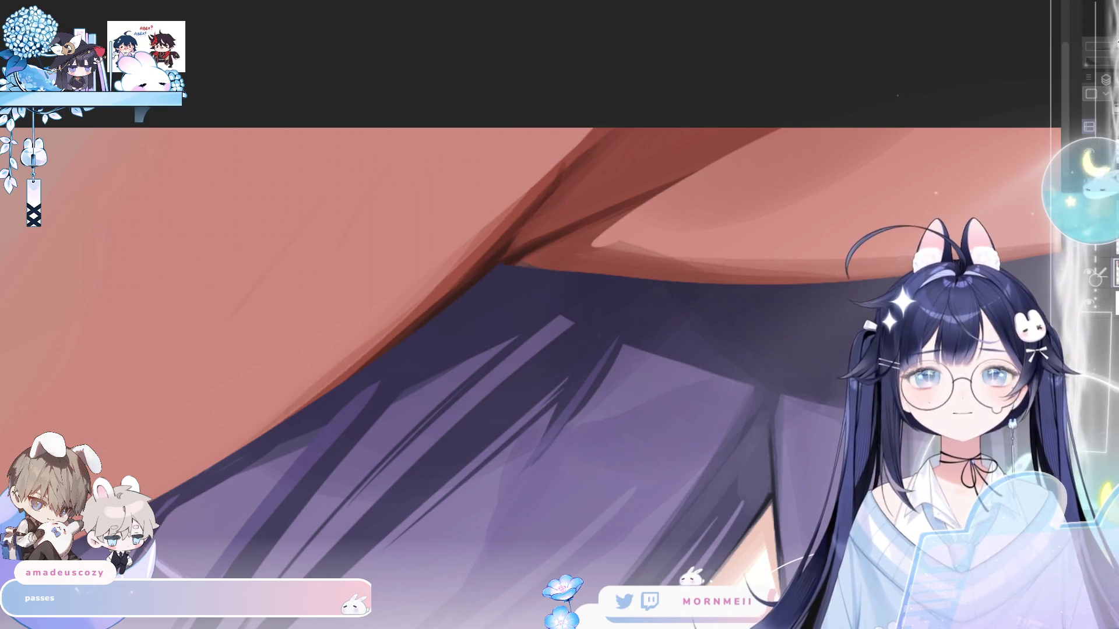
mouse_move(524, 454)
left_mouse_down()
mouse_move(545, 469)
mouse_move(699, 375)
left_mouse_up()
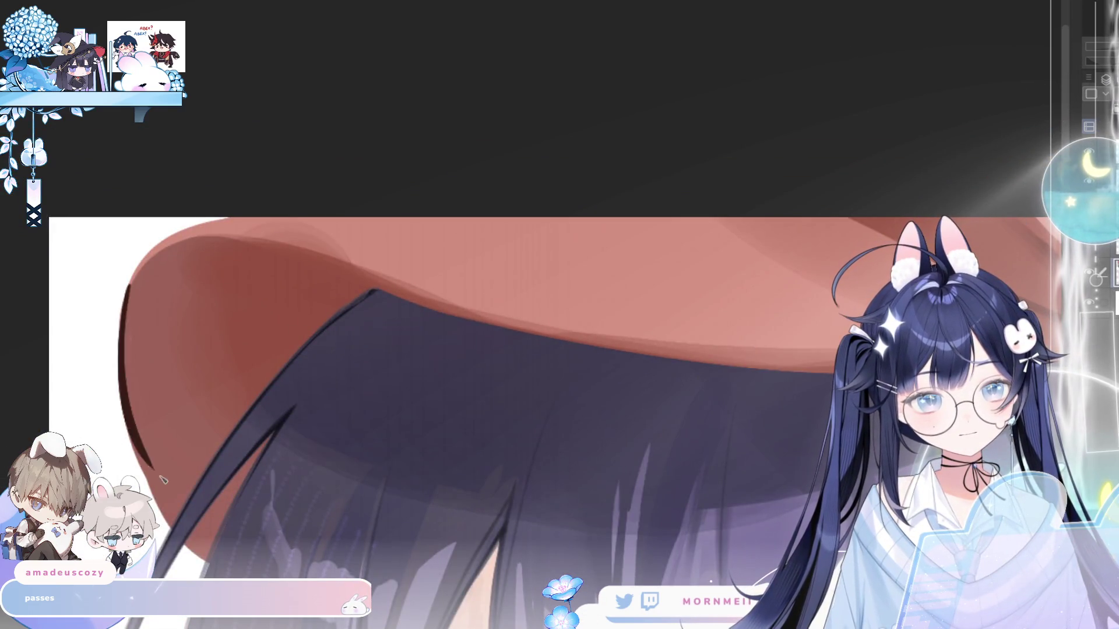
- Ink thin dark outlines along the brim's left, far and upper-left edges
mouse_move(131, 283)
left_mouse_down()
mouse_move(170, 513)
mouse_move(191, 544)
left_mouse_up()
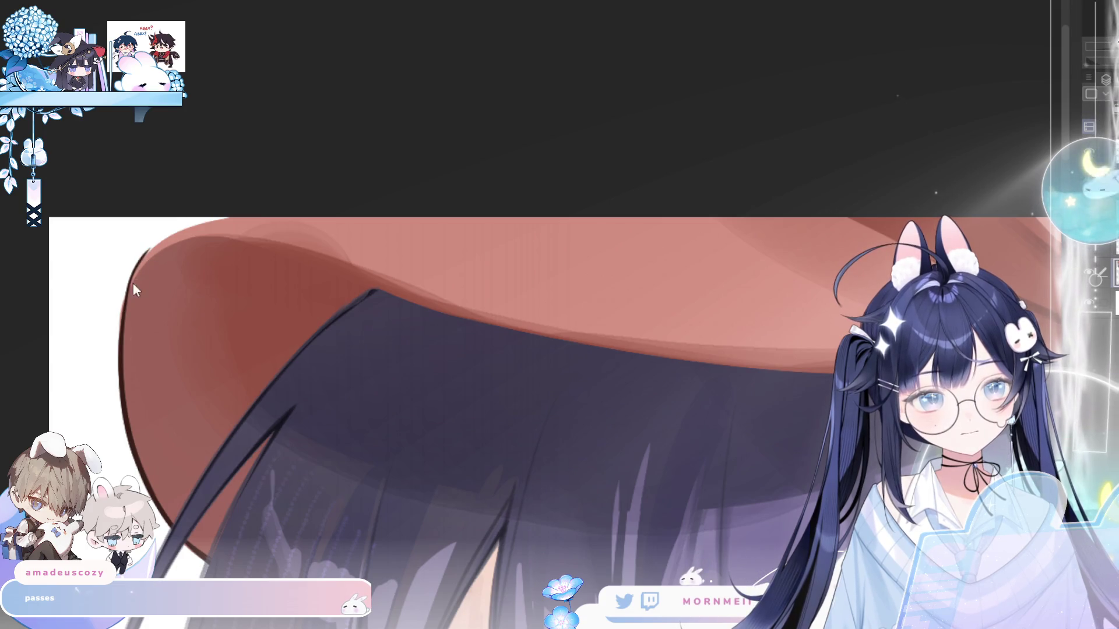
left_click_drag(134, 286, 523, 98)
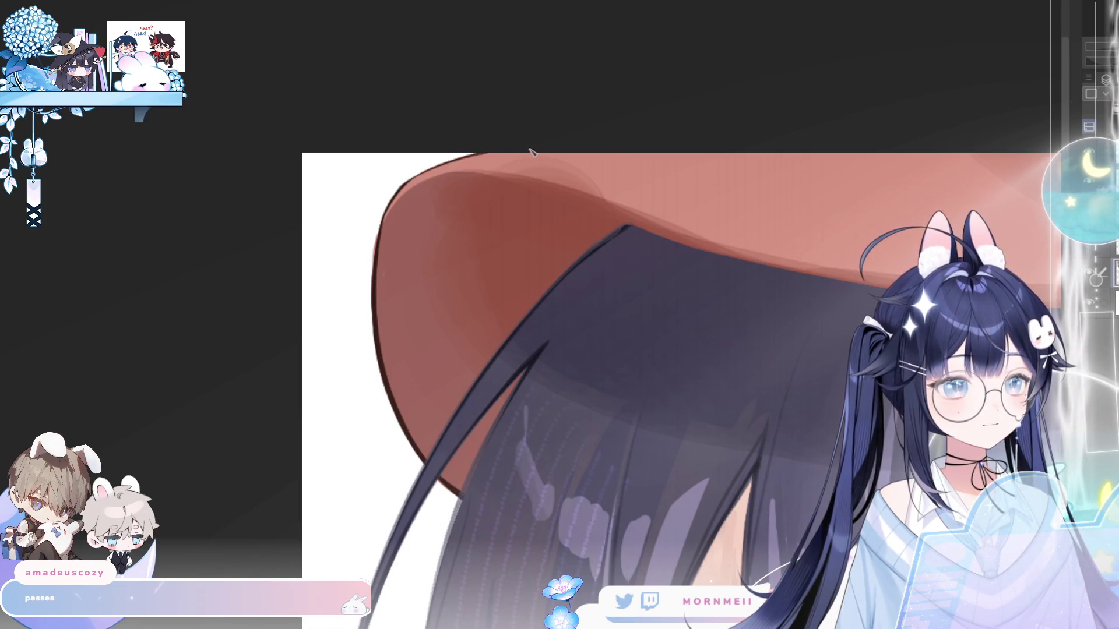
key("h")
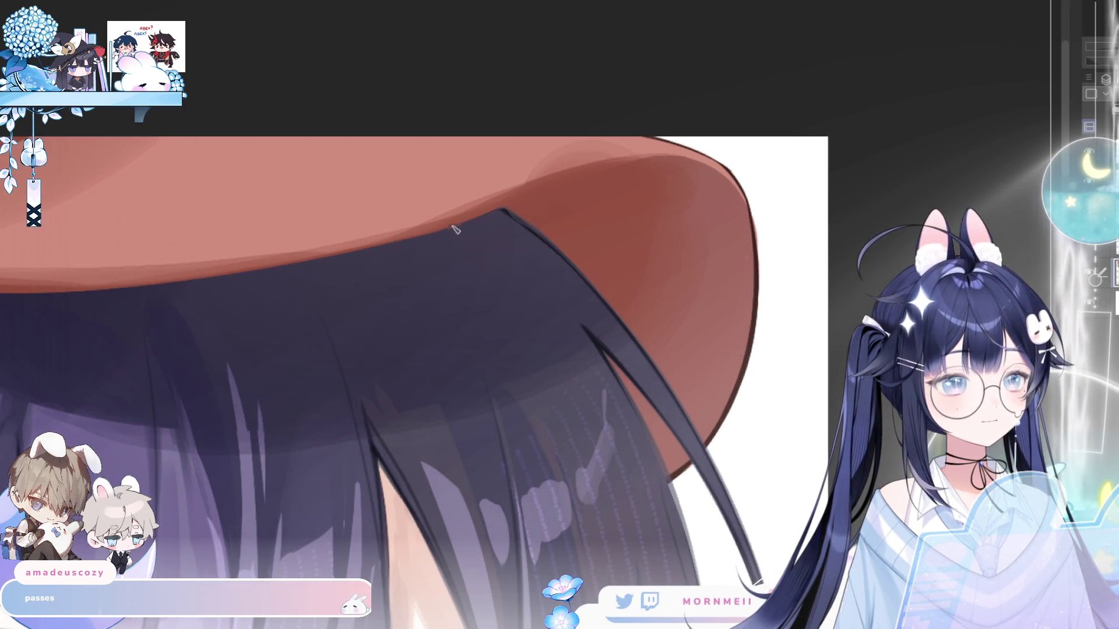
left_click_drag(489, 211, 657, 162)
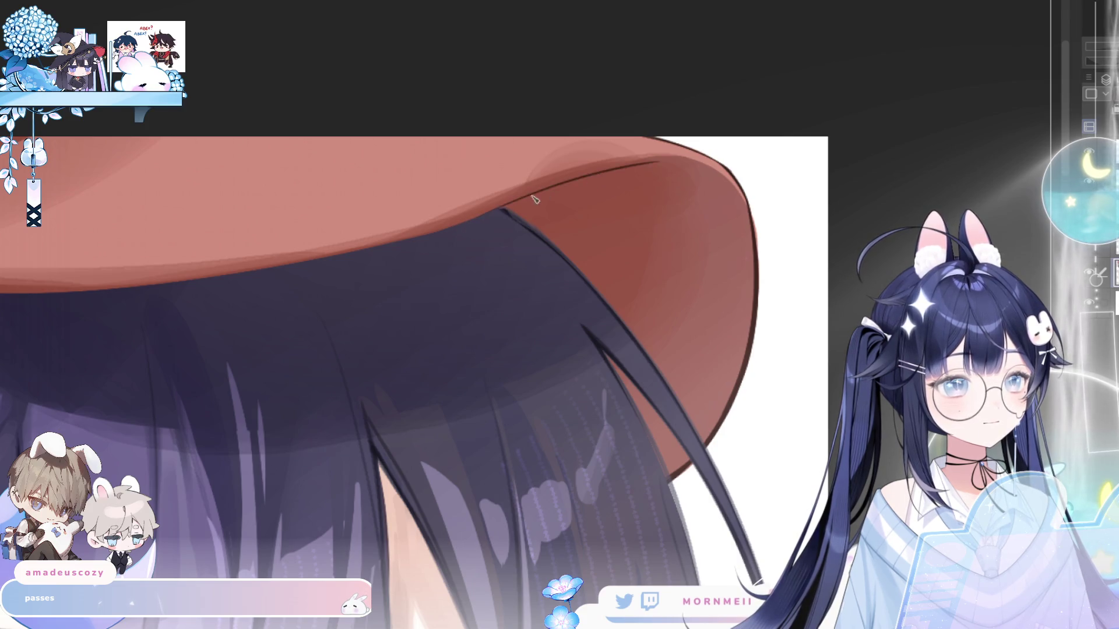
key("ctrl+z")
left_click_drag(501, 209, 608, 172)
left_click_drag(533, 195, 697, 166)
key("h")
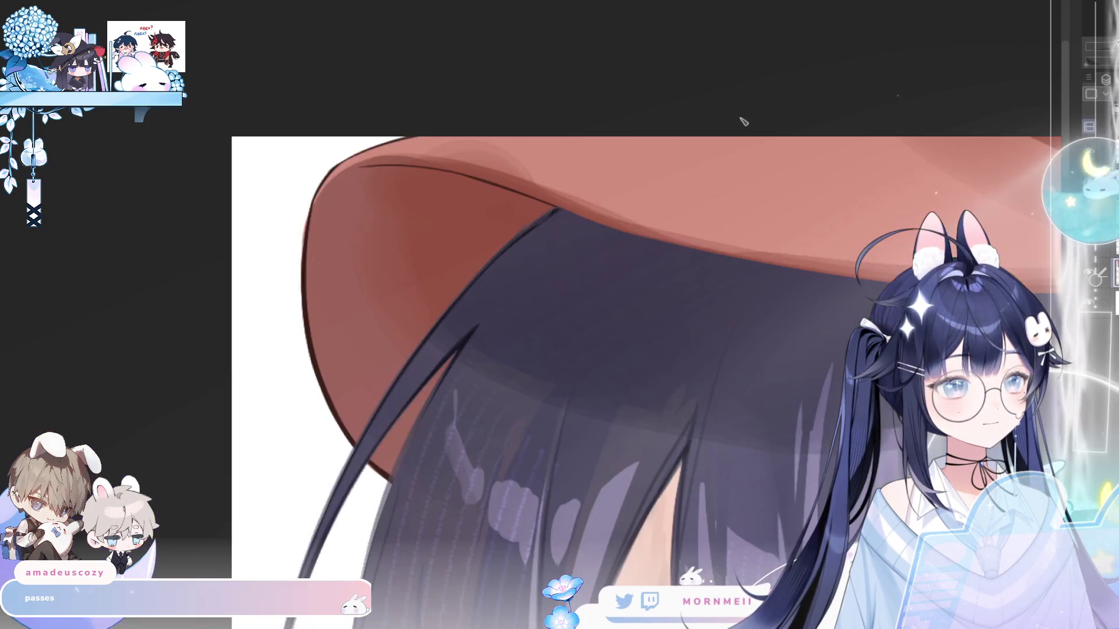
left_click_drag(315, 257, 347, 178)
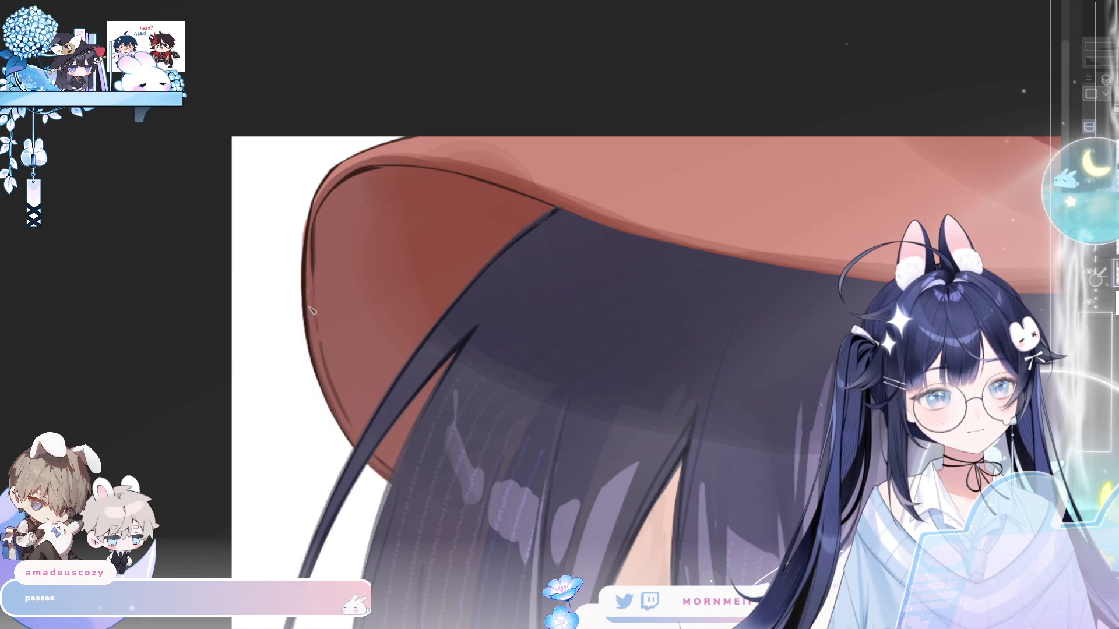
- Airbrush a lighter highlight band along the brim's left edge
left_click_drag(312, 332, 324, 191)
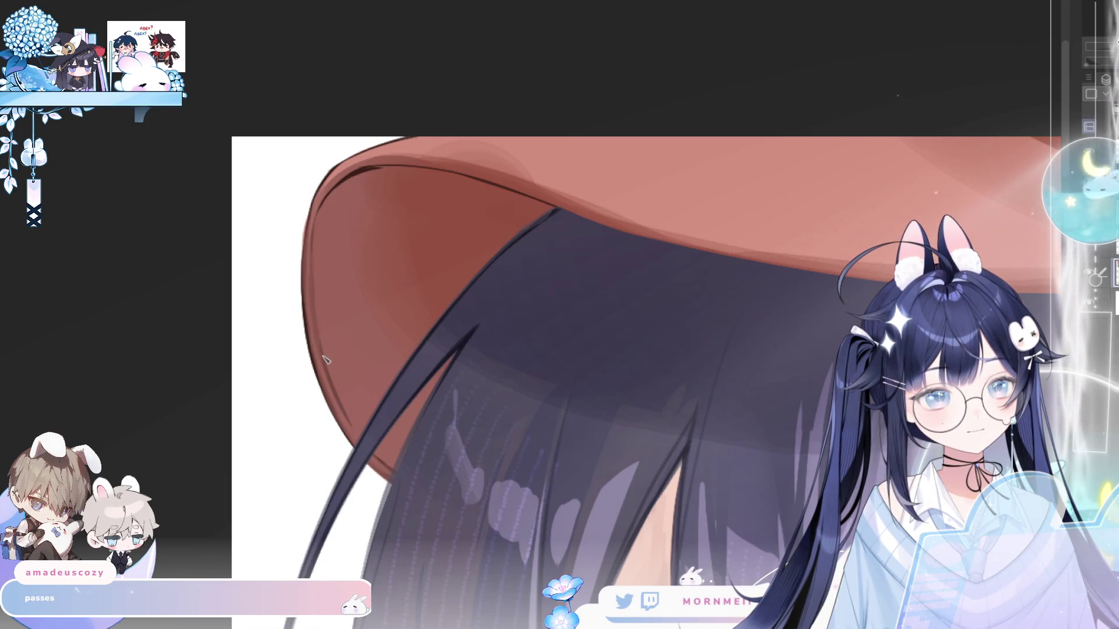
scroll(495, 151, "down", 3)
scroll(513, 120, "up", 3)
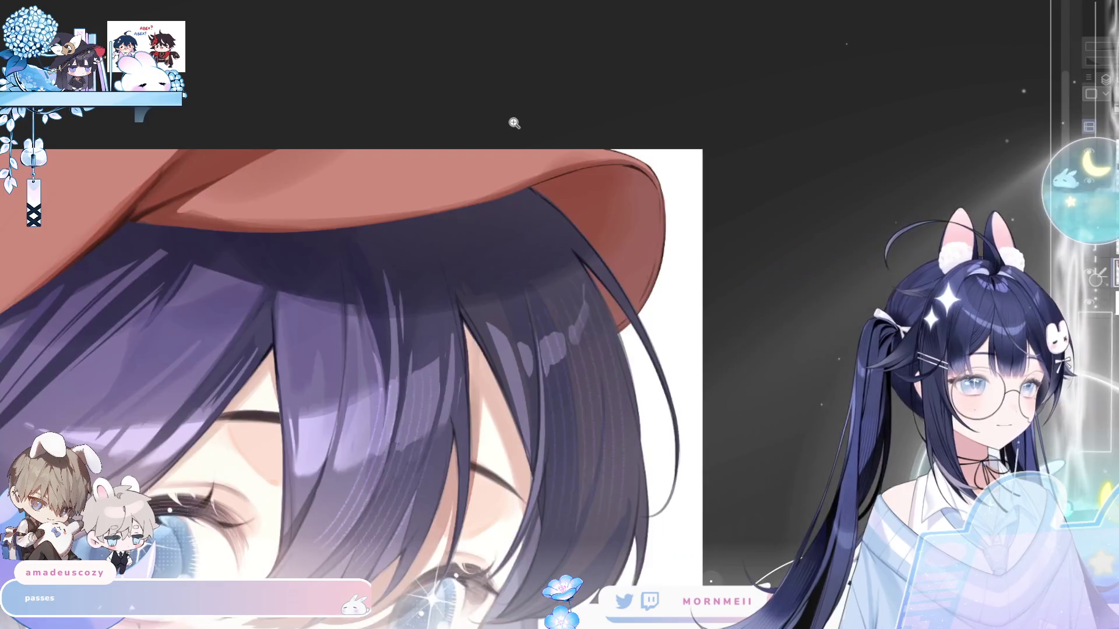
- Zoom into the brim, check its curve mirrored, and darken the ink along its top edge
scroll(750, 75, "down", 2)
scroll(750, 70, "down", 2)
scroll(937, 35, "right", 5)
scroll(464, 167, "up", 4)
scroll(465, 168, "up", 2)
scroll(569, 194, "up", 2)
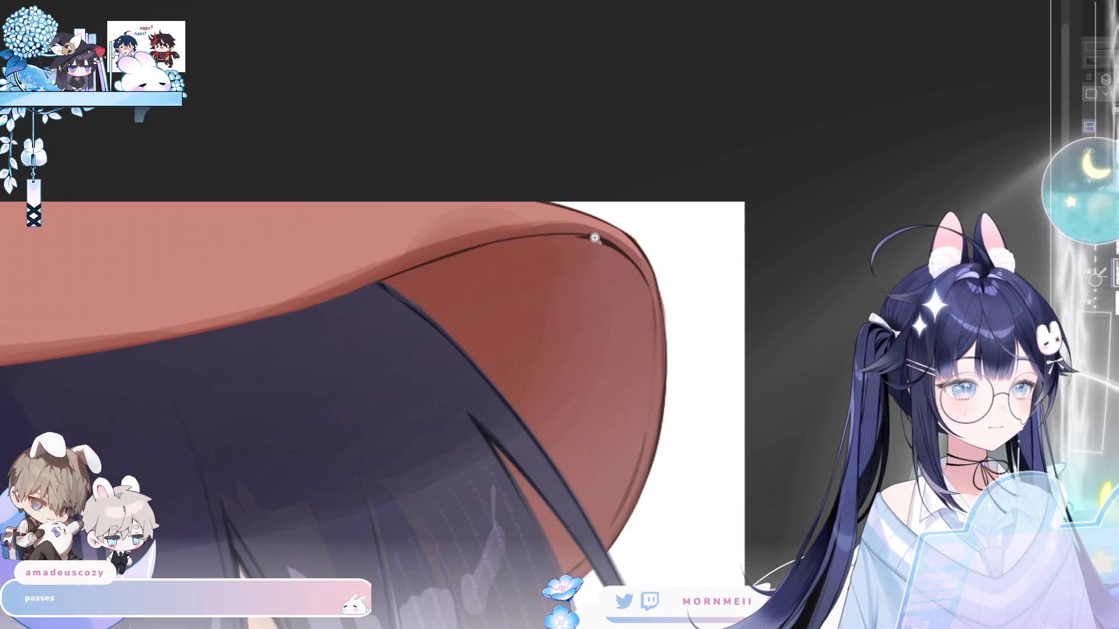
key("h")
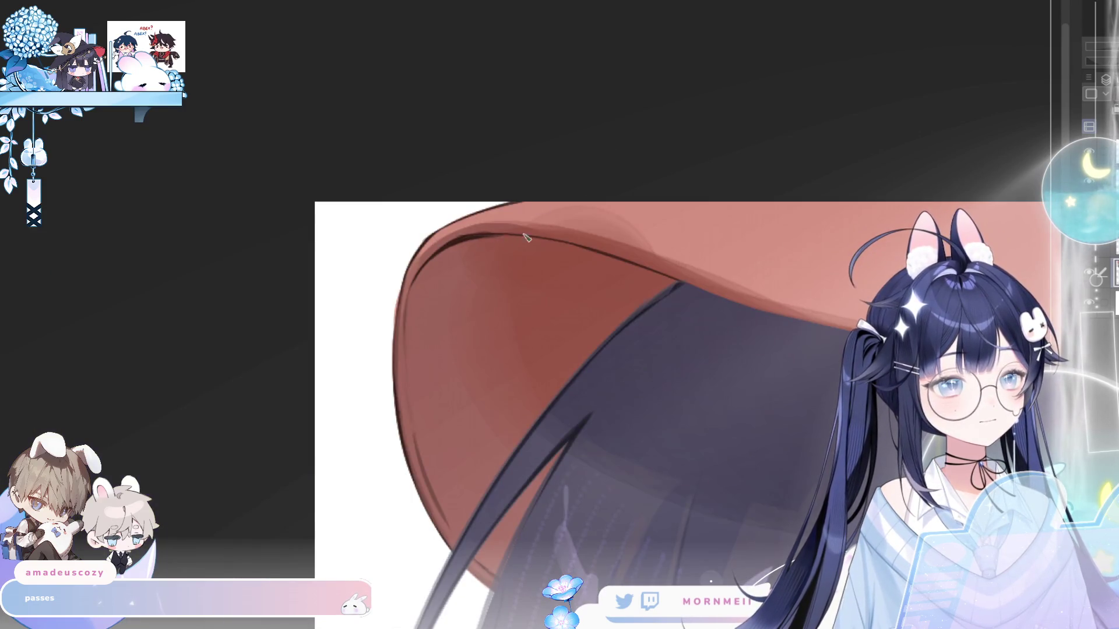
key("h")
scroll(457, 287, "up", 2)
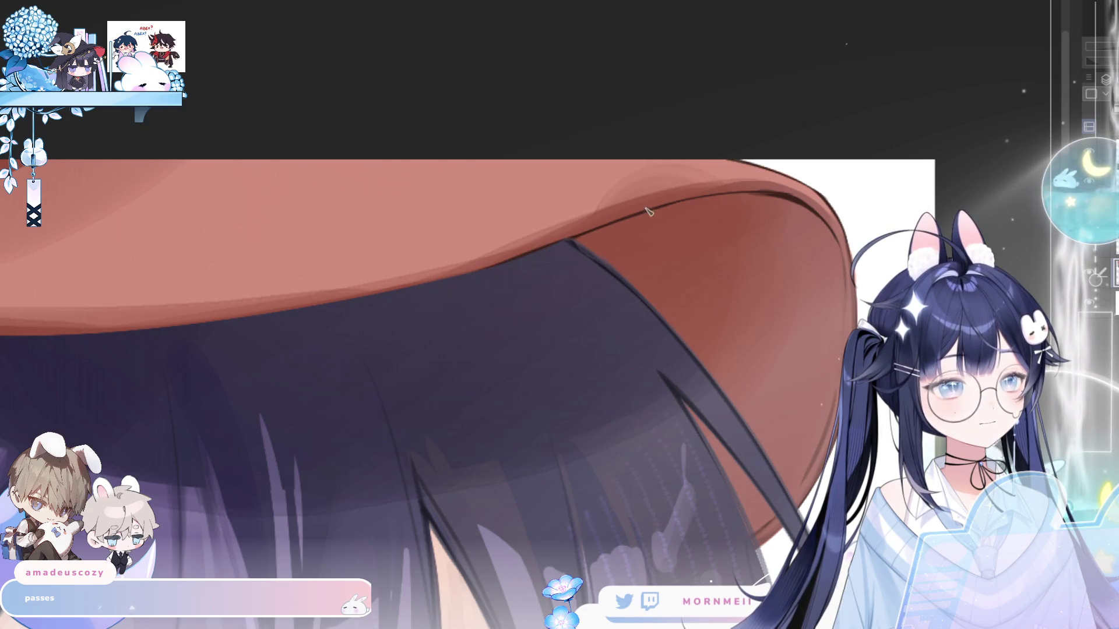
left_click_drag(568, 238, 670, 205)
- Redraw the thin brim line after undoing bad strokes, inking up from the lower crease
scroll(523, 277, "up", 2)
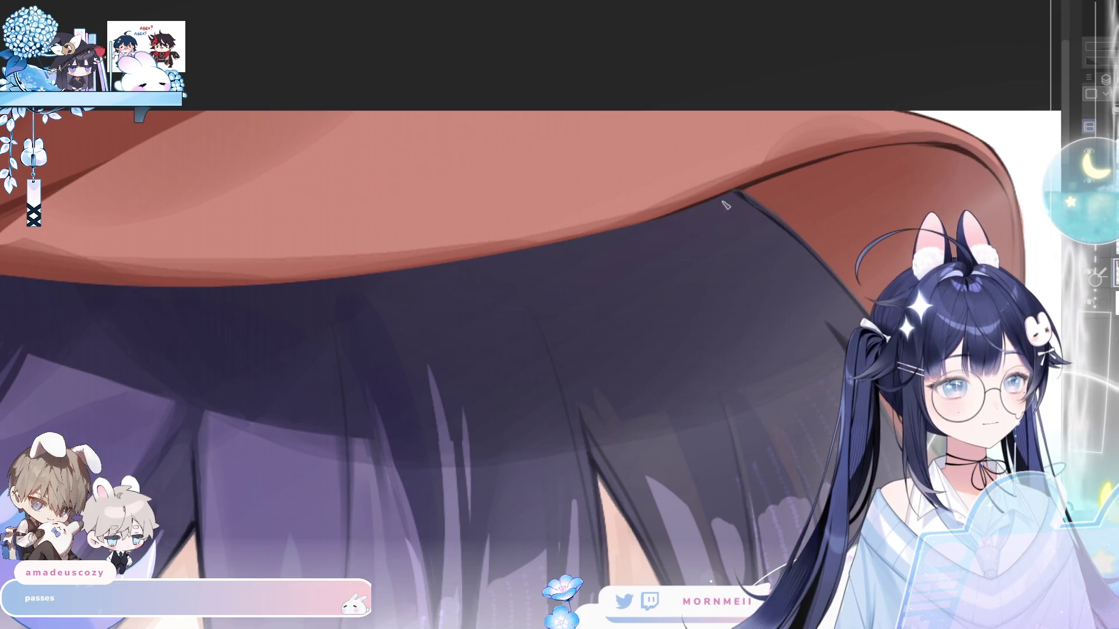
scroll(600, 243, "down", 2)
scroll(382, 208, "up", 2)
scroll(301, 256, "up", 1)
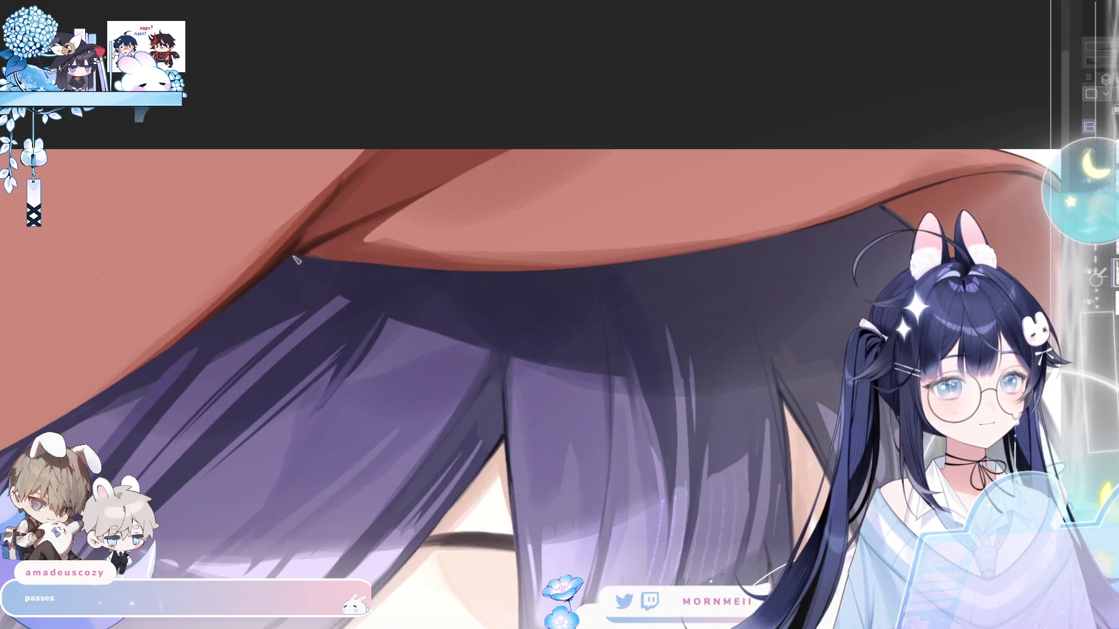
left_click_drag(317, 241, 498, 151)
key("ctrl+z")
left_click_drag(315, 240, 501, 149)
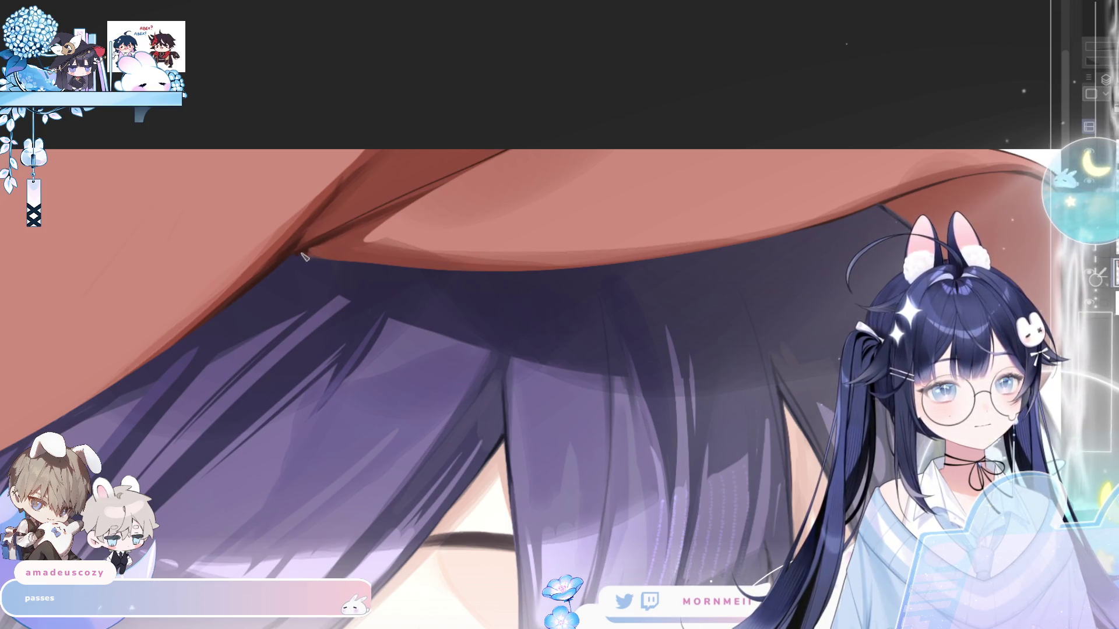
key("ctrl+z")
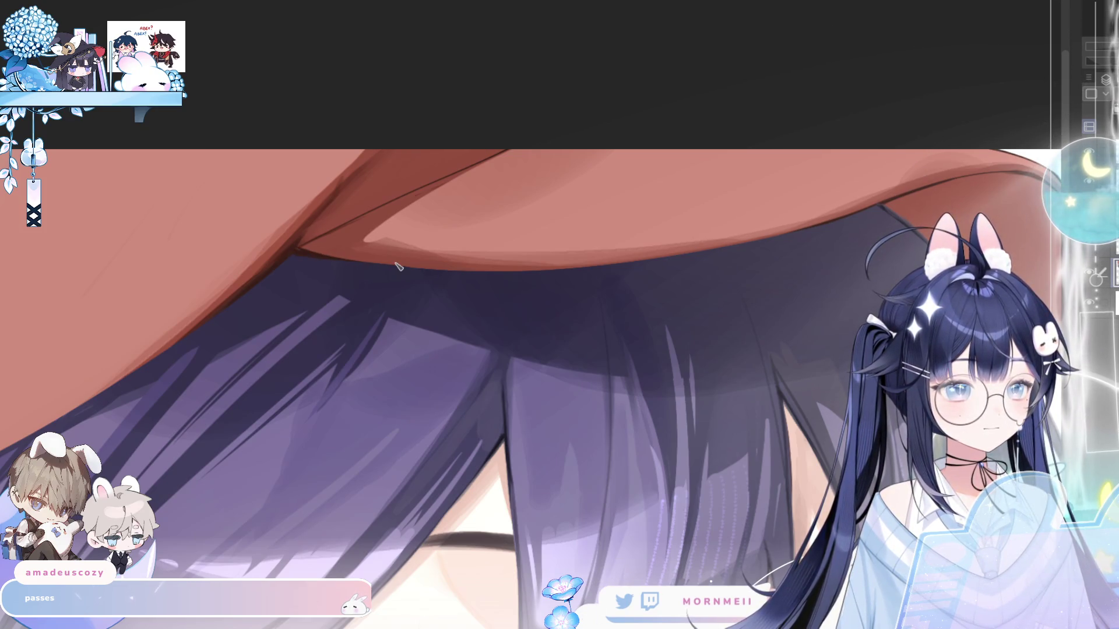
left_click_drag(482, 155, 517, 209)
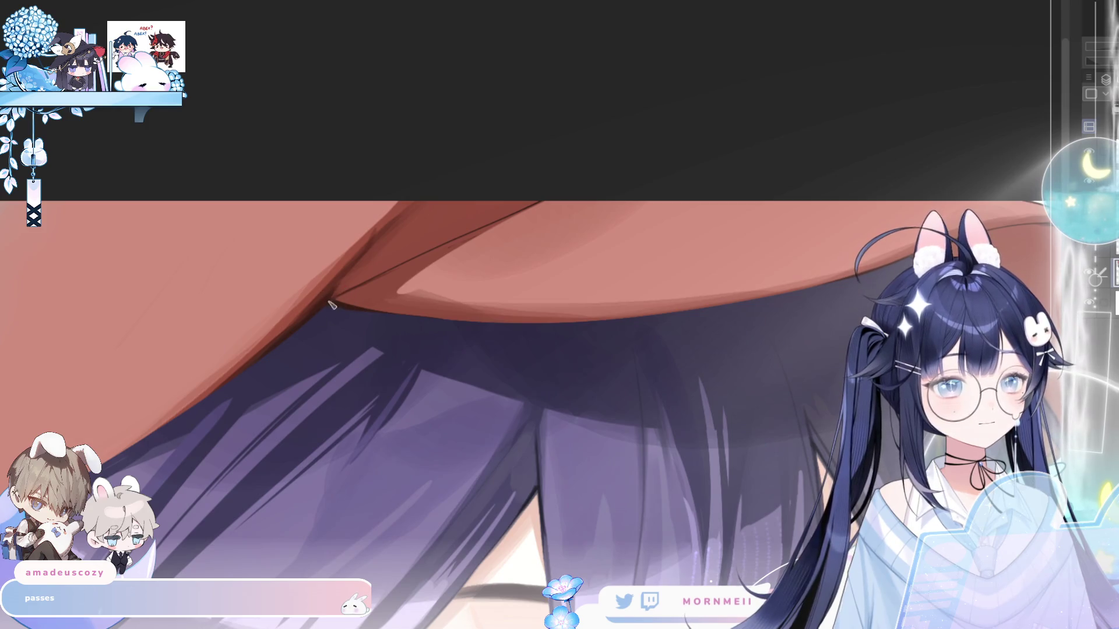
left_click_drag(338, 292, 478, 227)
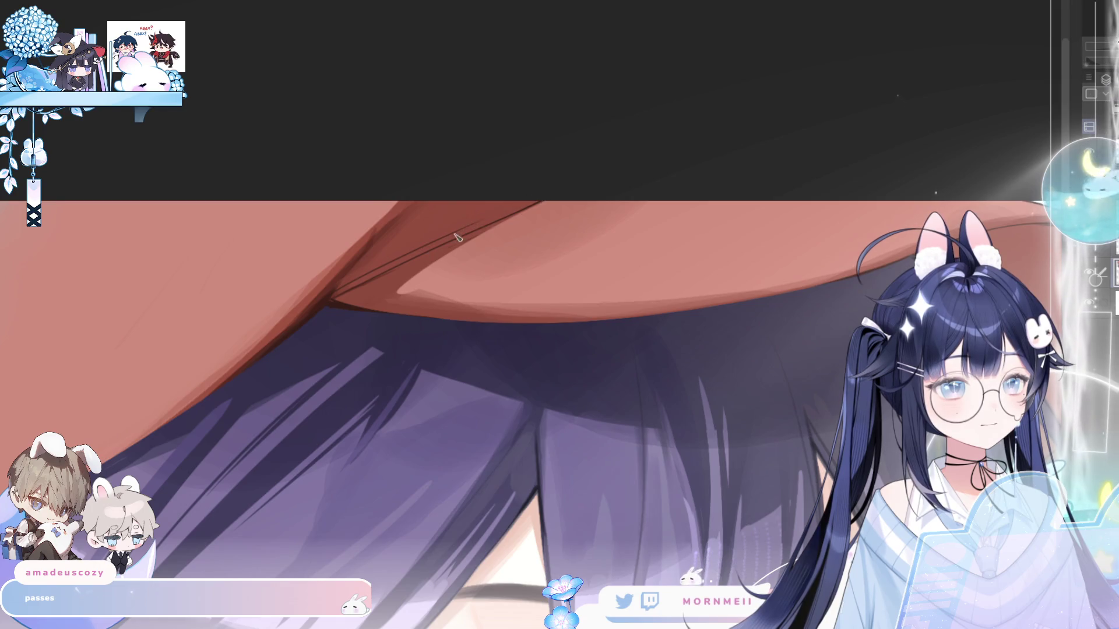
scroll(525, 209, "down", 2)
scroll(525, 209, "down", 3)
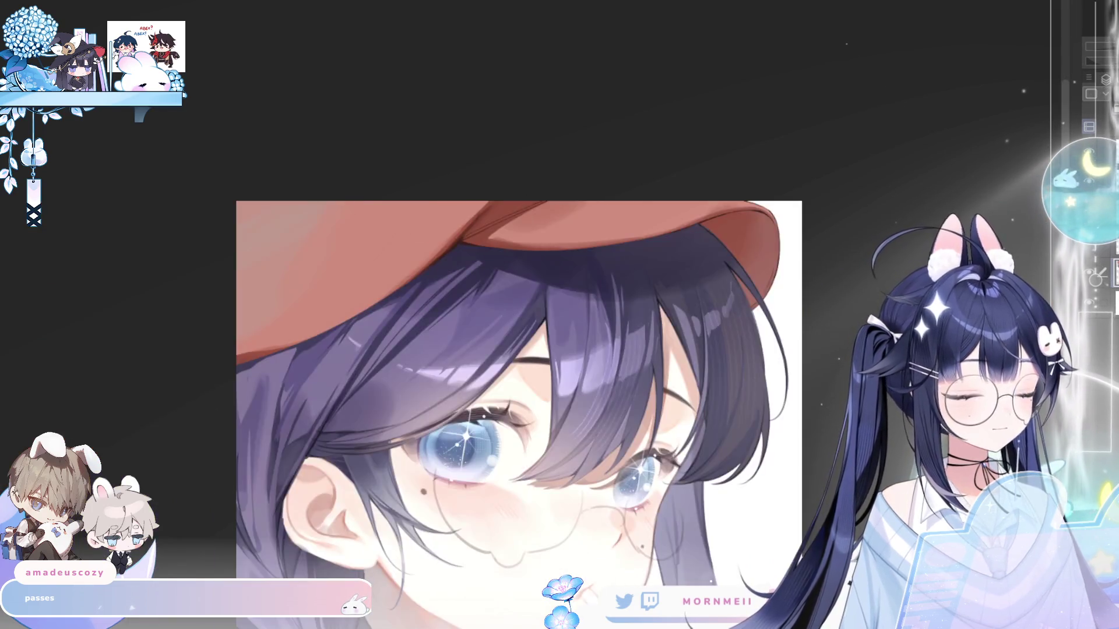
- Draw a dark line along the edge where the hair meets the skin
scroll(393, 281, "up", 3)
scroll(392, 282, "right", 3)
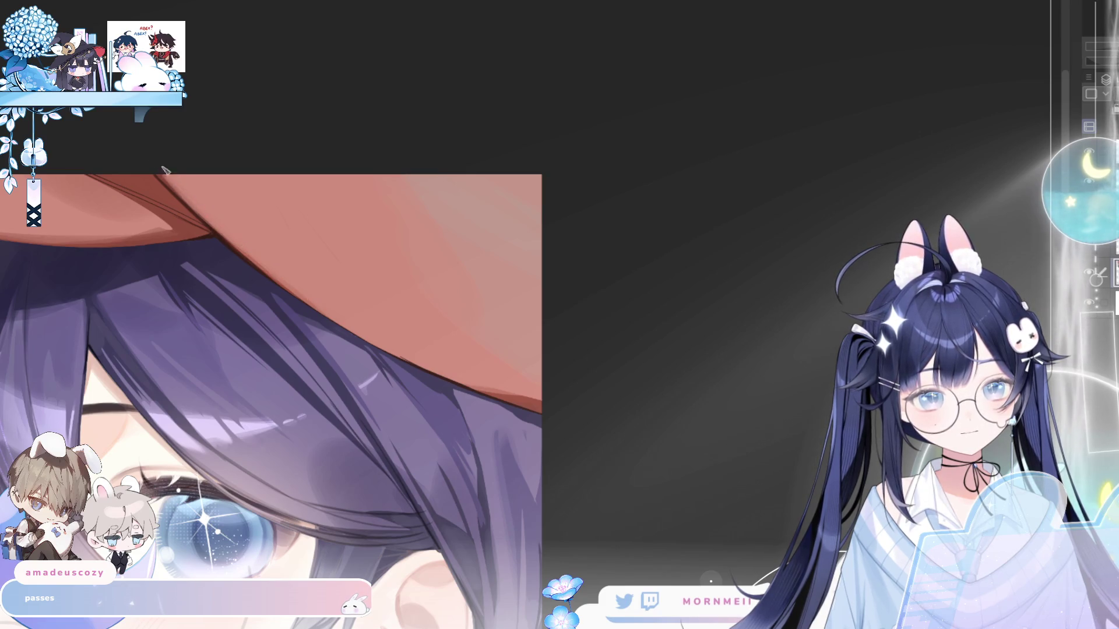
key("h")
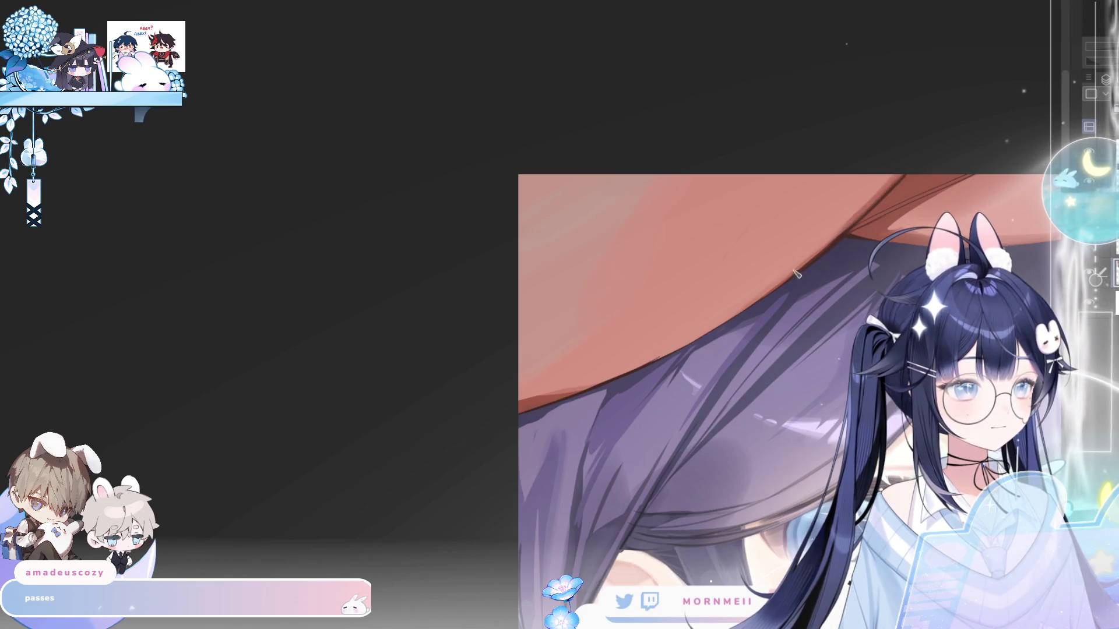
key("h")
mouse_move(303, 304)
left_mouse_down()
mouse_move(425, 370)
mouse_move(538, 396)
left_mouse_up()
scroll(525, 262, "down", 3)
- Airbrush darker shading onto the red cap and view the whole unmirrored illustration
key("h")
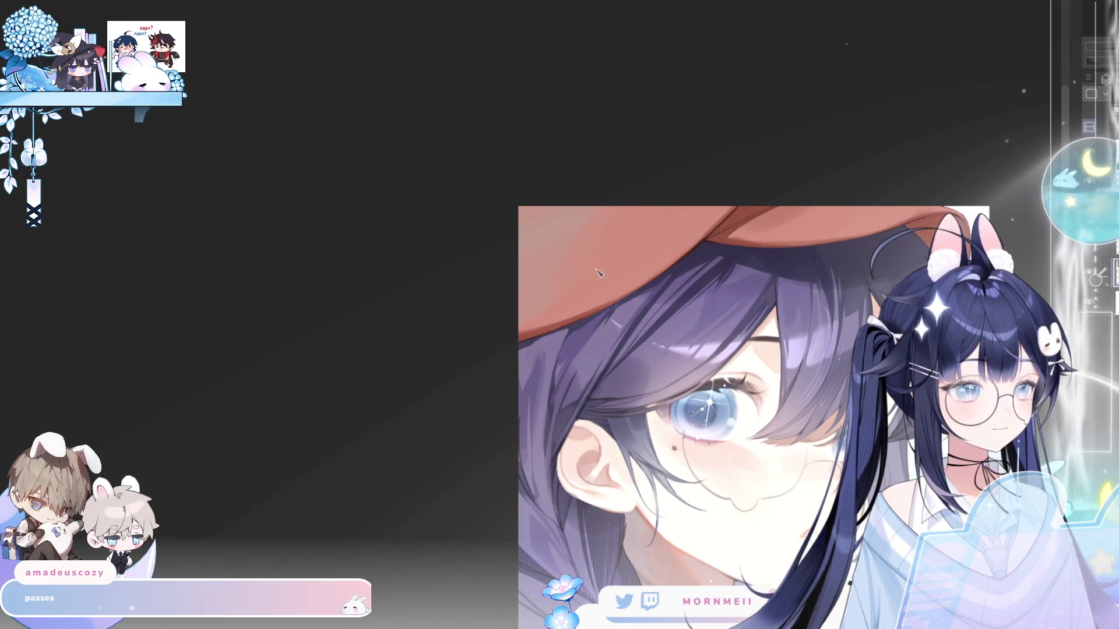
left_click_drag(617, 251, 600, 263)
key("h")
key("h")
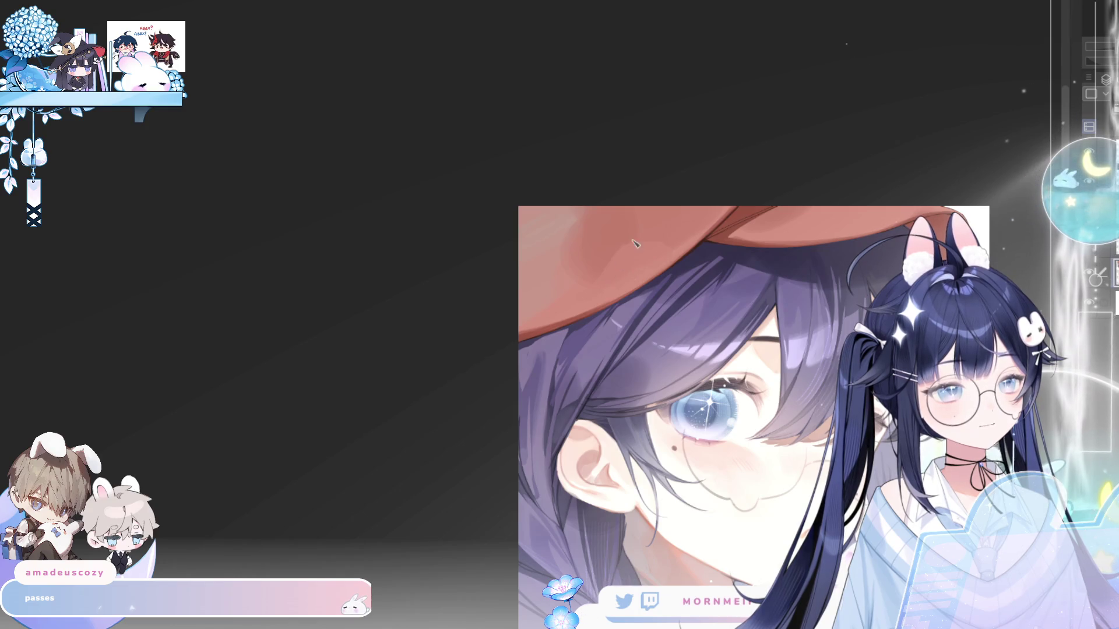
key("h")
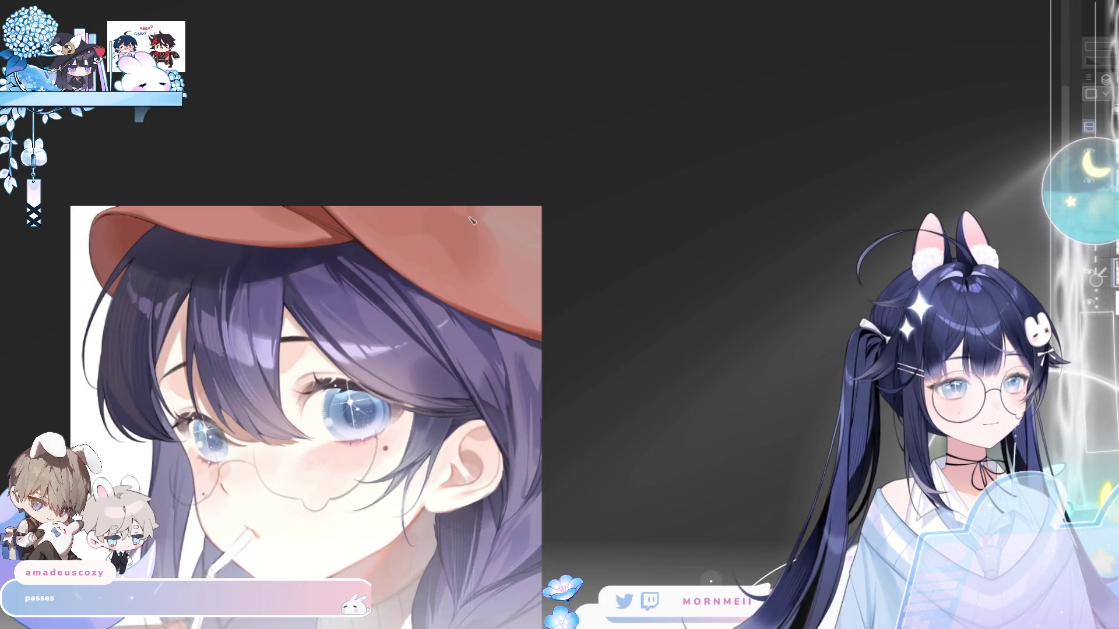
key("ctrl+0")
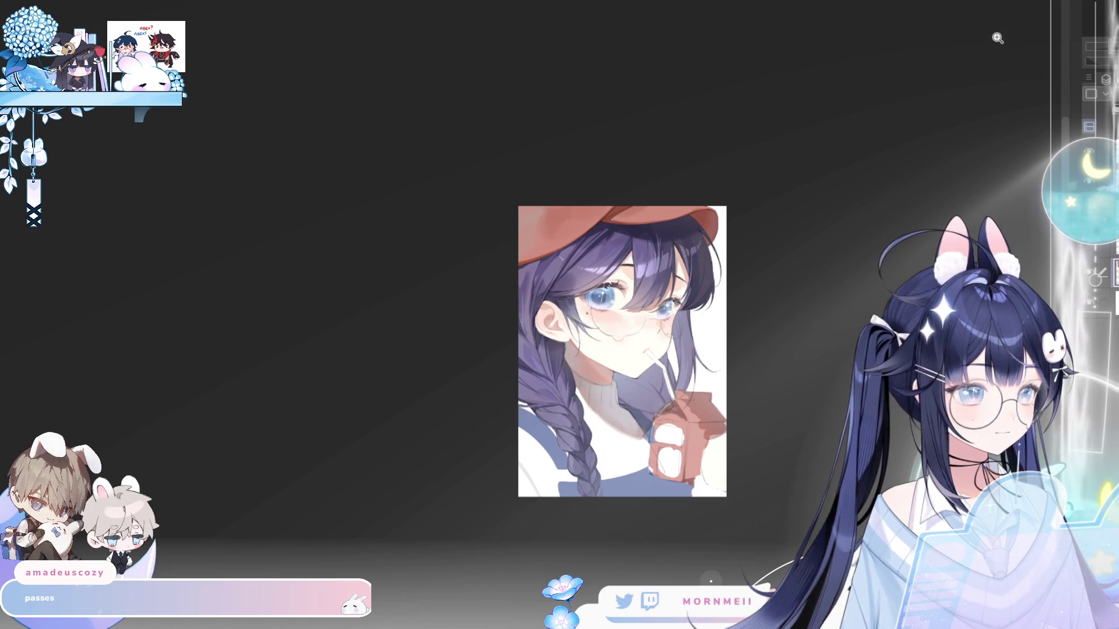
key("h")
left_click(560, 185)
key("h")
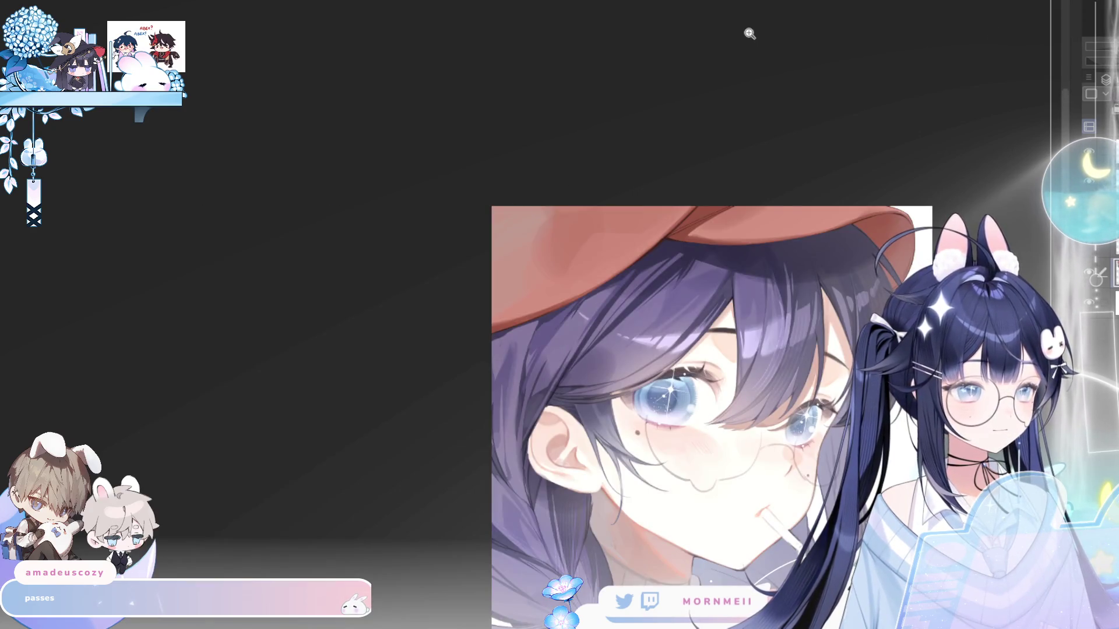
key("h")
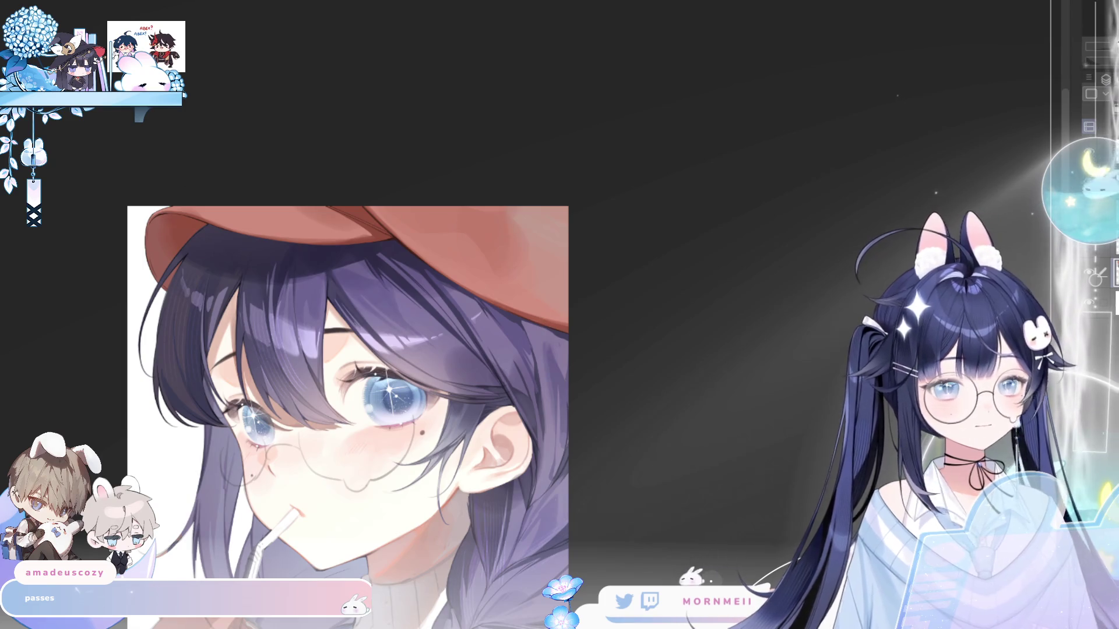
mouse_move(367, 198)
left_mouse_down()
mouse_move(592, 312)
mouse_move(589, 335)
left_mouse_up()
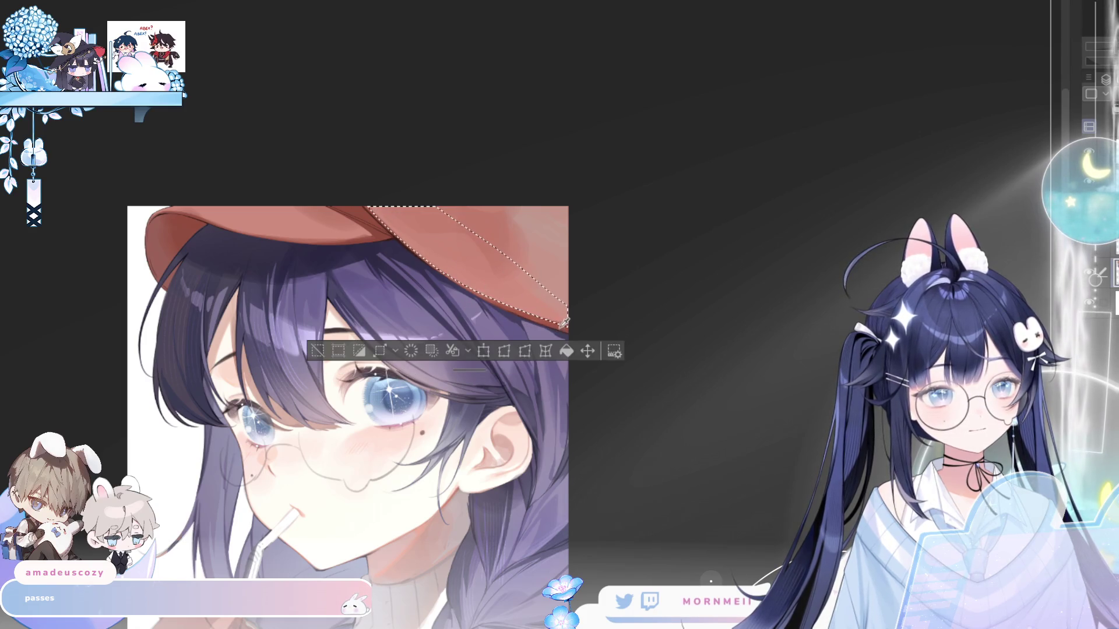
key("h")
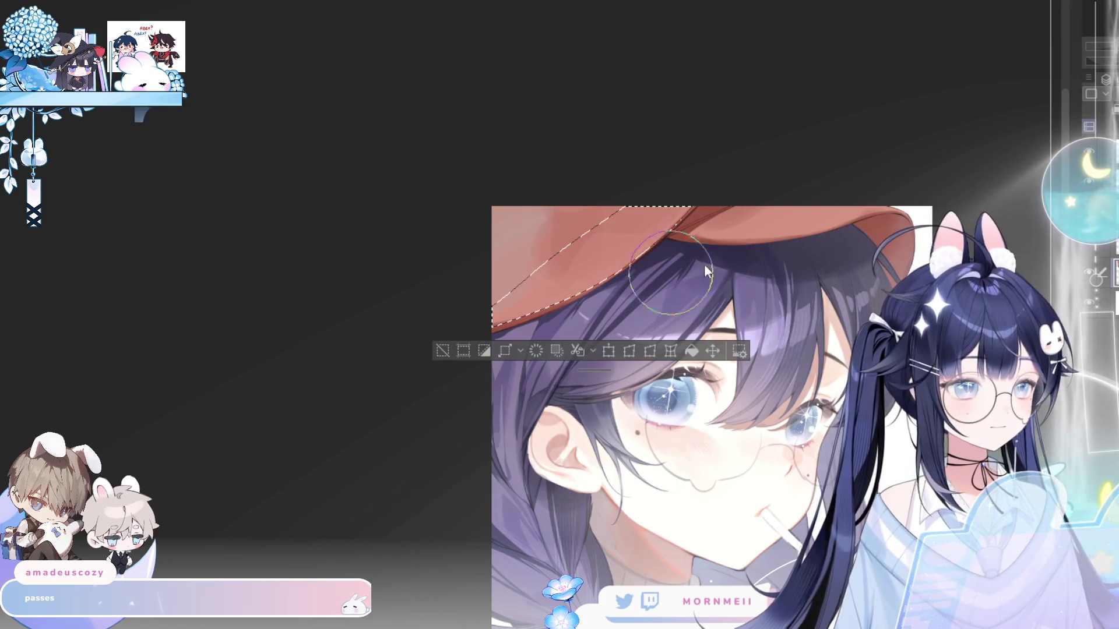
mouse_move(555, 256)
left_mouse_down()
mouse_move(665, 262)
mouse_move(587, 270)
mouse_move(674, 212)
mouse_move(681, 234)
mouse_move(712, 195)
mouse_move(694, 230)
left_mouse_up()
key("ctrl+d")
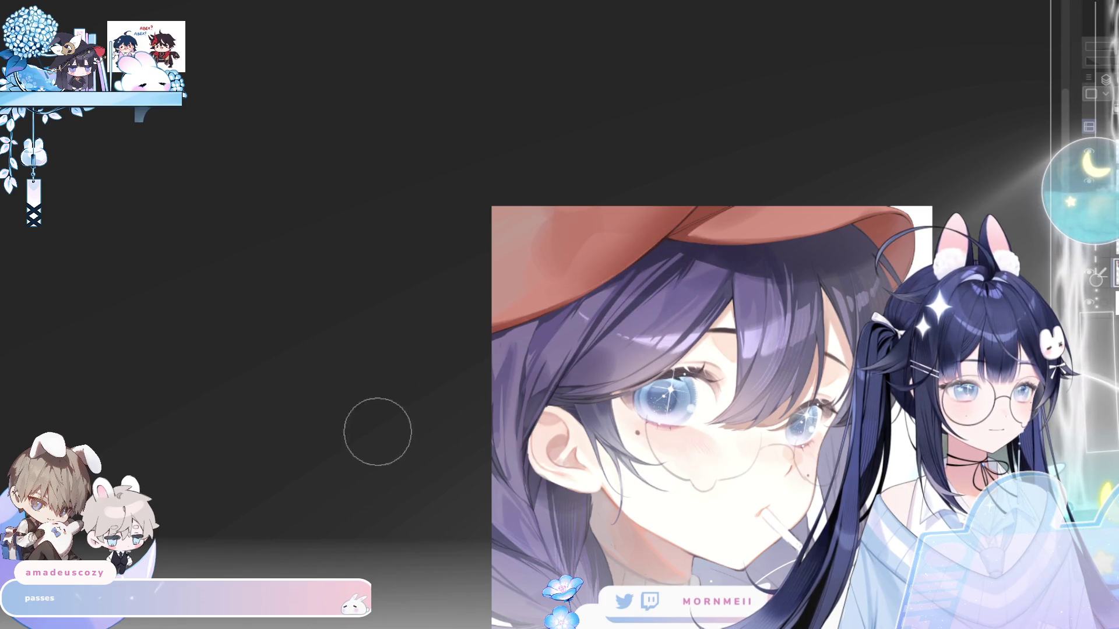
key("h")
key("h")
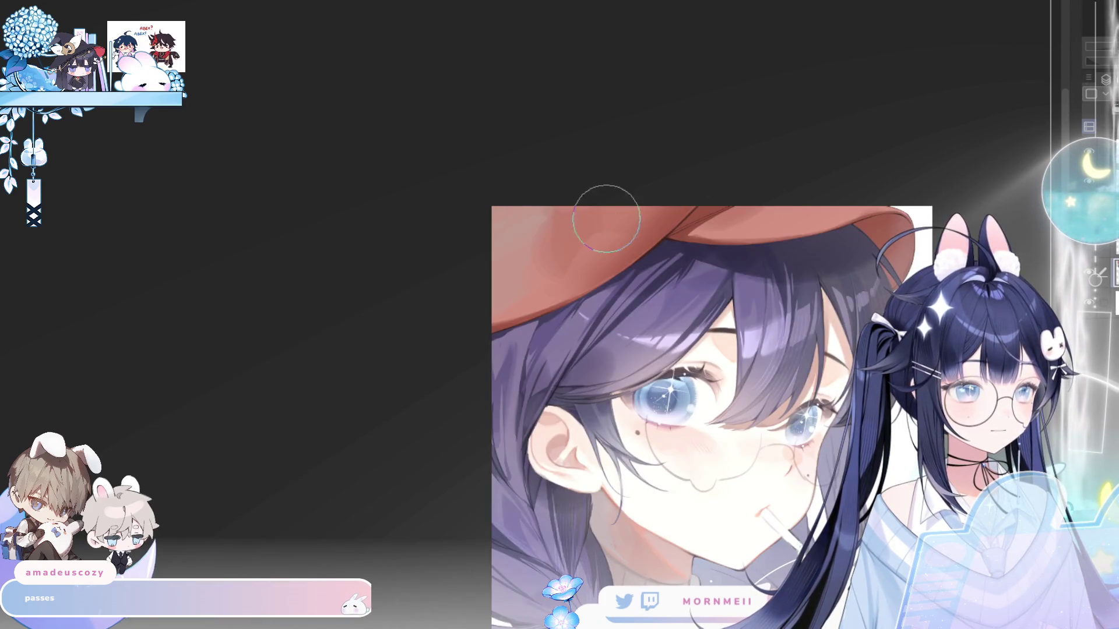
scroll(732, 140, "down", 2)
key("h")
key("h")
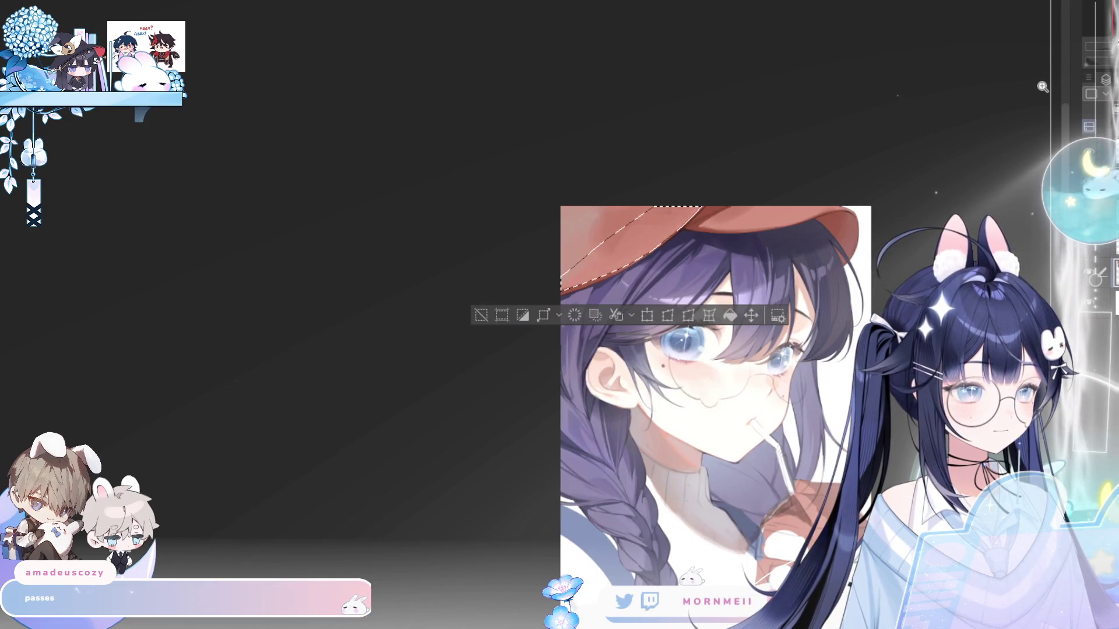
key("h")
scroll(480, 253, "up", 2)
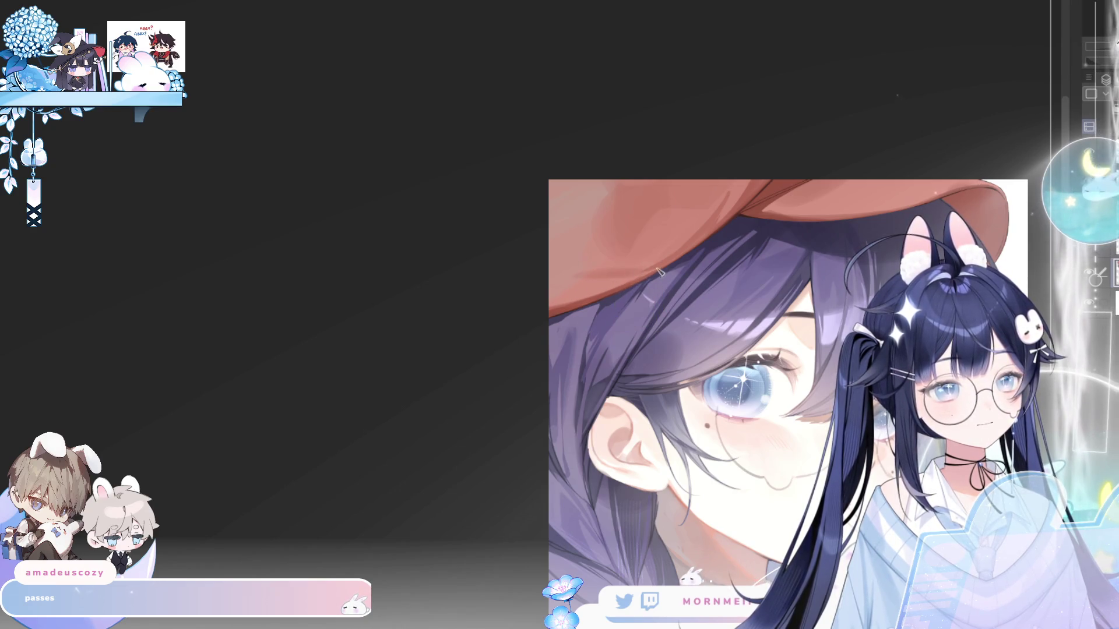
key("h")
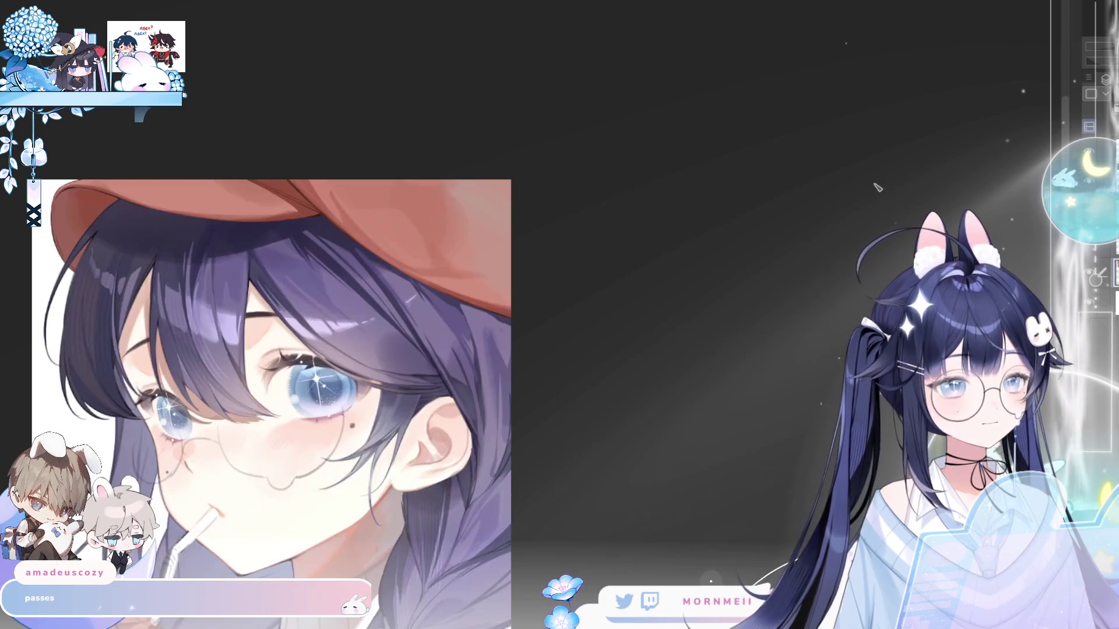
scroll(549, 125, "down", 2)
key("h")
key("h")
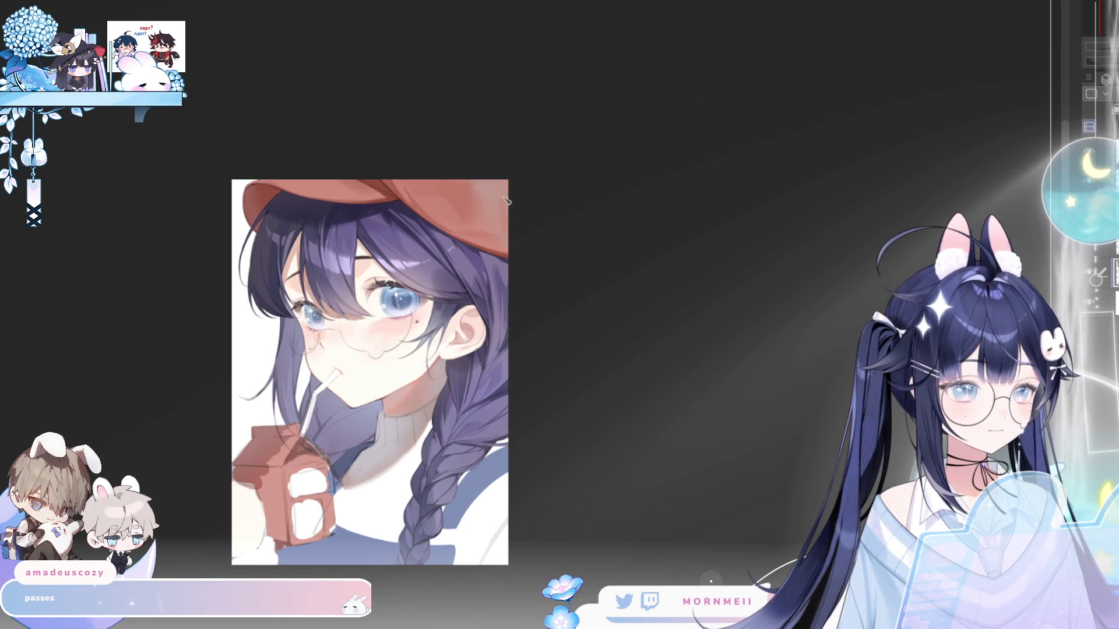
key("h")
key("h")
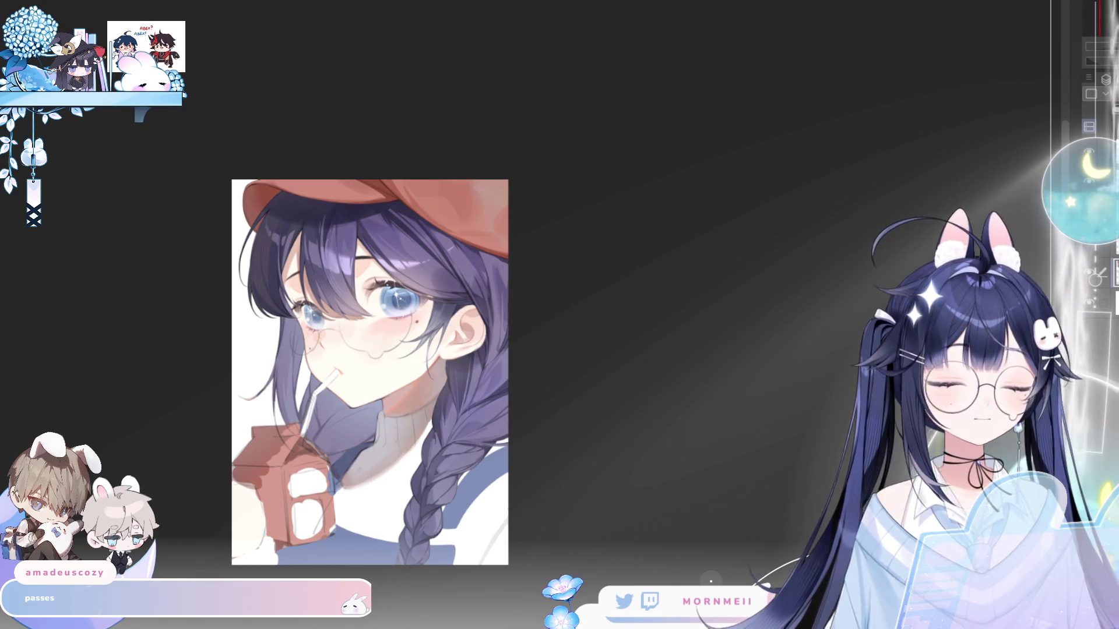
key("h")
key("h")
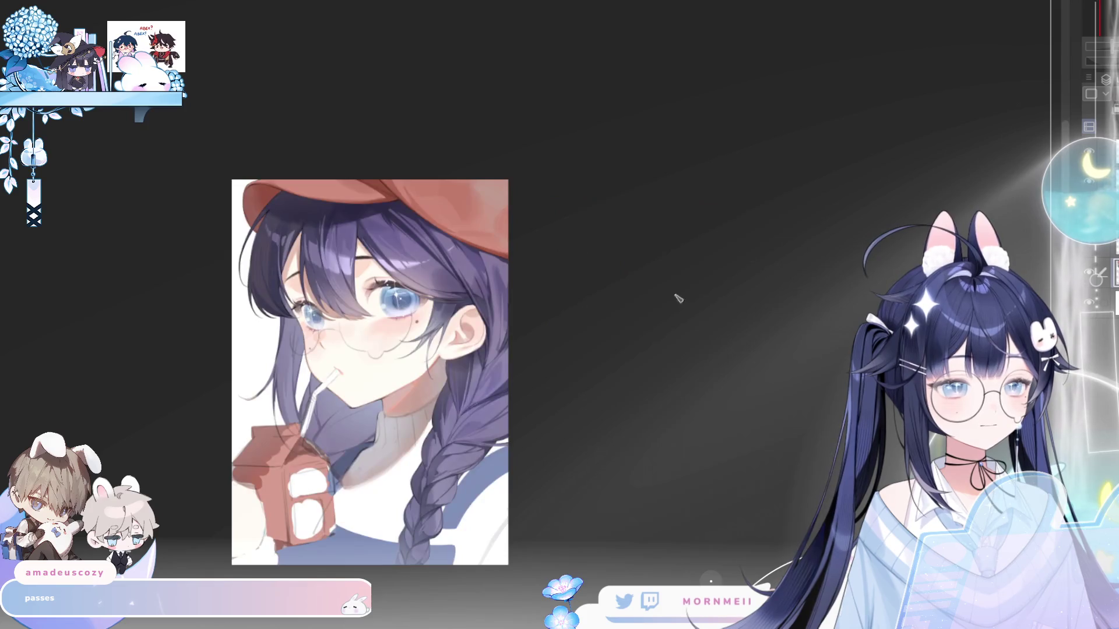
key("ctrl+plus")
key("ctrl+plus")
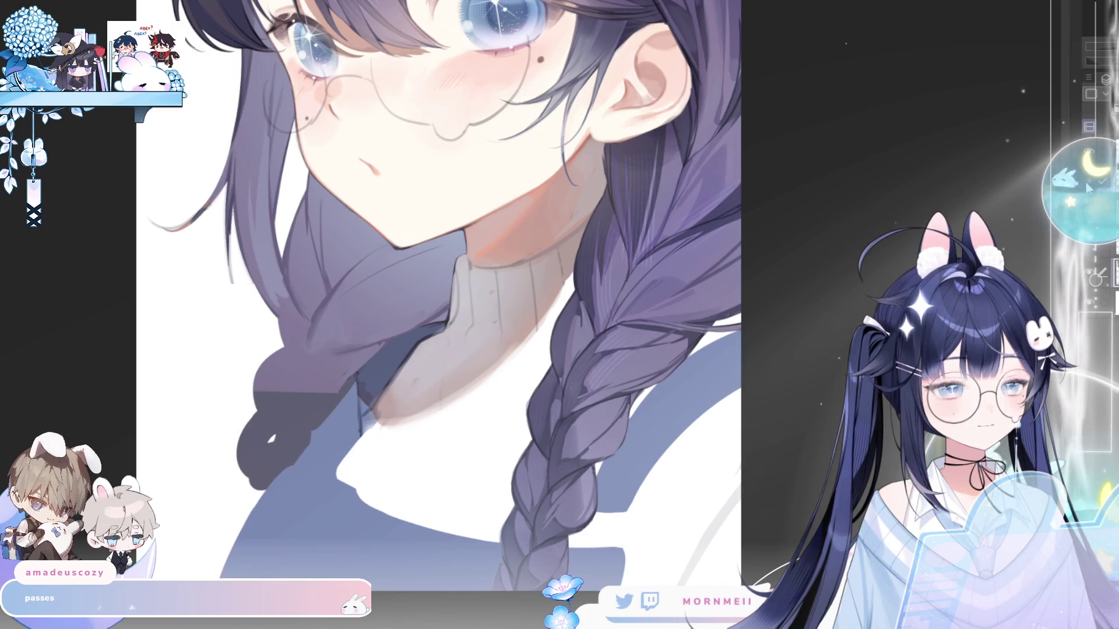
- Paint white highlights along the carton's left edge and the divider between its two windows
key("h")
left_click_drag(693, 343, 671, 345)
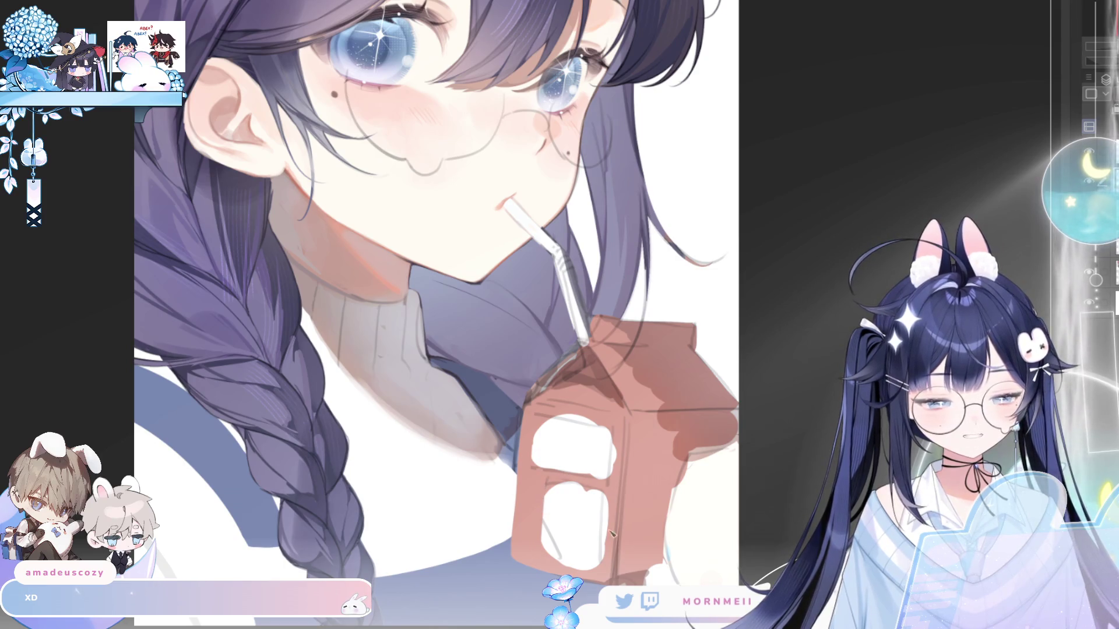
key("h")
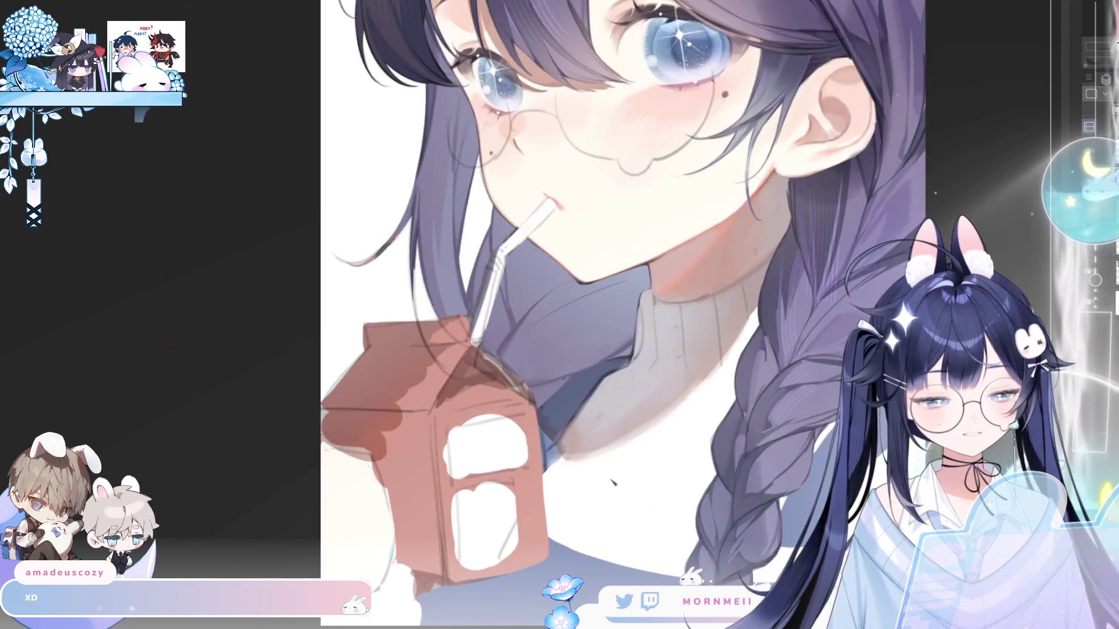
left_click_drag(456, 489, 458, 567)
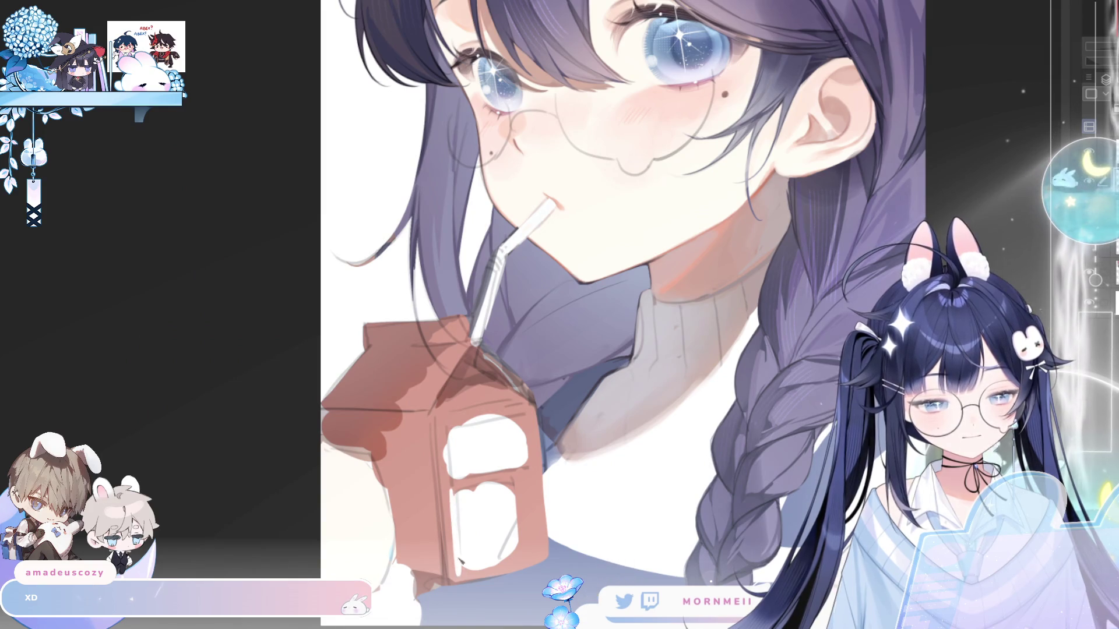
left_click_drag(547, 411, 634, 258)
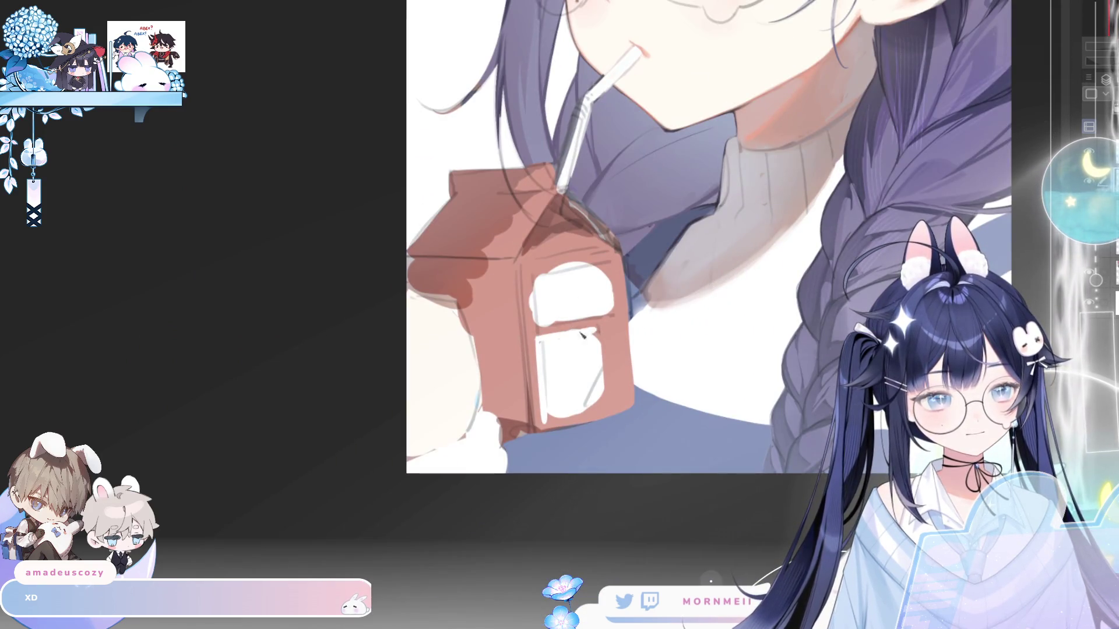
mouse_move(538, 342)
left_mouse_down()
mouse_move(602, 326)
mouse_move(604, 411)
mouse_move(635, 353)
mouse_move(621, 358)
mouse_move(665, 332)
mouse_move(662, 309)
left_mouse_up()
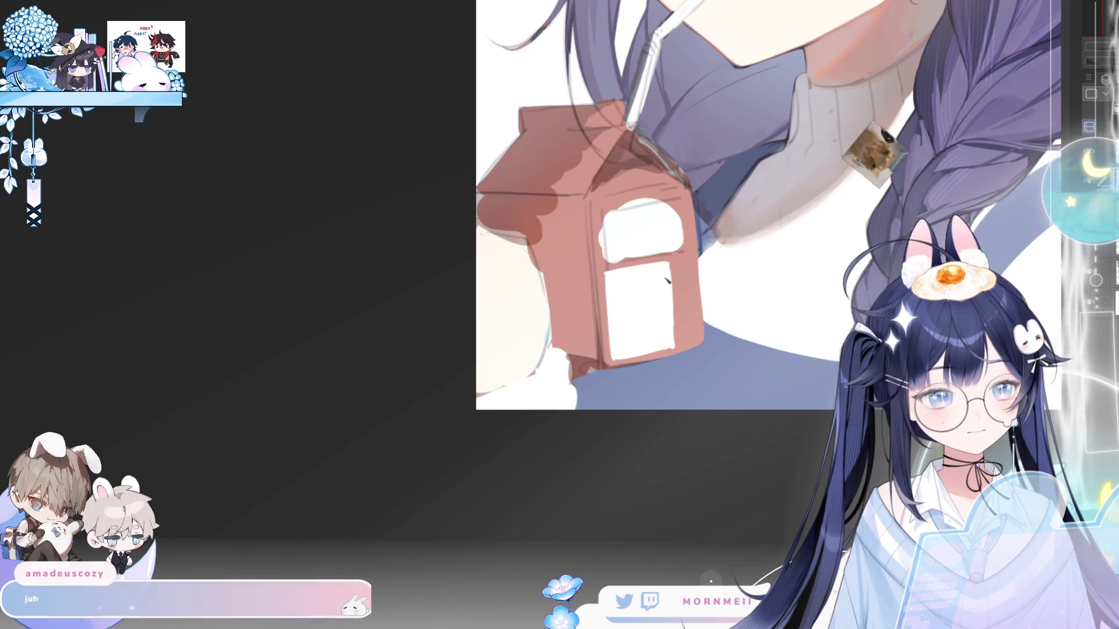
- Add white lines along the label's top edge and the carton's lower-right and lower sides
left_click_drag(727, 299, 675, 435)
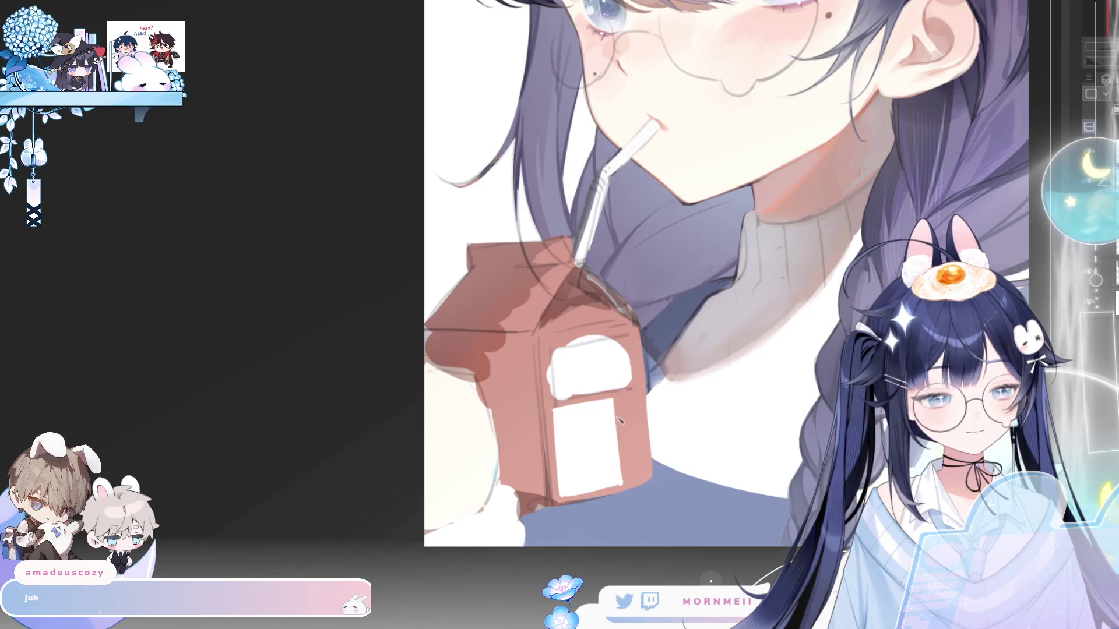
left_click_drag(576, 402, 606, 388)
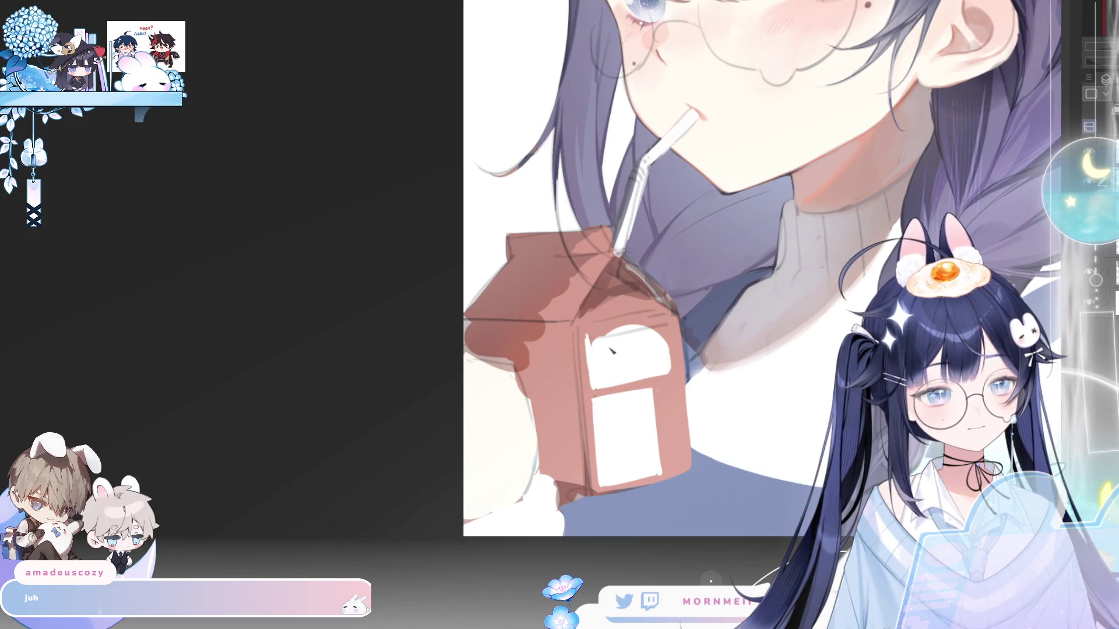
left_click_drag(588, 338, 670, 322)
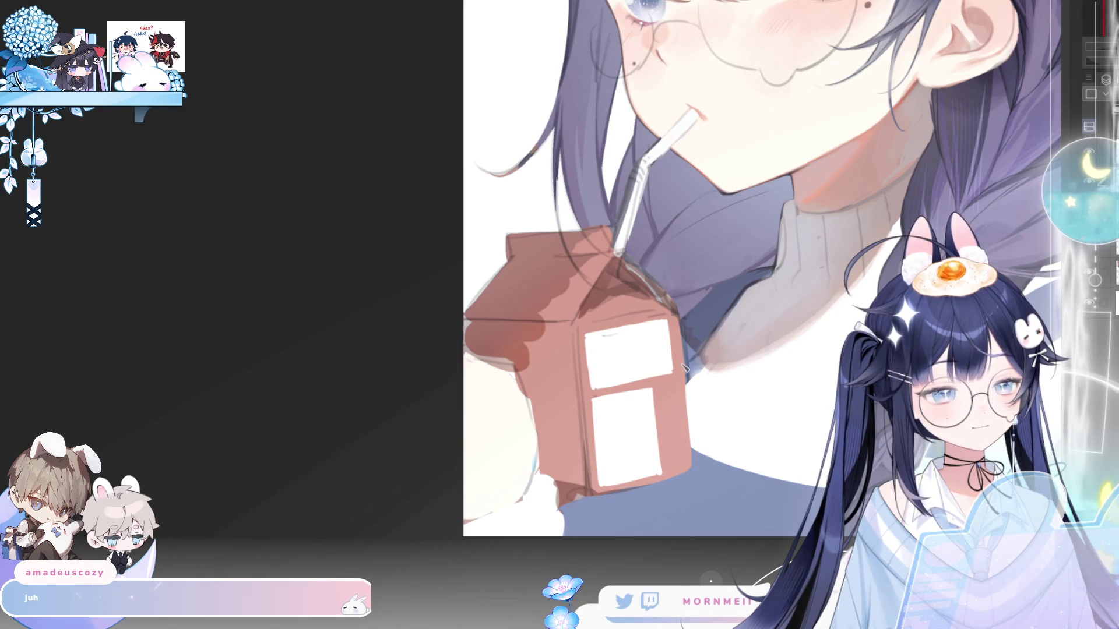
key("h")
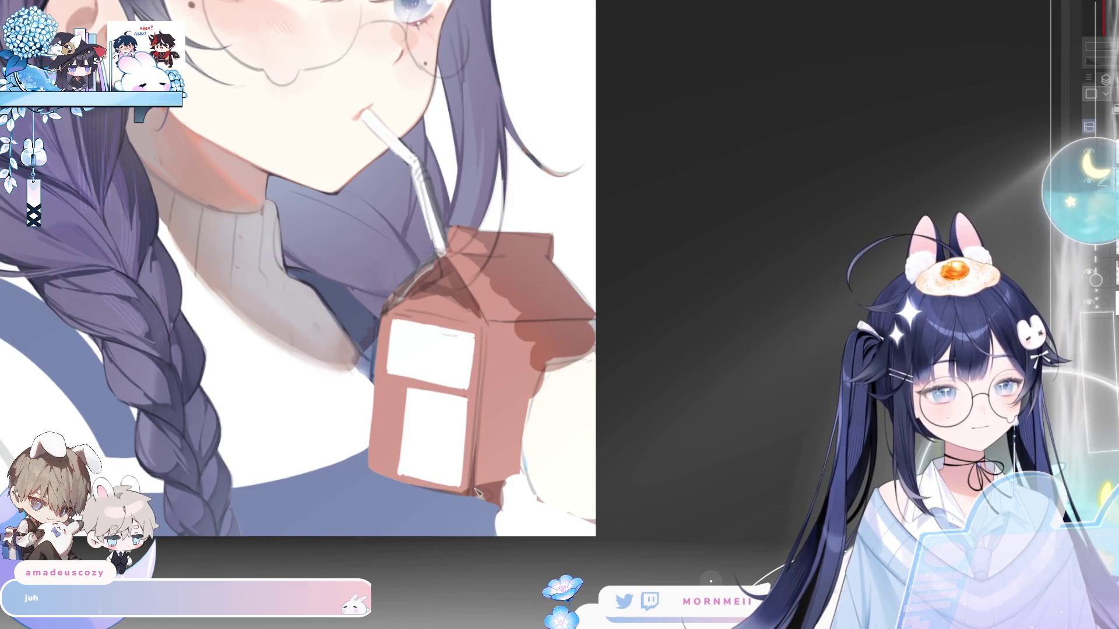
left_click_drag(475, 491, 492, 450)
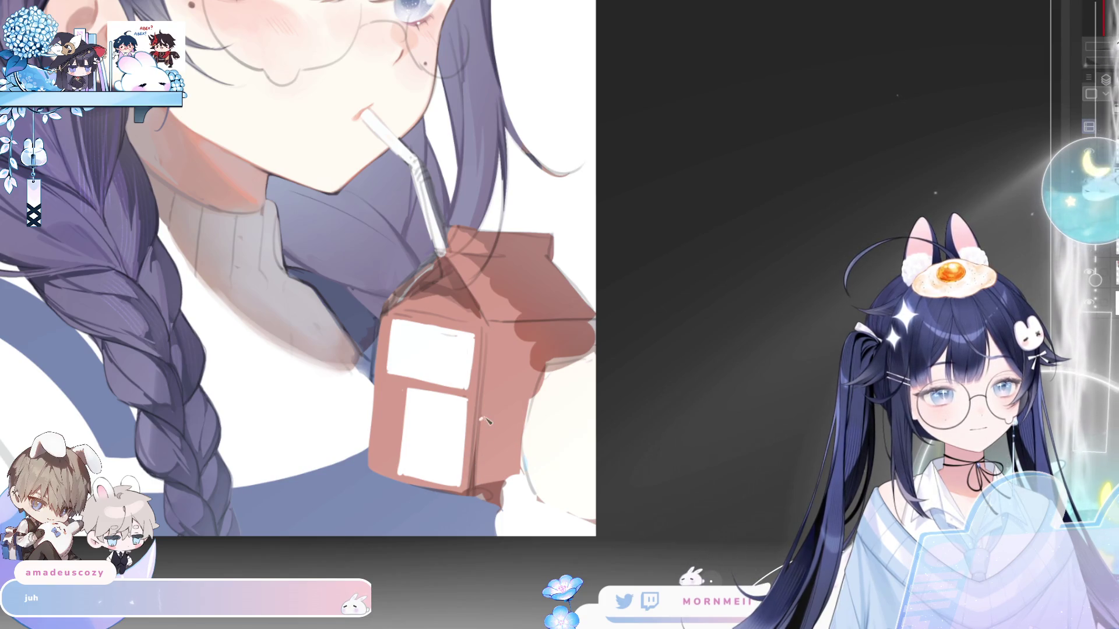
mouse_move(481, 420)
left_mouse_down()
mouse_move(520, 450)
mouse_move(516, 483)
mouse_move(476, 489)
mouse_move(481, 423)
mouse_move(477, 469)
mouse_move(491, 482)
mouse_move(494, 432)
mouse_move(513, 469)
mouse_move(542, 460)
mouse_move(559, 498)
mouse_move(590, 469)
left_mouse_up()
key("h")
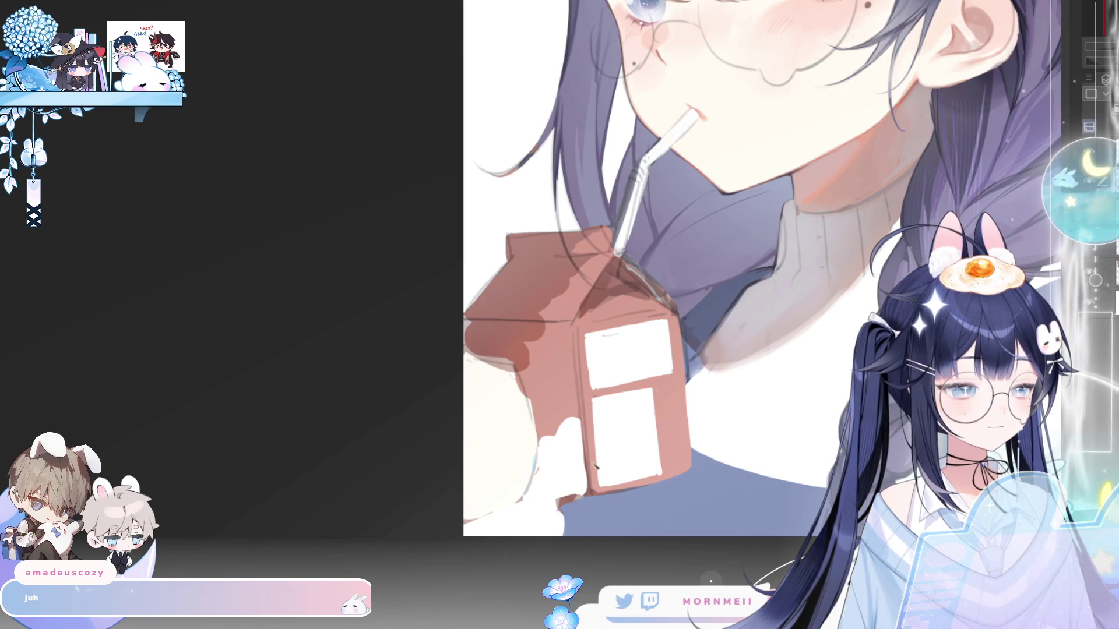
key("h")
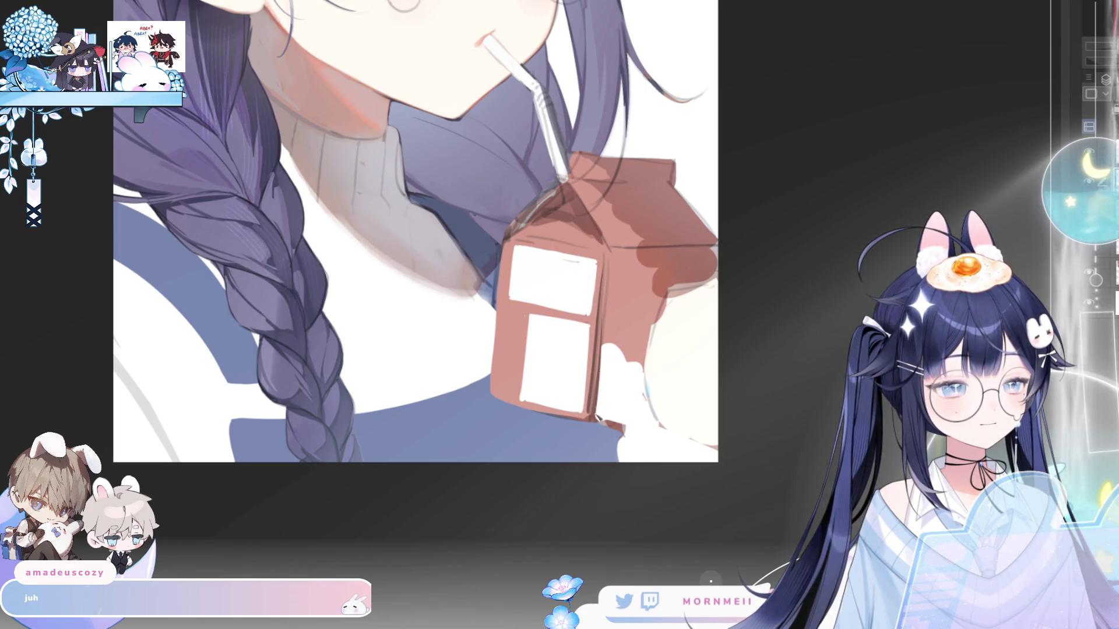
key("h")
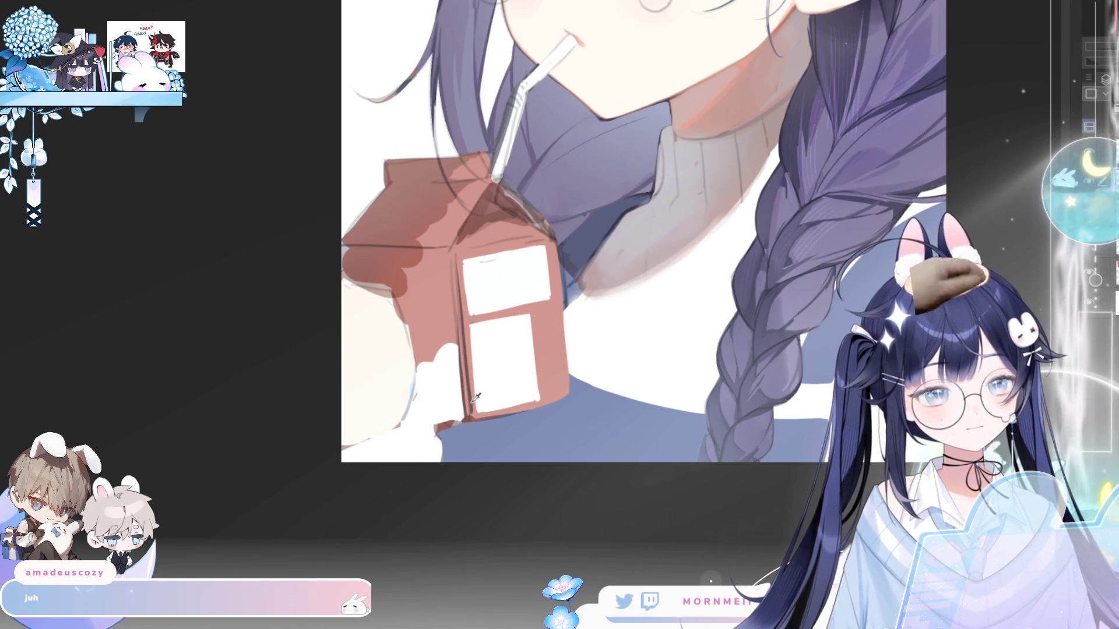
- Lighten and soften the dark outline on the carton's upper-left edge up to the straw
key("h")
scroll(559, 395, "up", 3)
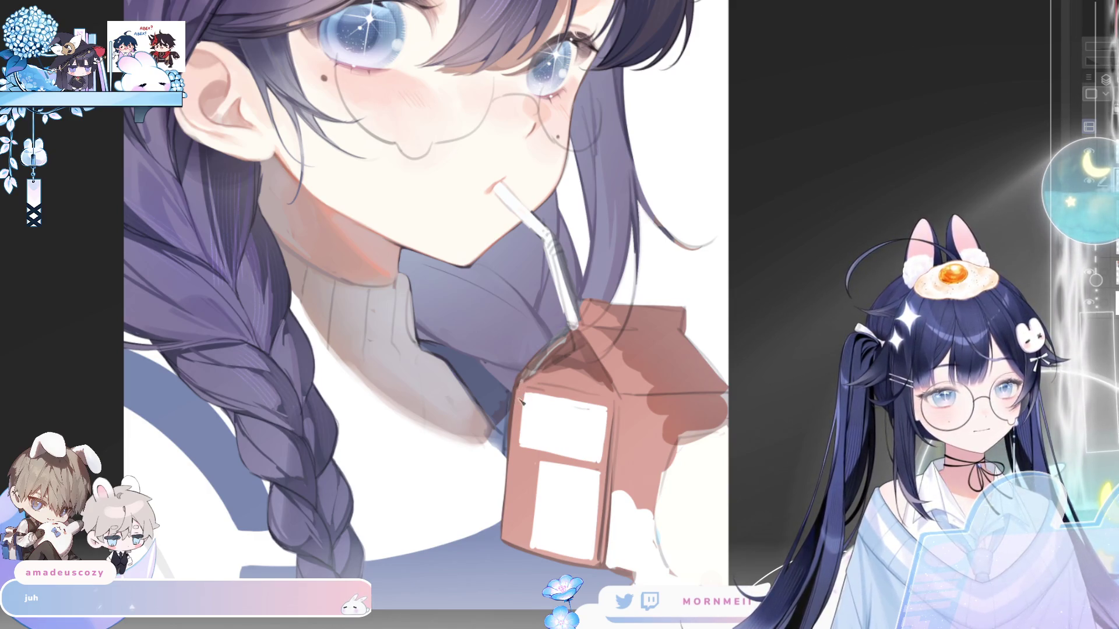
left_click_drag(527, 380, 577, 333)
left_click_drag(523, 395, 583, 330)
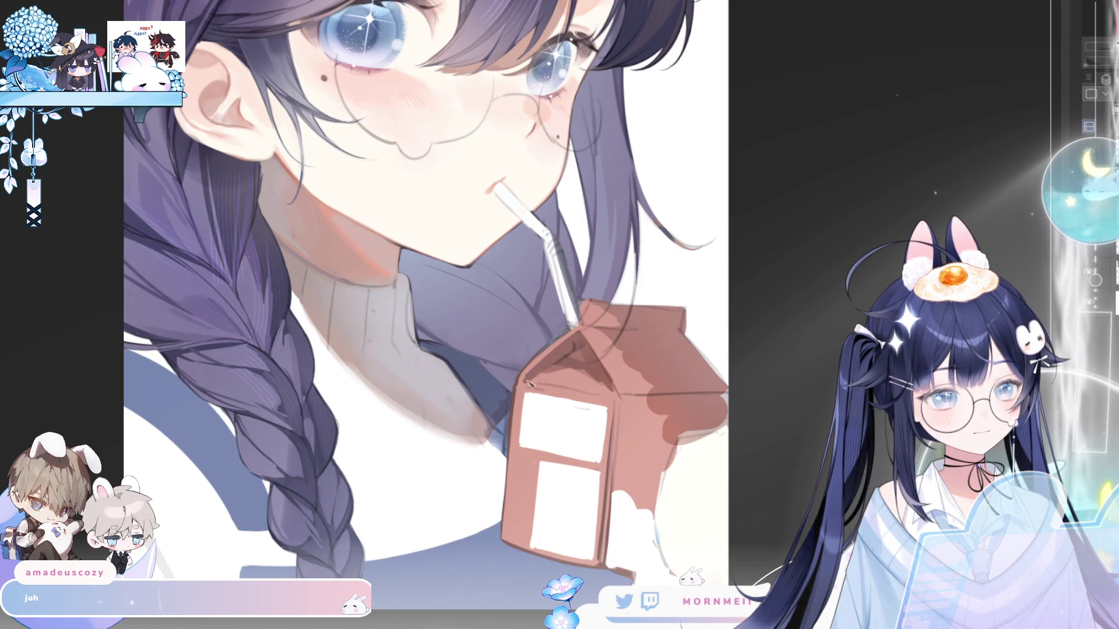
mouse_move(536, 383)
left_mouse_down()
mouse_move(576, 345)
mouse_move(521, 388)
mouse_move(583, 358)
mouse_move(603, 381)
mouse_move(586, 353)
mouse_move(610, 384)
left_mouse_up()
left_click_drag(592, 343, 624, 403)
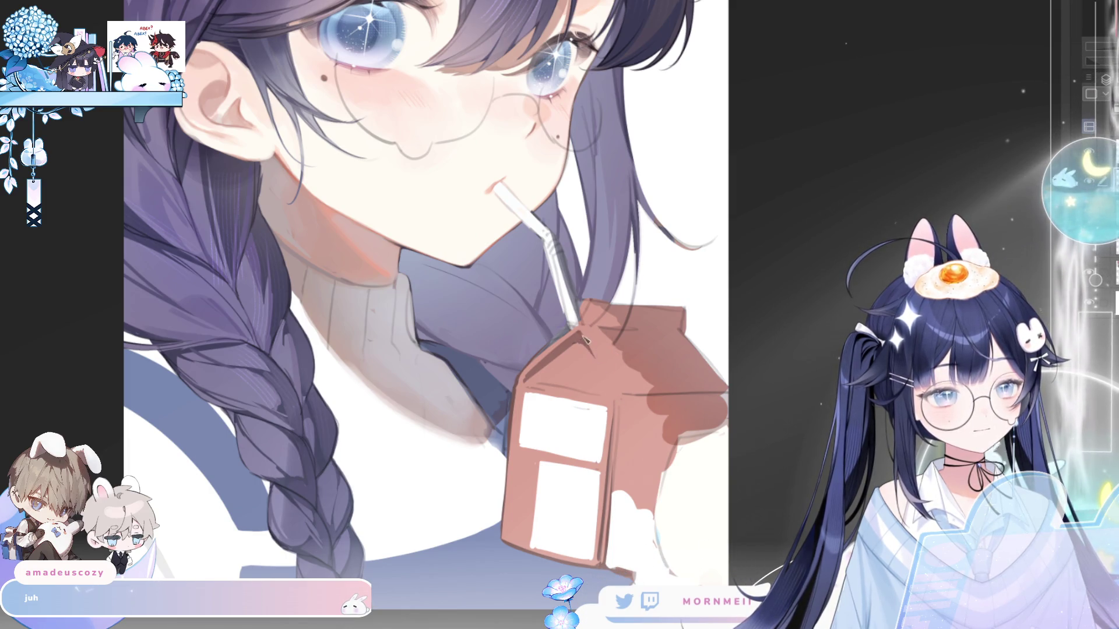
- Compare the carton in mirrored view, then lighten the panel's right edge
key("h")
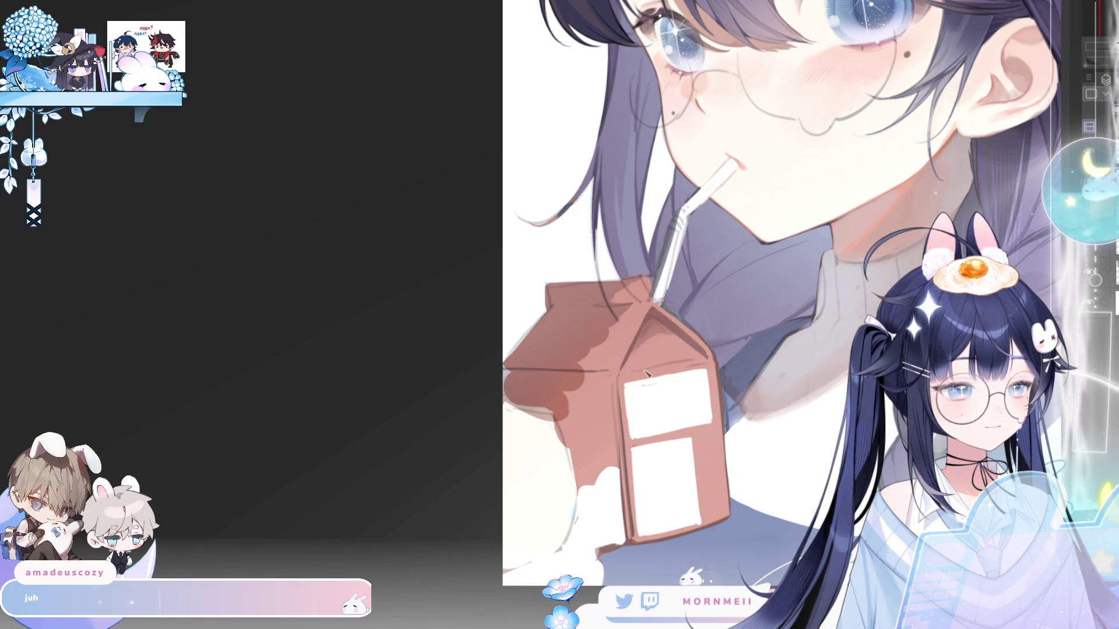
key("h")
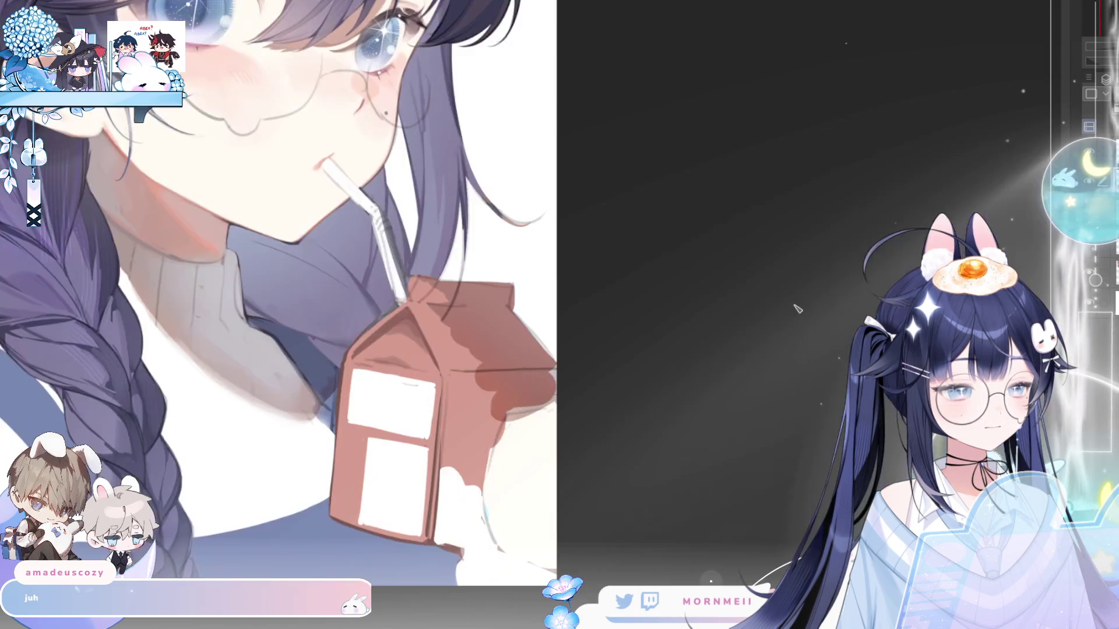
key("h")
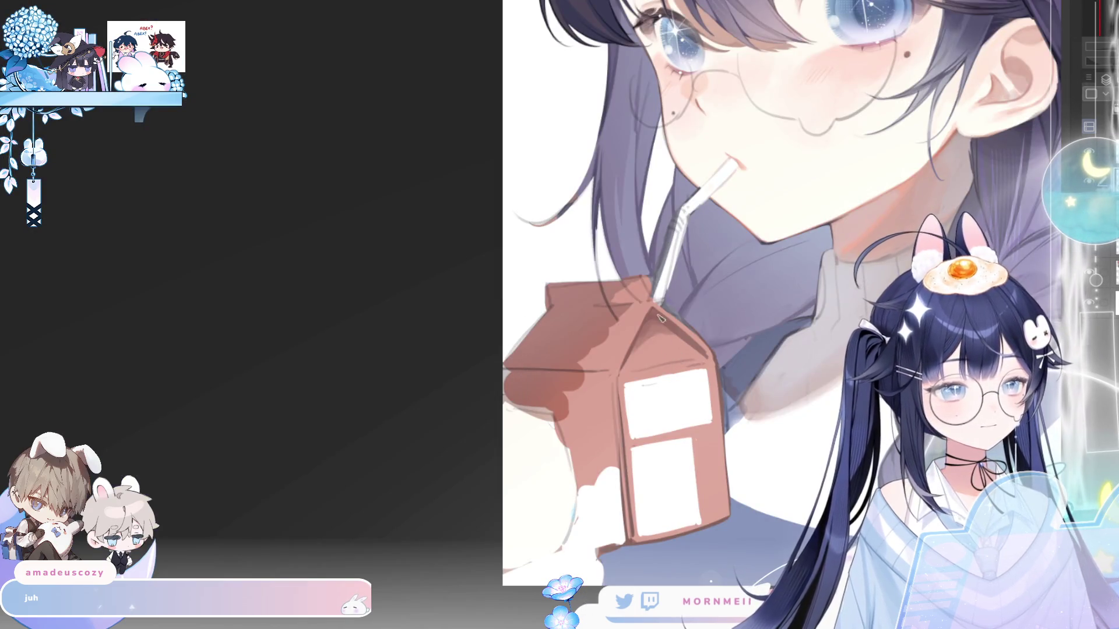
key("h")
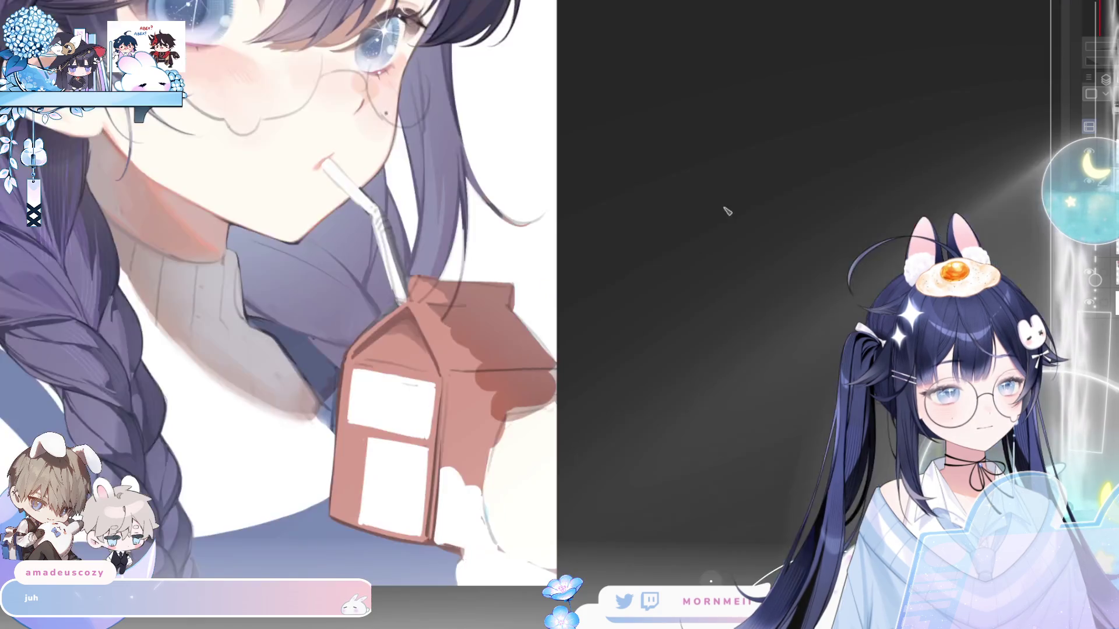
key("h")
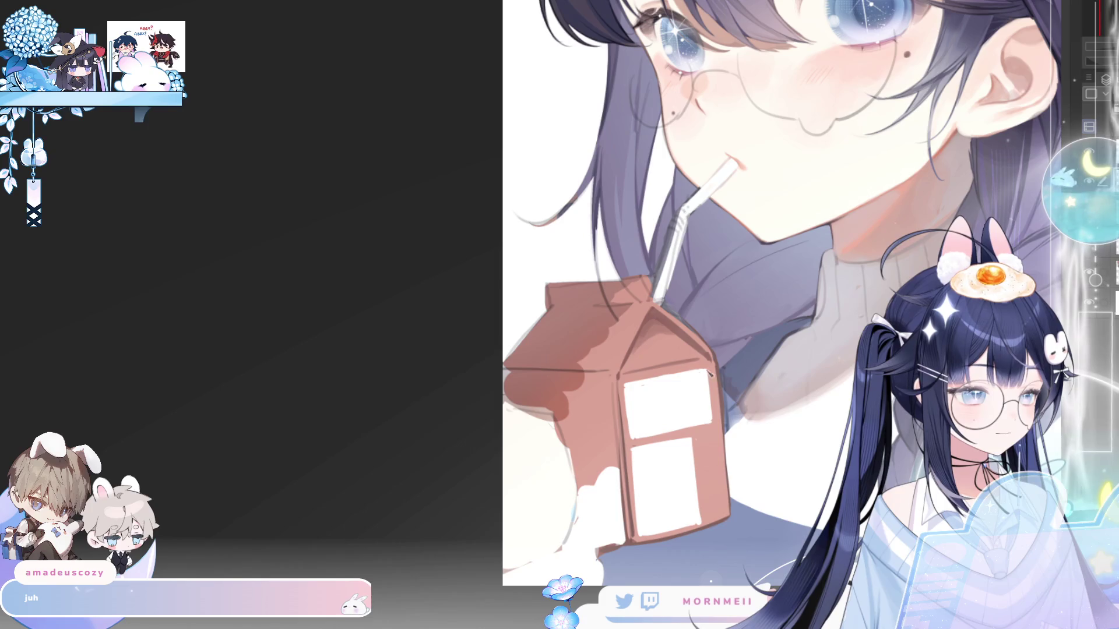
left_click_drag(713, 374, 720, 418)
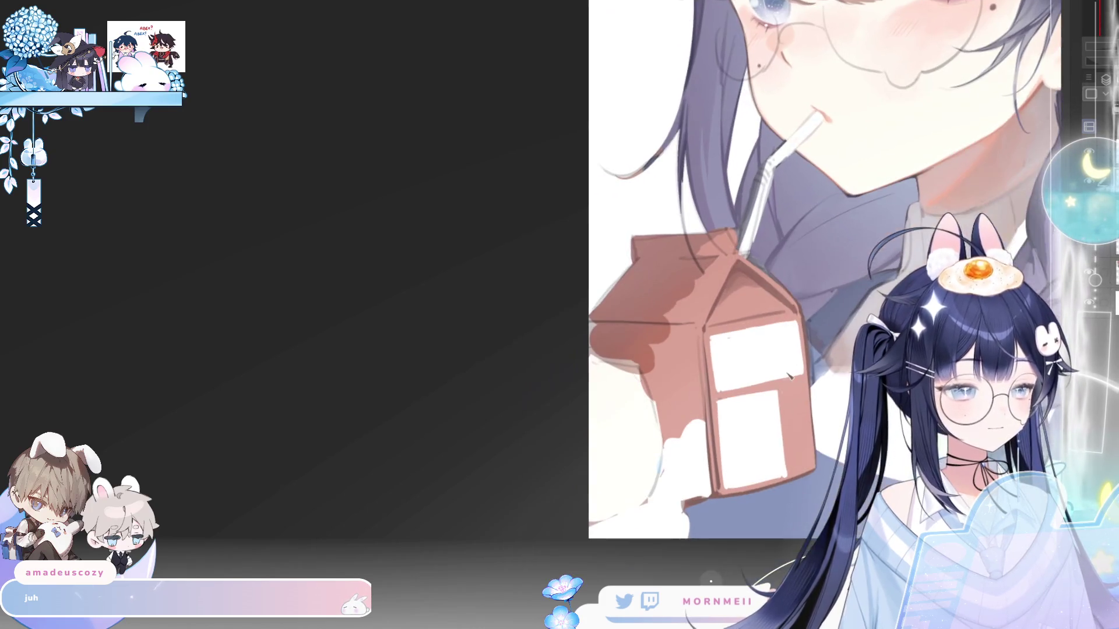
key("ctrl+0")
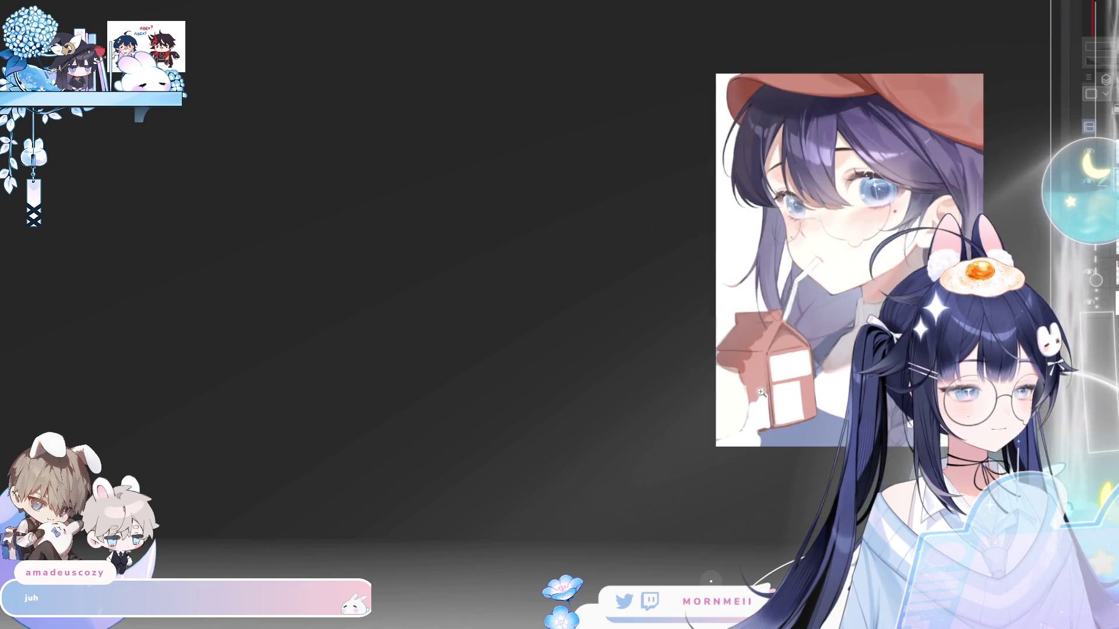
- Paint a white wavy band across the carton's top and a thin light line down its edge
left_click(673, 443)
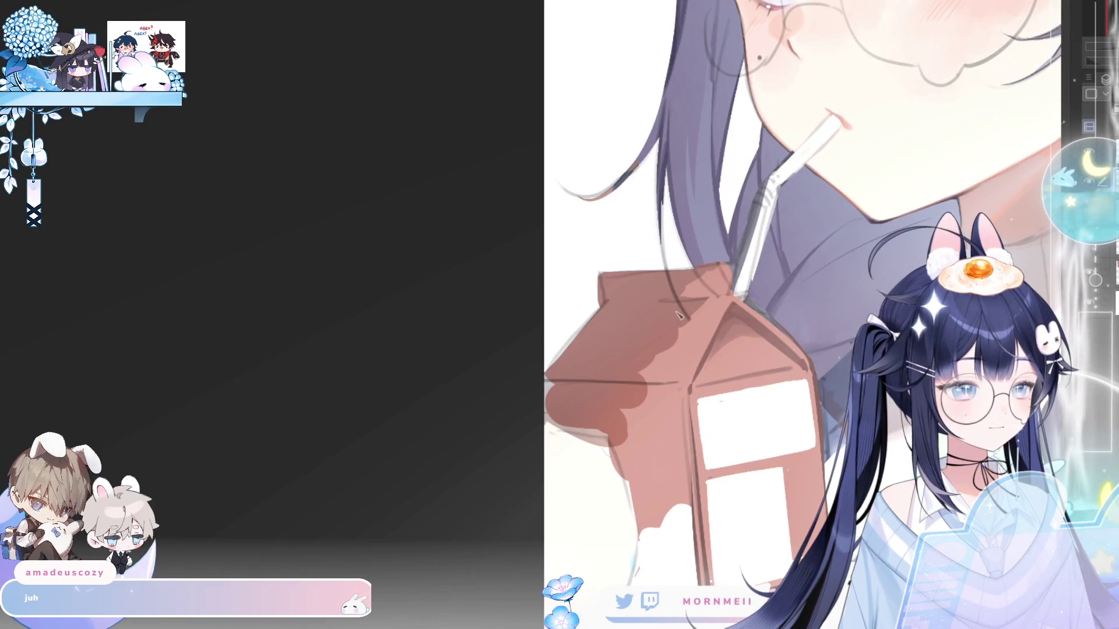
mouse_move(588, 329)
left_mouse_down()
mouse_move(722, 314)
mouse_move(603, 303)
mouse_move(599, 324)
mouse_move(712, 312)
mouse_move(636, 327)
left_mouse_up()
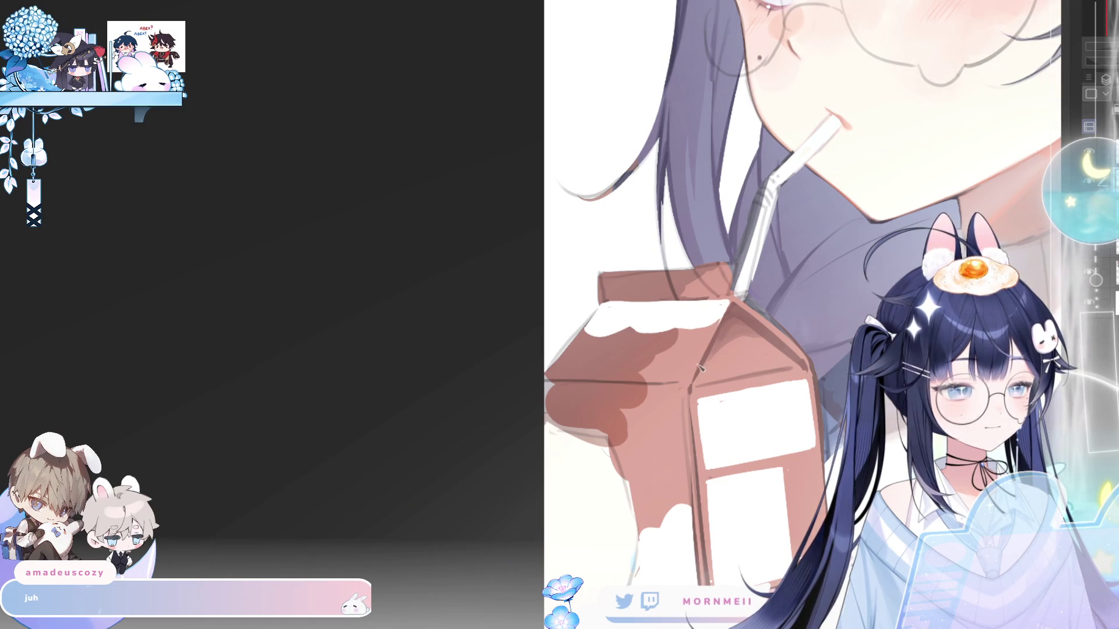
left_click_drag(720, 327, 700, 365)
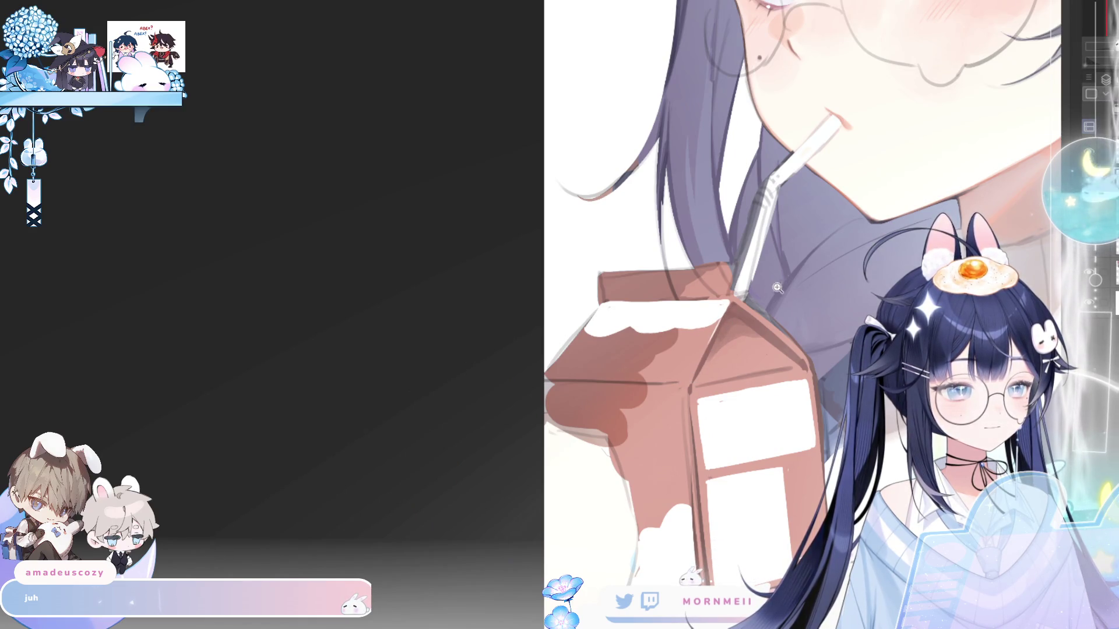
- Darken the carton's left edge with a brown stroke
key("ctrl+0")
key("h")
key("h")
scroll(755, 318, "up", 5)
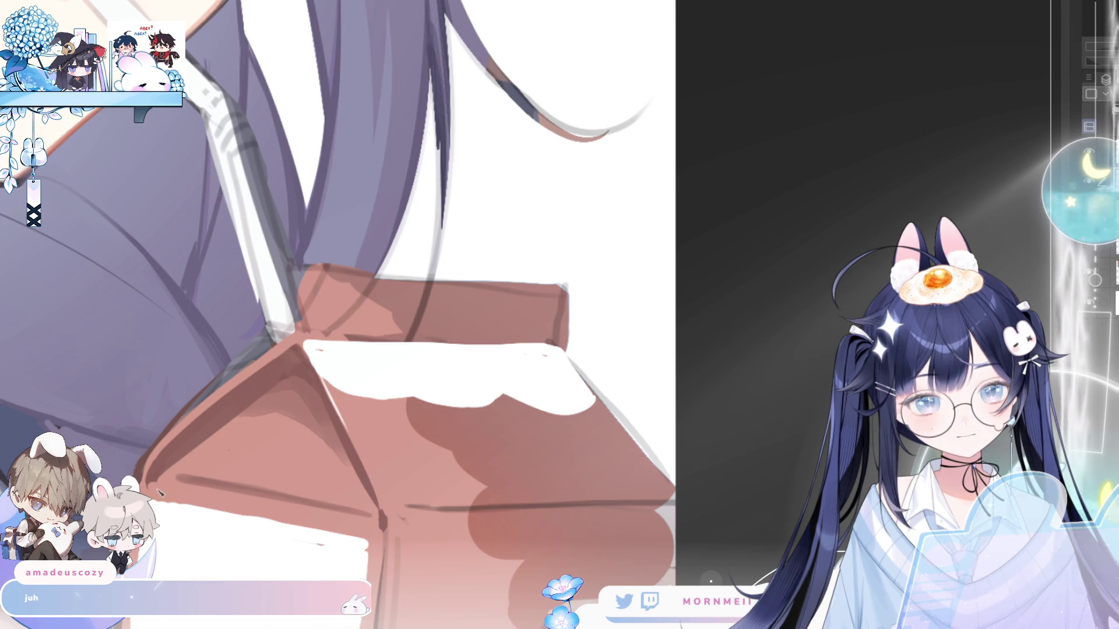
mouse_move(206, 423)
left_mouse_down()
mouse_move(407, 448)
mouse_move(428, 315)
left_mouse_up()
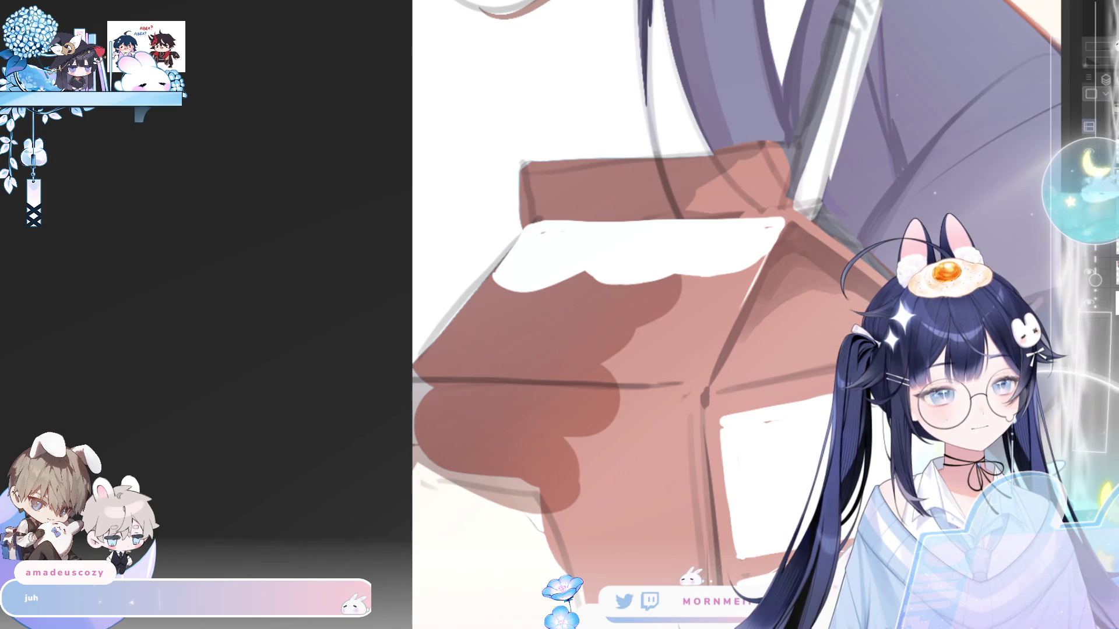
mouse_move(837, 392)
left_mouse_down()
mouse_move(593, 392)
mouse_move(676, 490)
left_mouse_up()
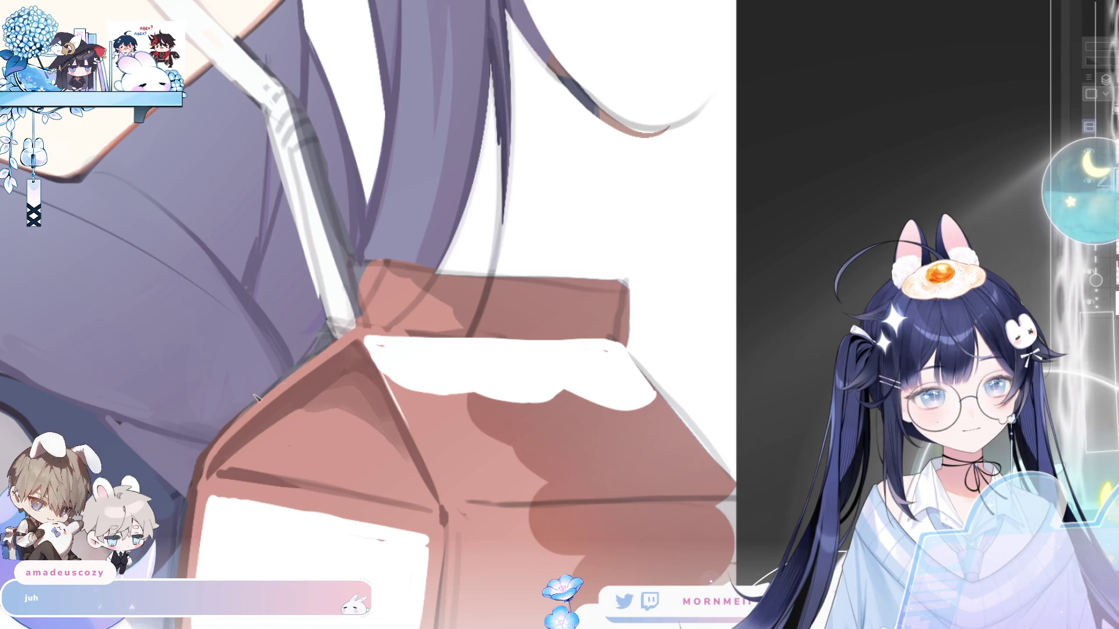
key("h")
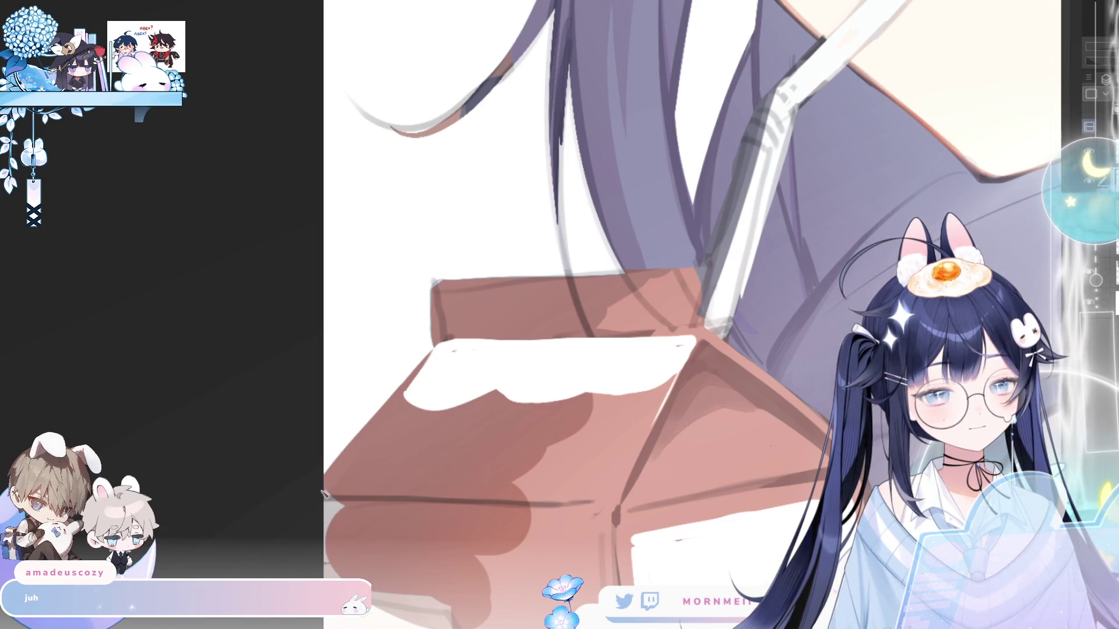
left_click_drag(418, 371, 366, 431)
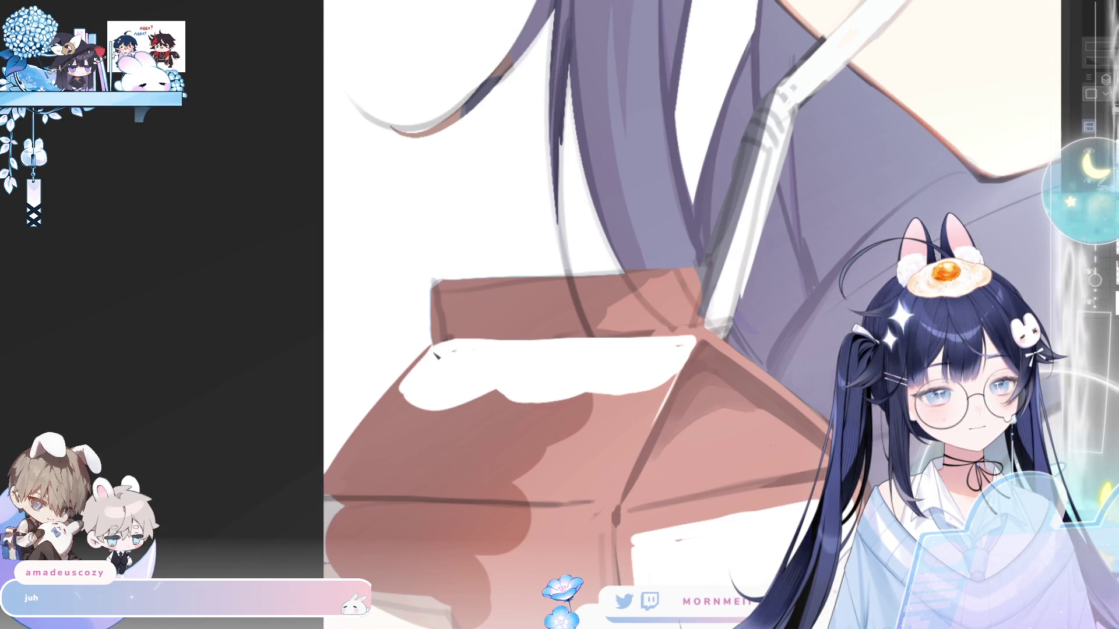
scroll(592, 322, "down", 5)
- Draw a dark outline along the carton's top edge and repaint the shading across its top
key("h")
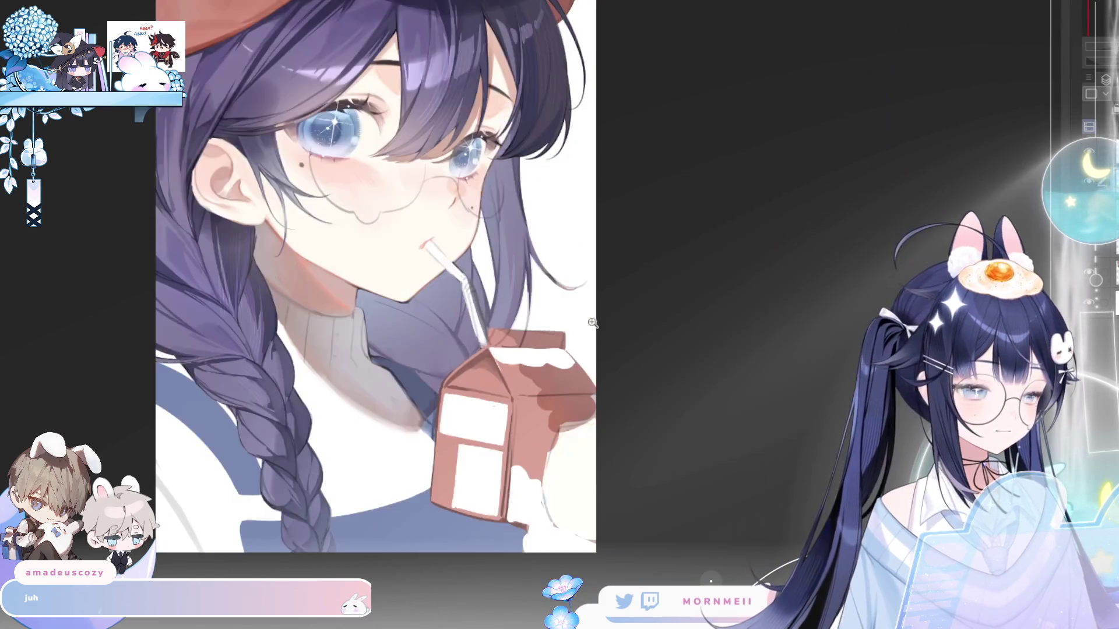
scroll(816, 257, "down", 2)
key("h")
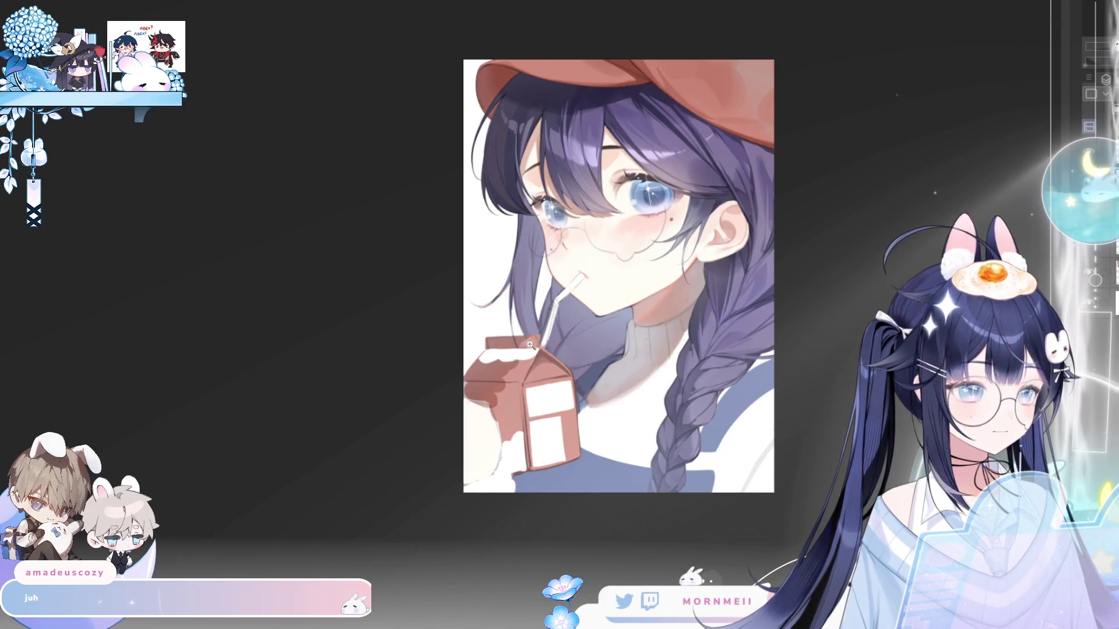
scroll(560, 349, "up", 5)
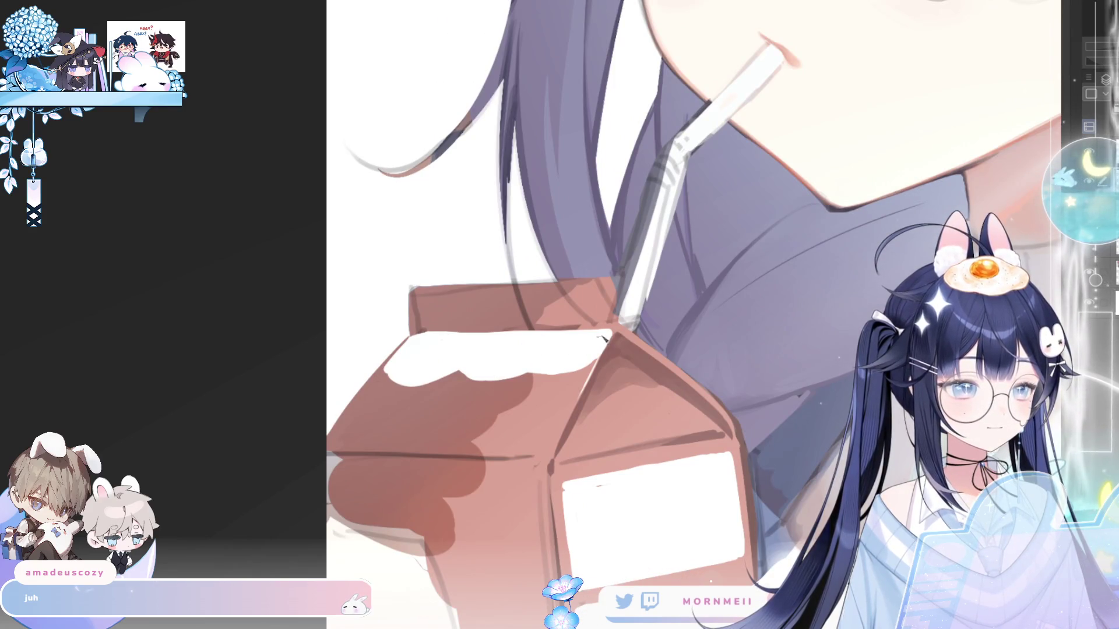
key("h")
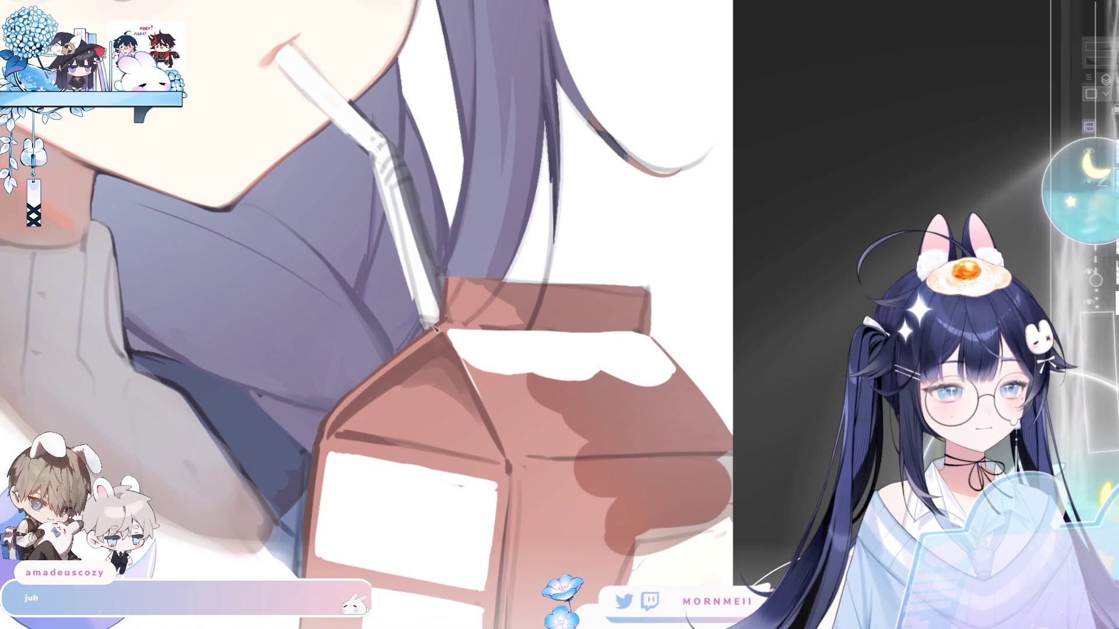
key("h")
left_click_drag(560, 253, 726, 250)
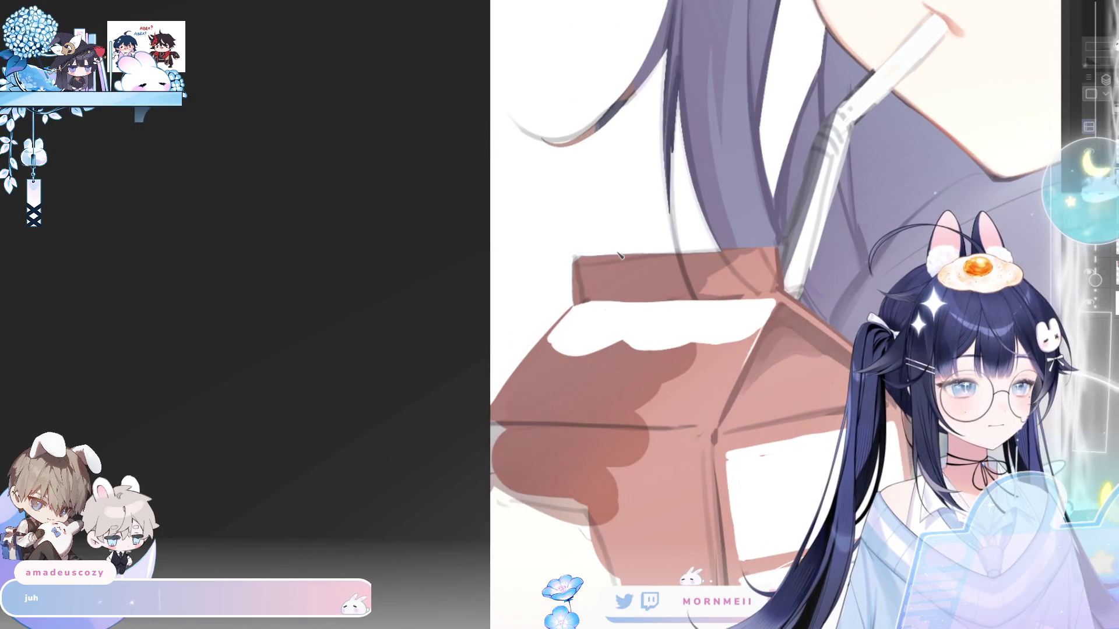
left_click_drag(574, 255, 778, 247)
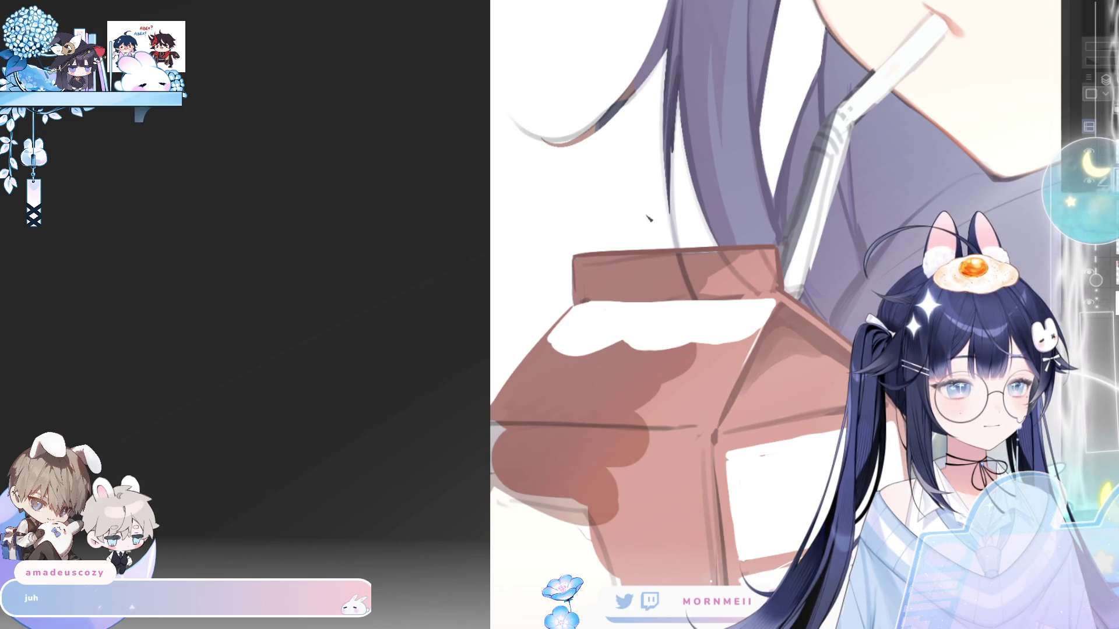
mouse_move(661, 277)
left_mouse_down()
mouse_move(699, 296)
mouse_move(742, 265)
mouse_move(756, 286)
left_mouse_up()
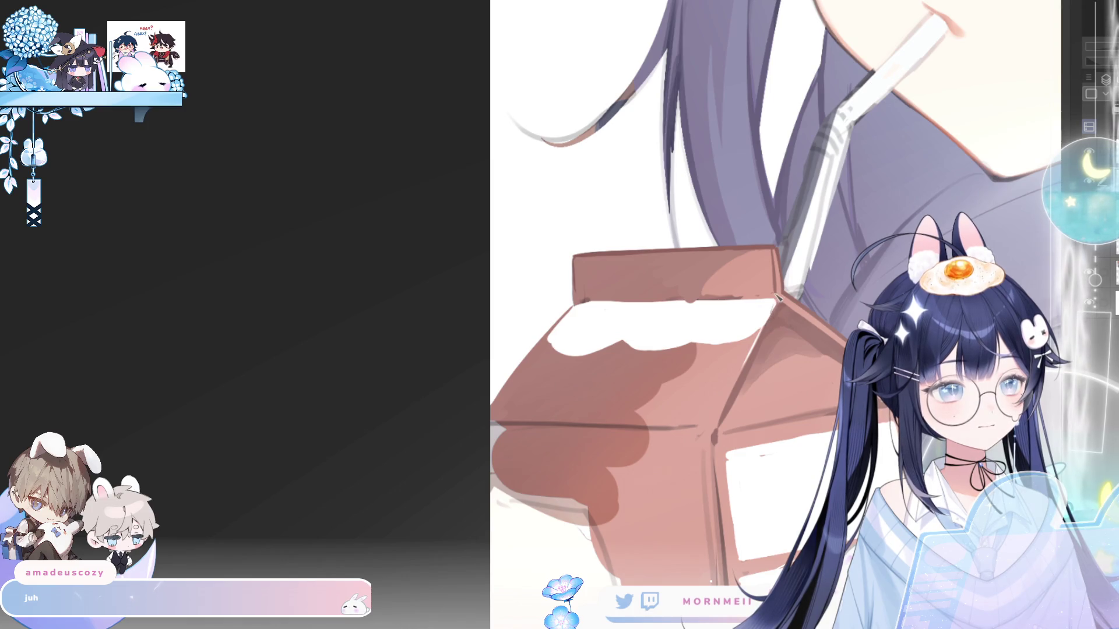
- Draw a darker line along the carton's front edge and darken its left slope outline
key("h")
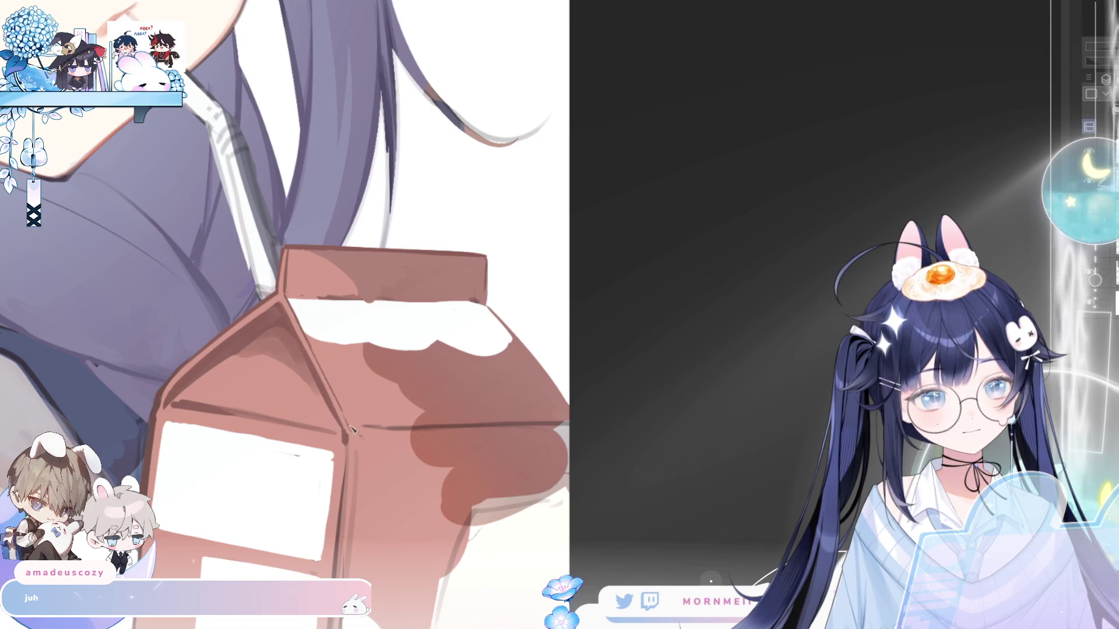
scroll(542, 219, "down", 5)
key("h")
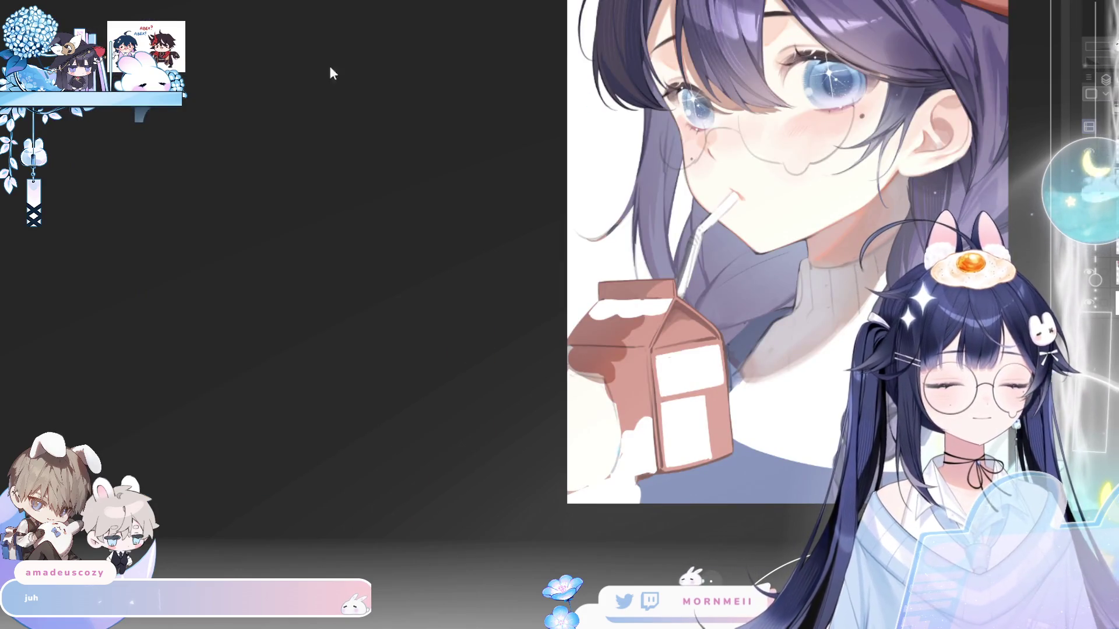
key("ctrl+plus")
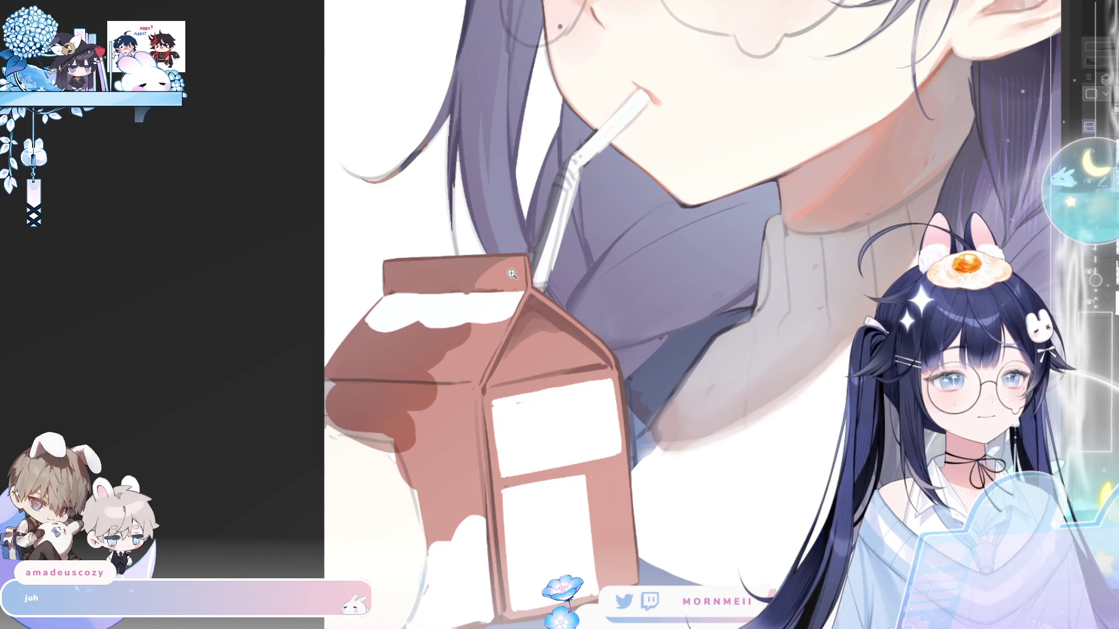
key("ctrl+plus")
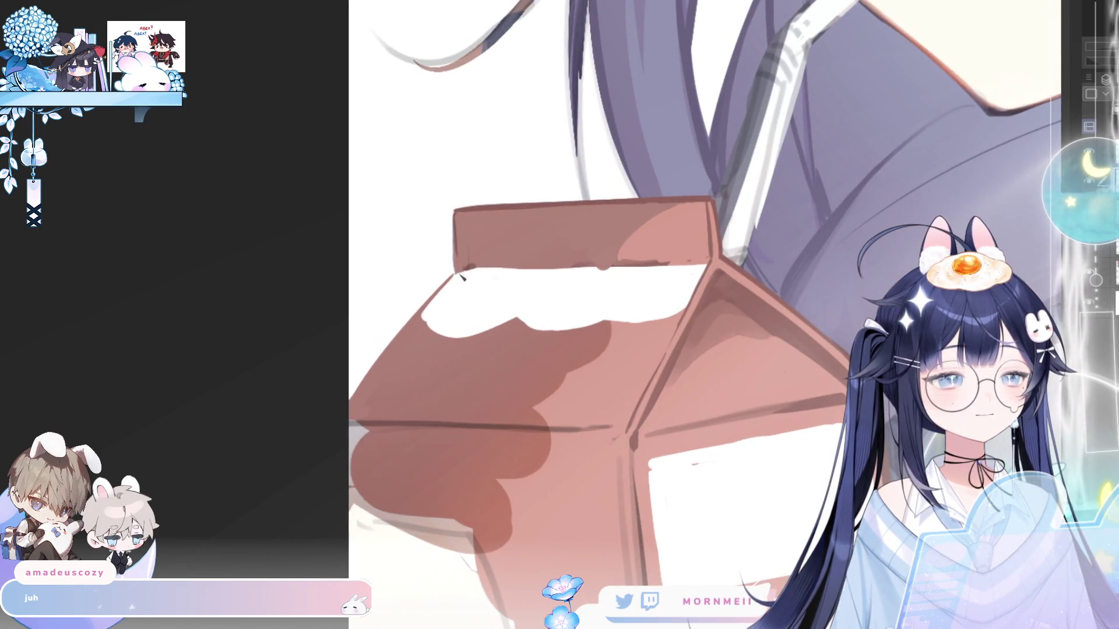
left_click_drag(467, 268, 645, 263)
left_click_drag(500, 266, 688, 267)
key("ctrl+z")
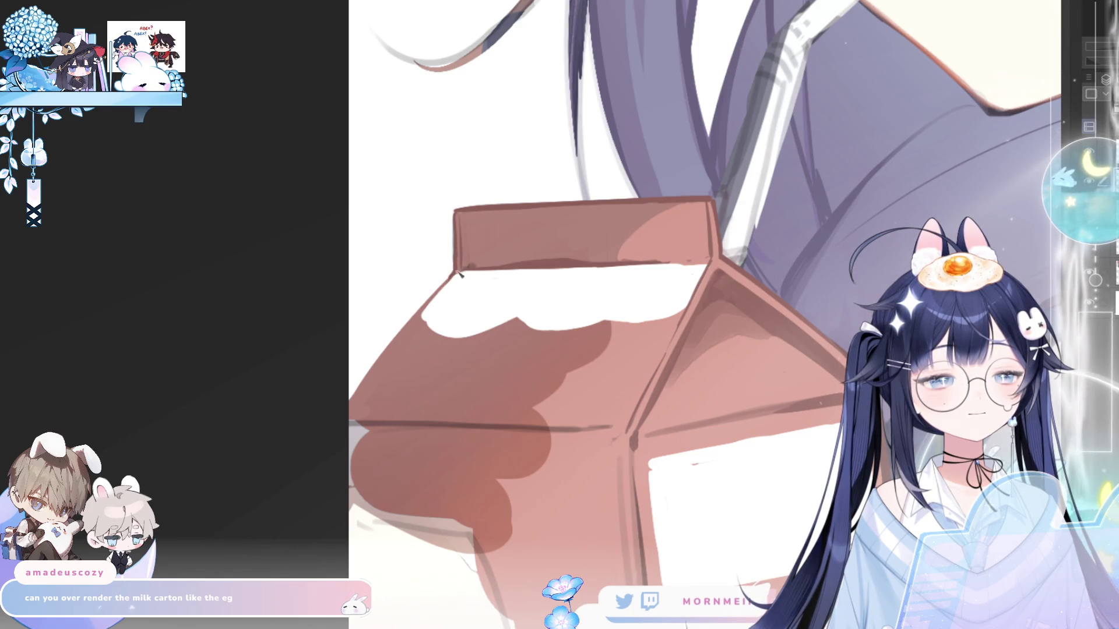
left_click_drag(450, 276, 362, 382)
key("ctrl+minus")
key("h")
key("h")
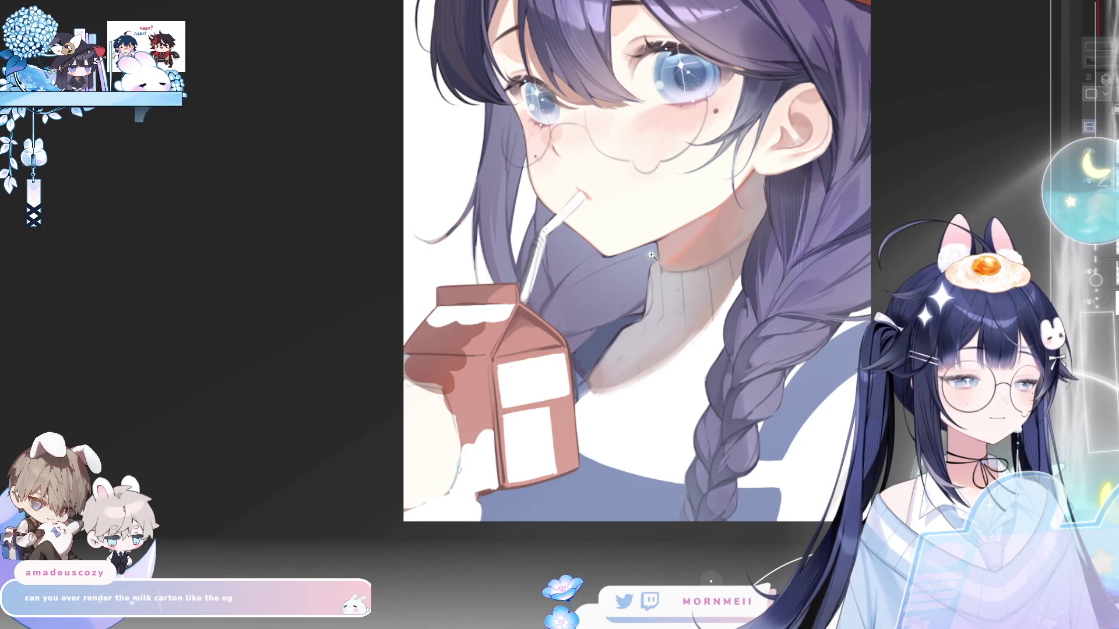
key("ctrl+minus")
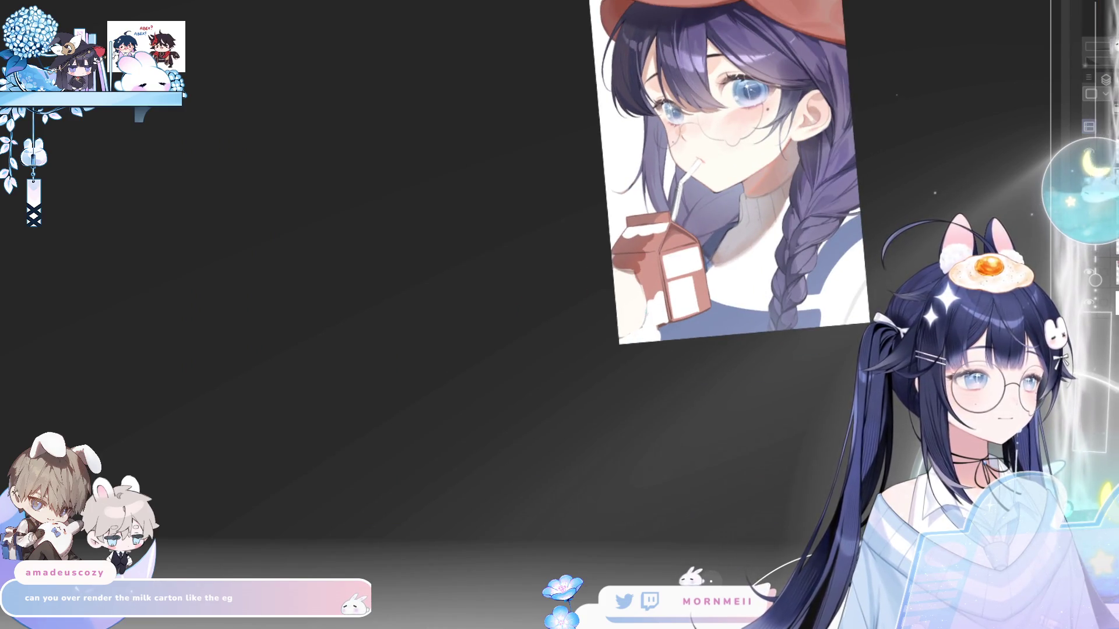
key("ctrl+0")
key("ctrl+plus")
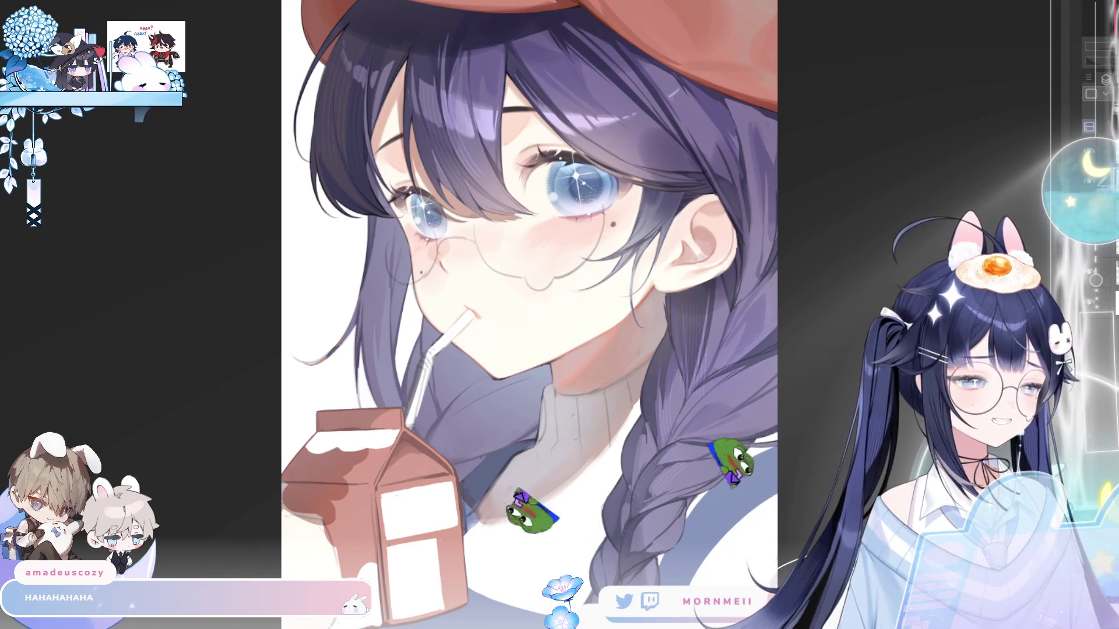
scroll(757, 188, "down", 1)
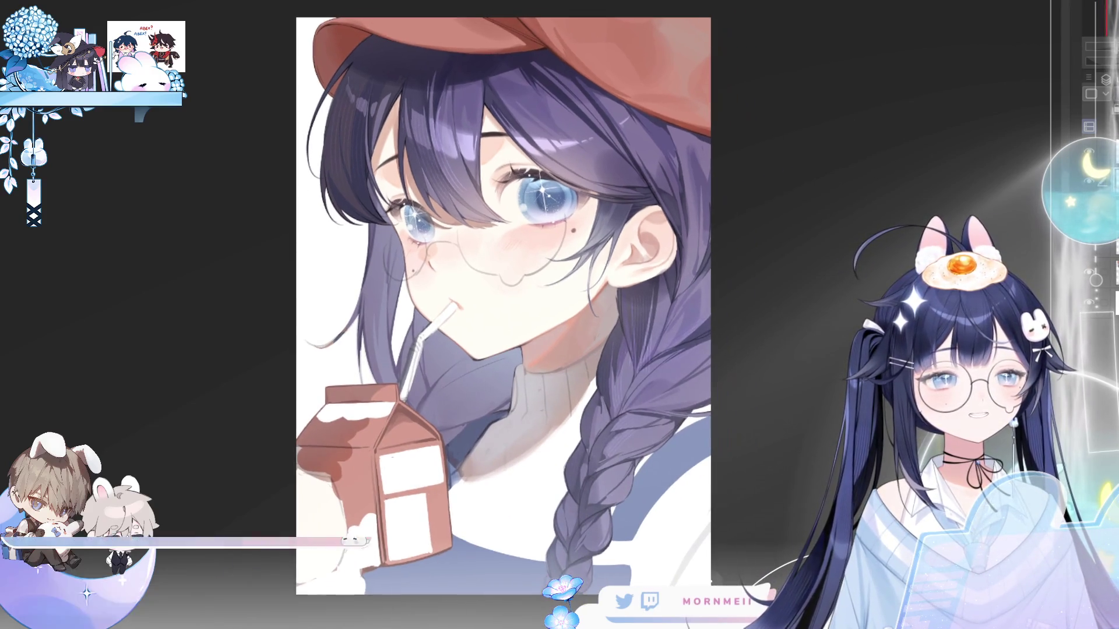
scroll(704, 60, "up", 1)
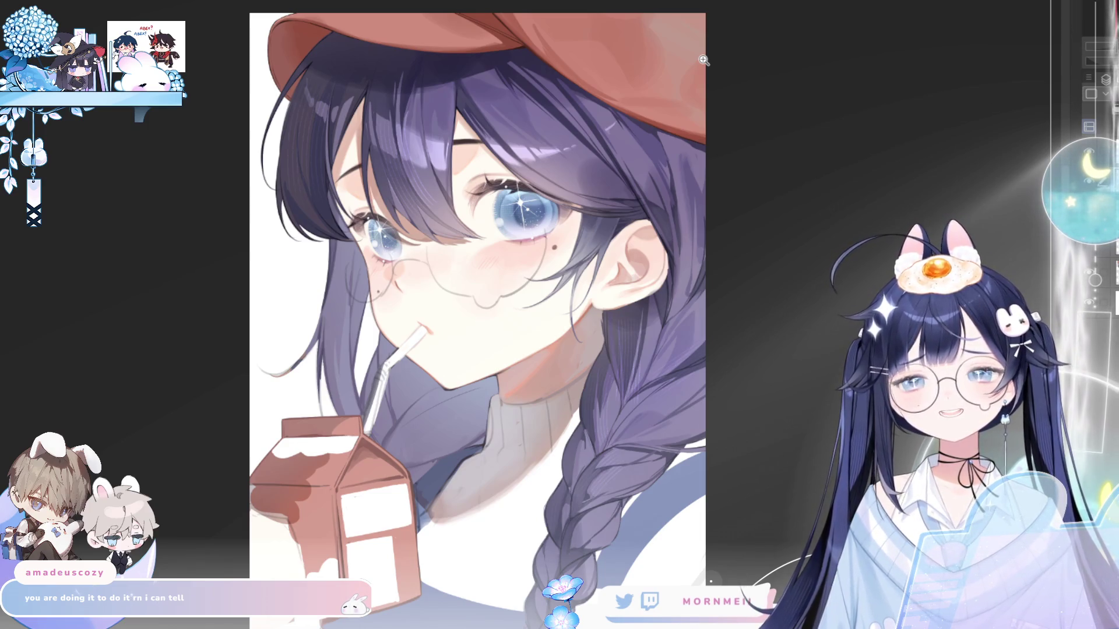
key("h")
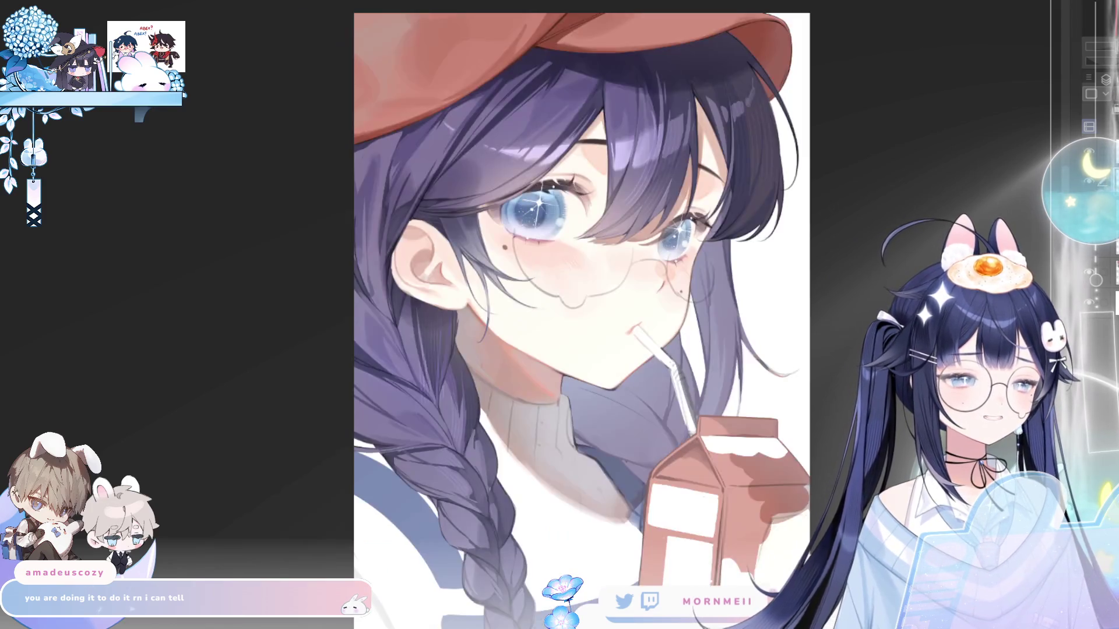
key("h")
key("ctrl+plus")
key("ctrl+plus")
key("ctrl+0")
key("ctrl+plus")
key("ctrl+plus")
key("ctrl+plus")
left_click_drag(767, 292, 770, 299)
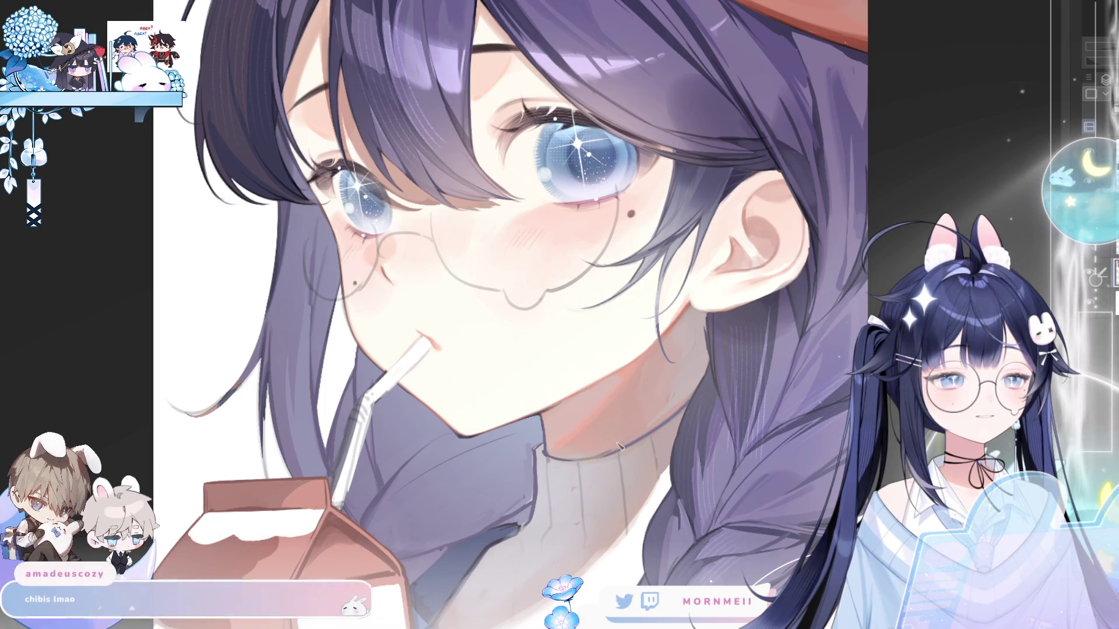
scroll(651, 426, "down", 5)
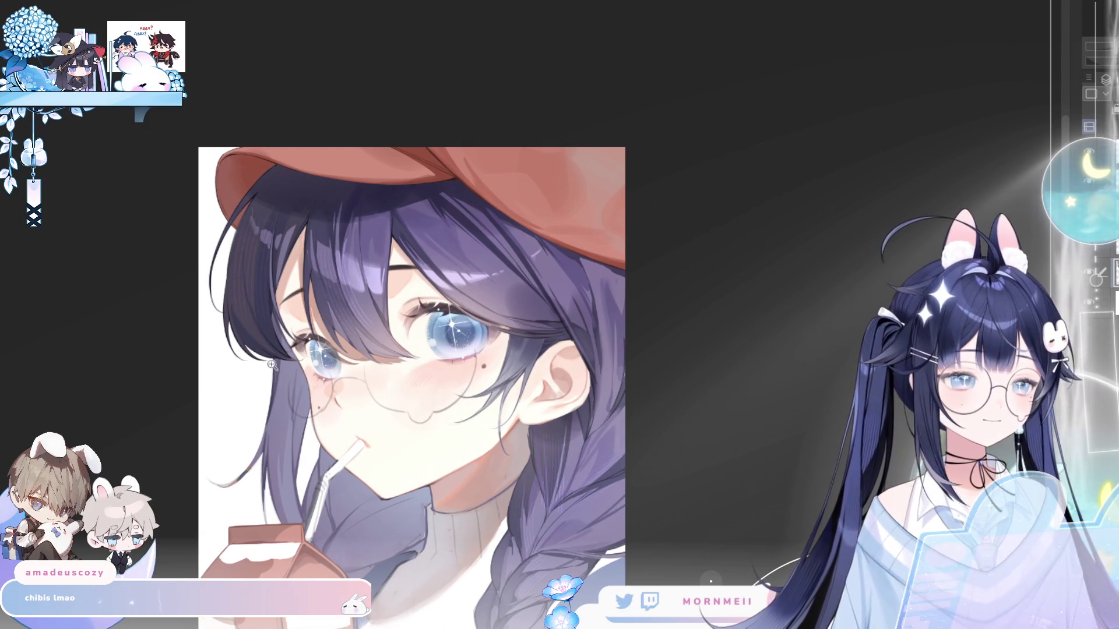
scroll(547, 465, "up", 1)
scroll(548, 464, "down", 1)
left_click_drag(547, 465, 524, 368)
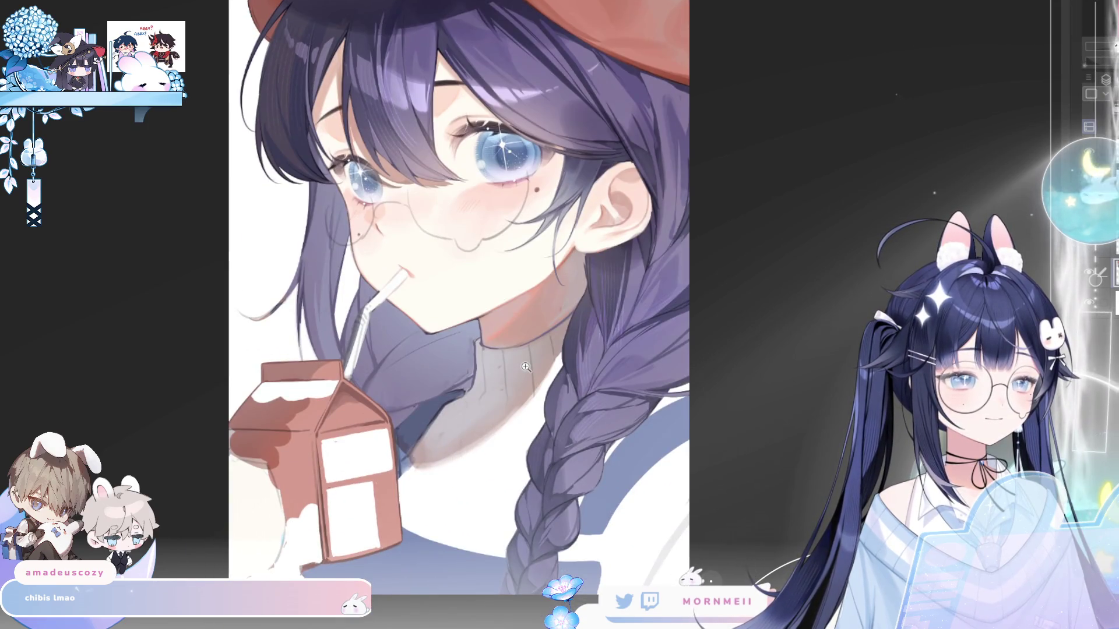
key("ctrl+0")
scroll(348, 254, "up", 2)
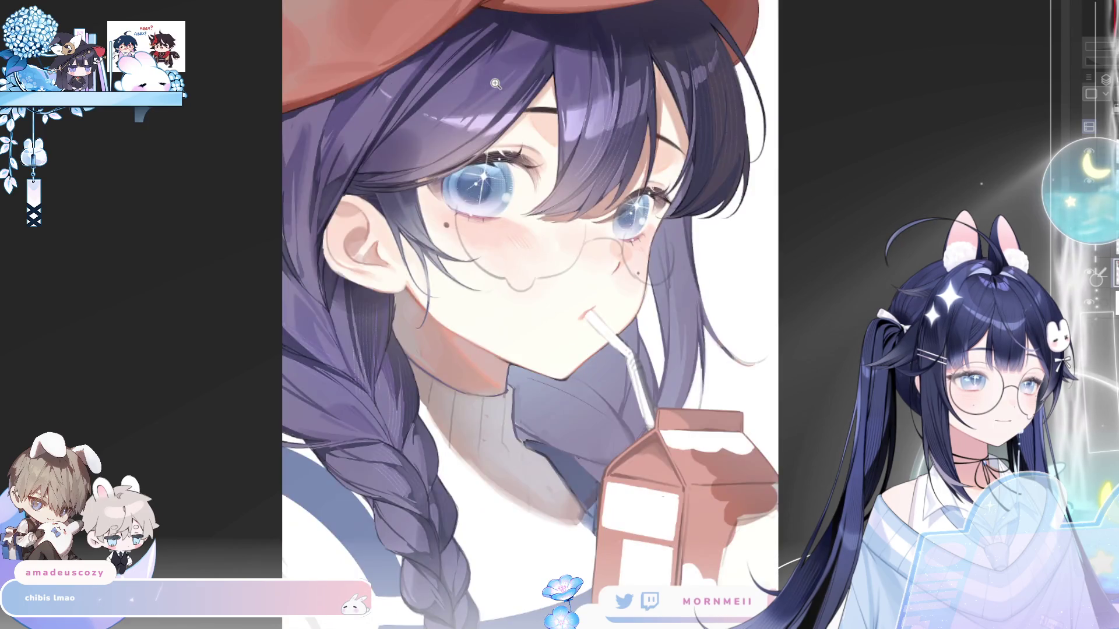
left_click(658, 493)
left_click(658, 493)
left_click(658, 493)
scroll(659, 493, "down", 3)
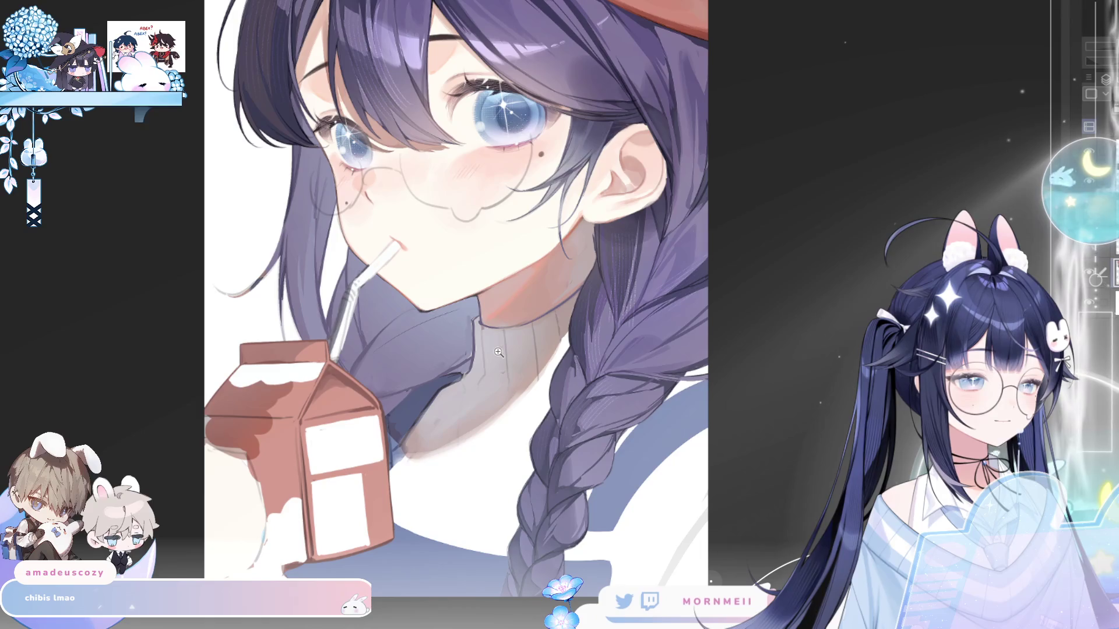
left_click(498, 352)
left_click(608, 438)
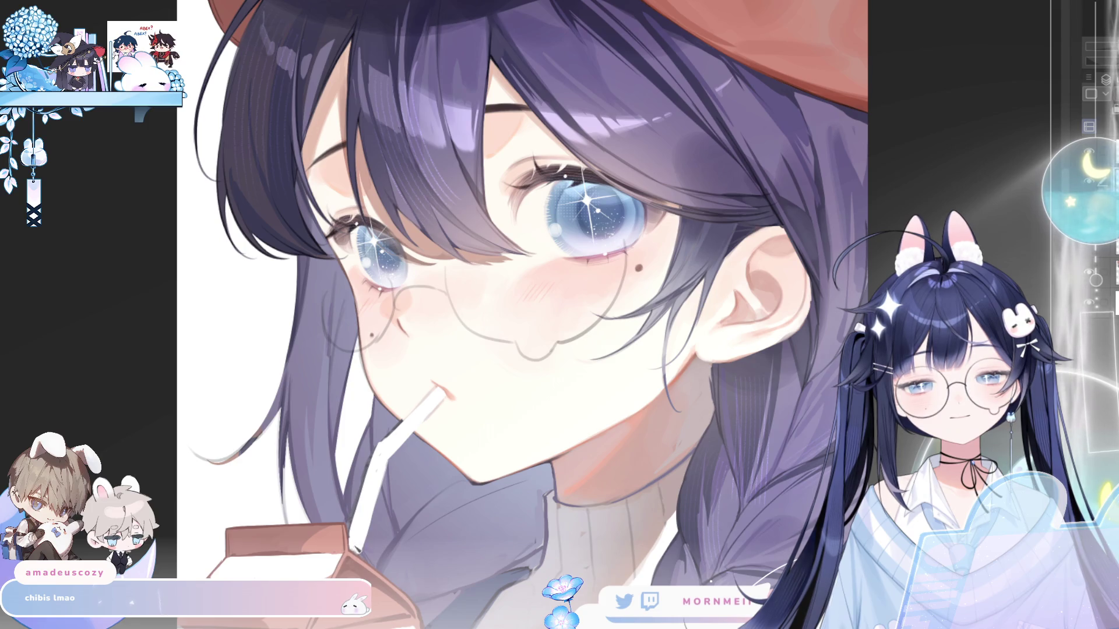
key("h")
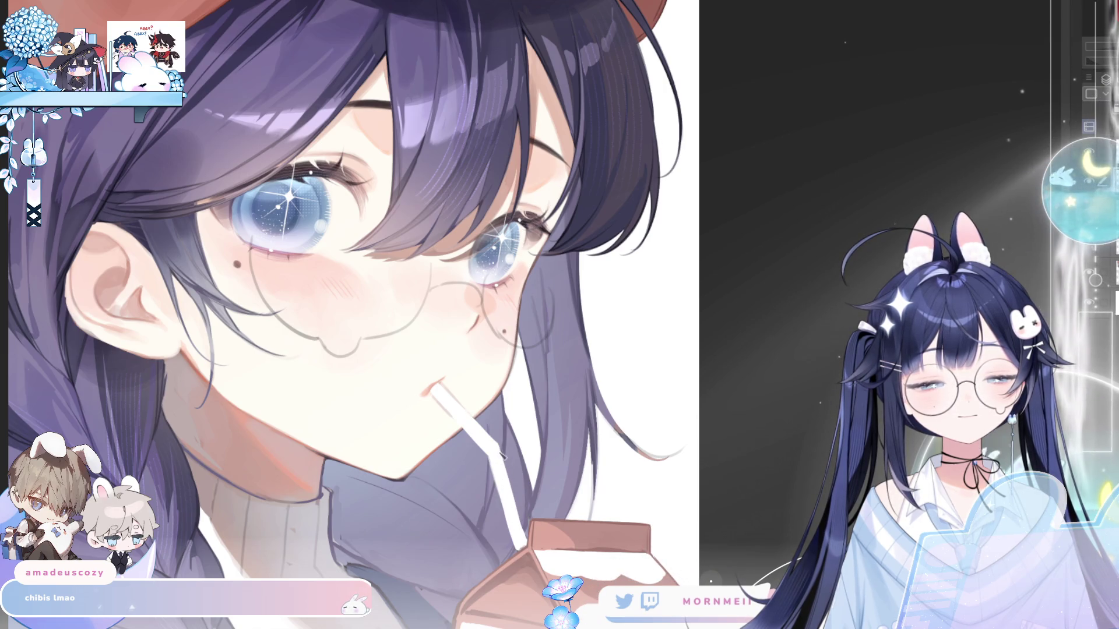
left_click_drag(502, 453, 525, 533)
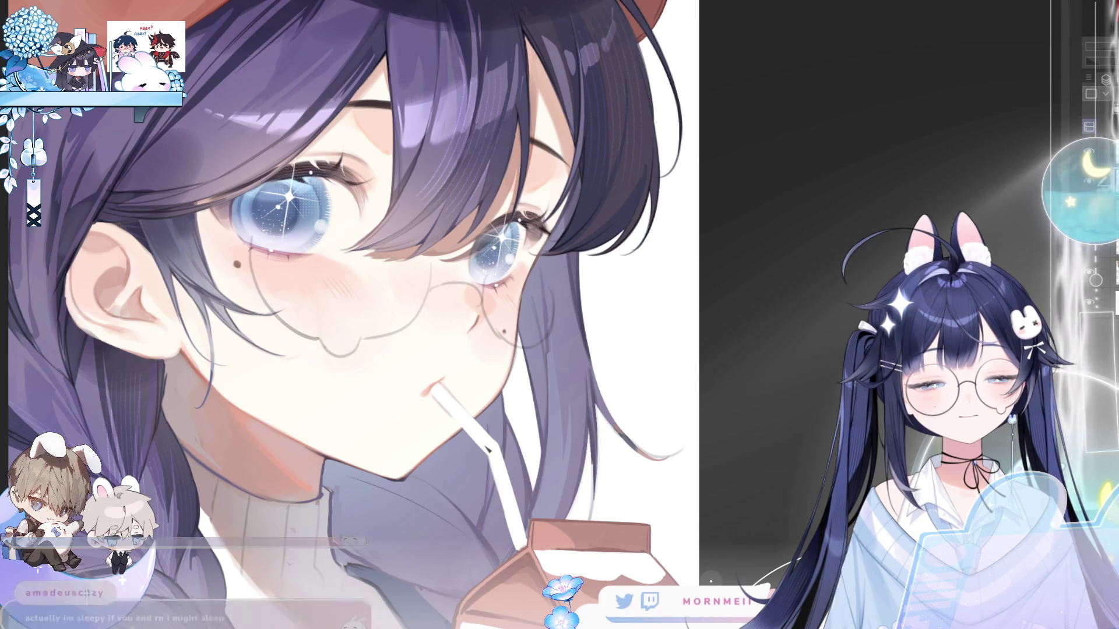
- Draw ridge lines across the bend of the straw
key("h")
left_click_drag(766, 492, 680, 224)
left_click(191, 294)
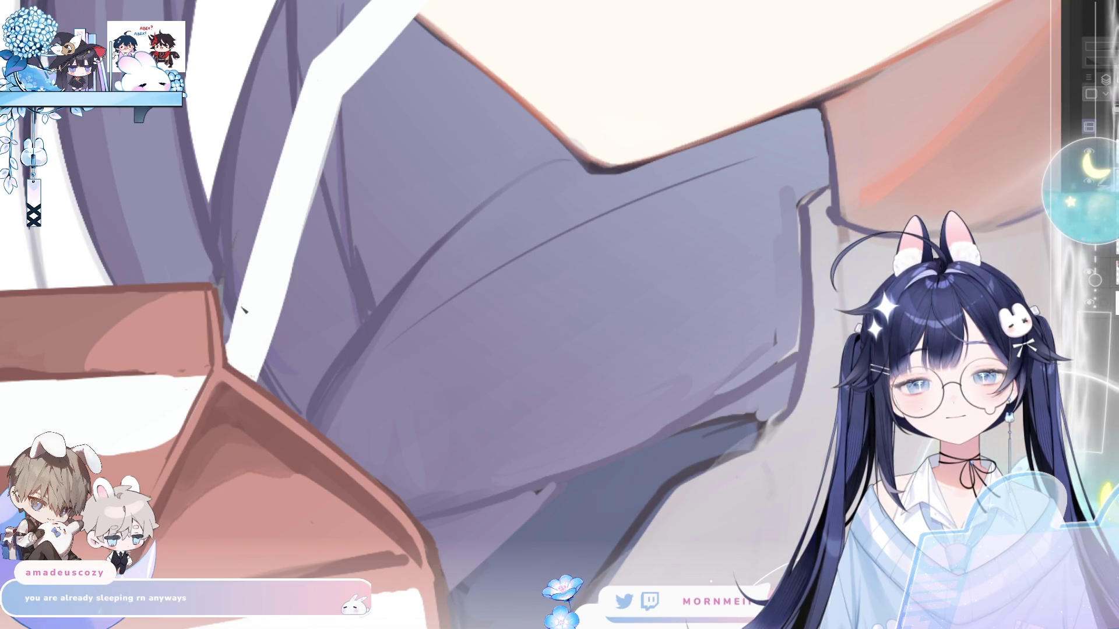
left_click_drag(278, 305, 164, 421)
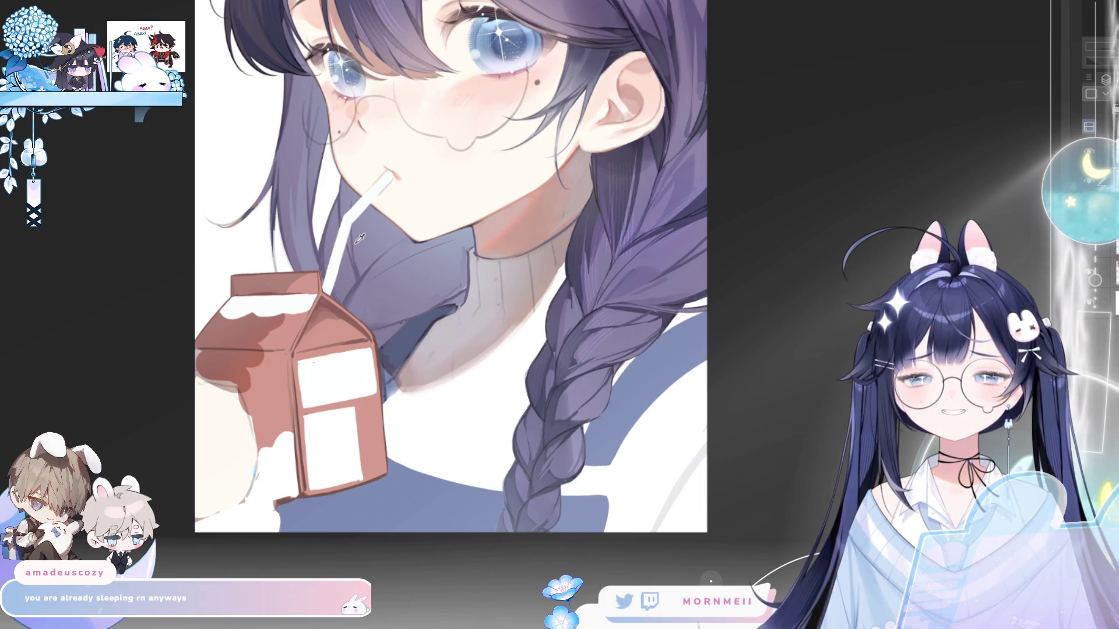
scroll(360, 239, "up", 3)
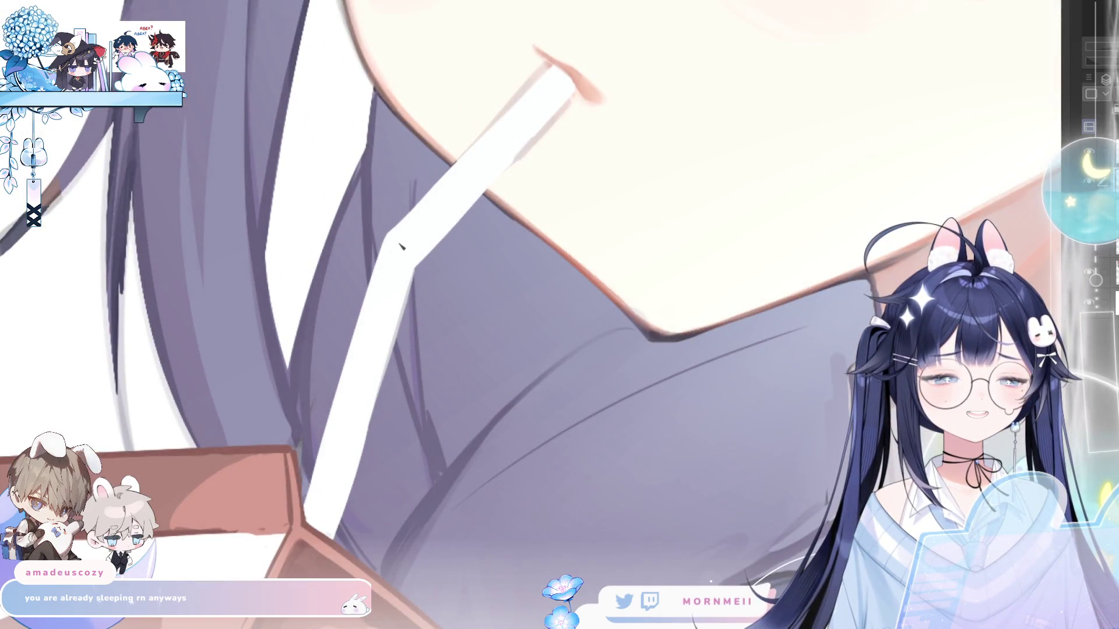
mouse_move(388, 238)
left_mouse_down()
mouse_move(411, 266)
mouse_move(421, 259)
left_mouse_up()
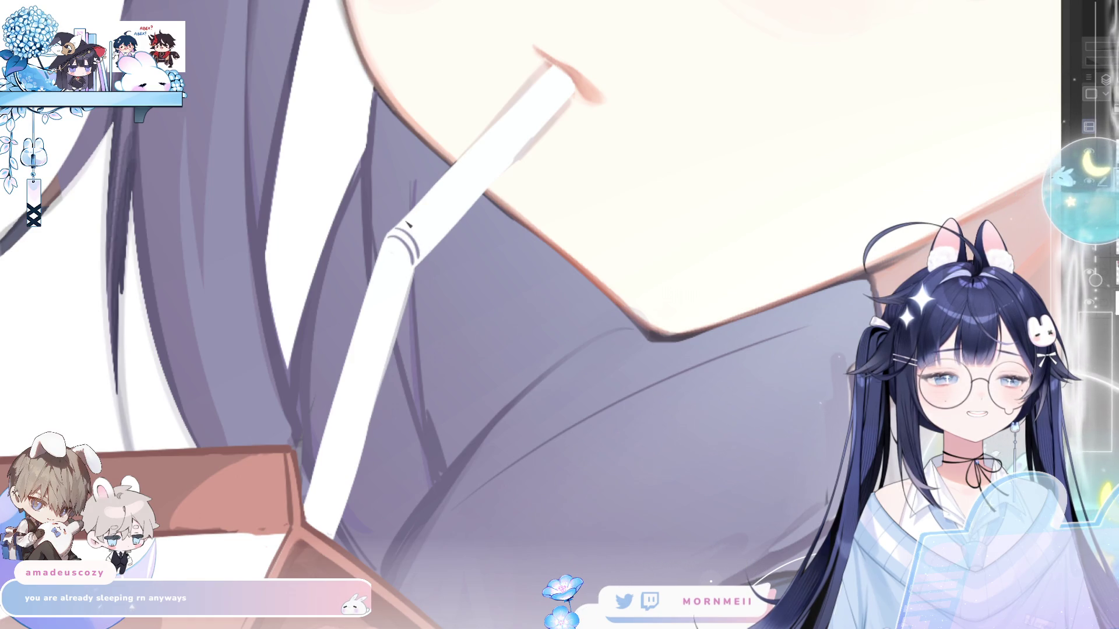
left_click_drag(427, 255, 417, 223)
- Darken the shading along the straw's length, including its lower part
left_click_drag(670, 39, 508, 156)
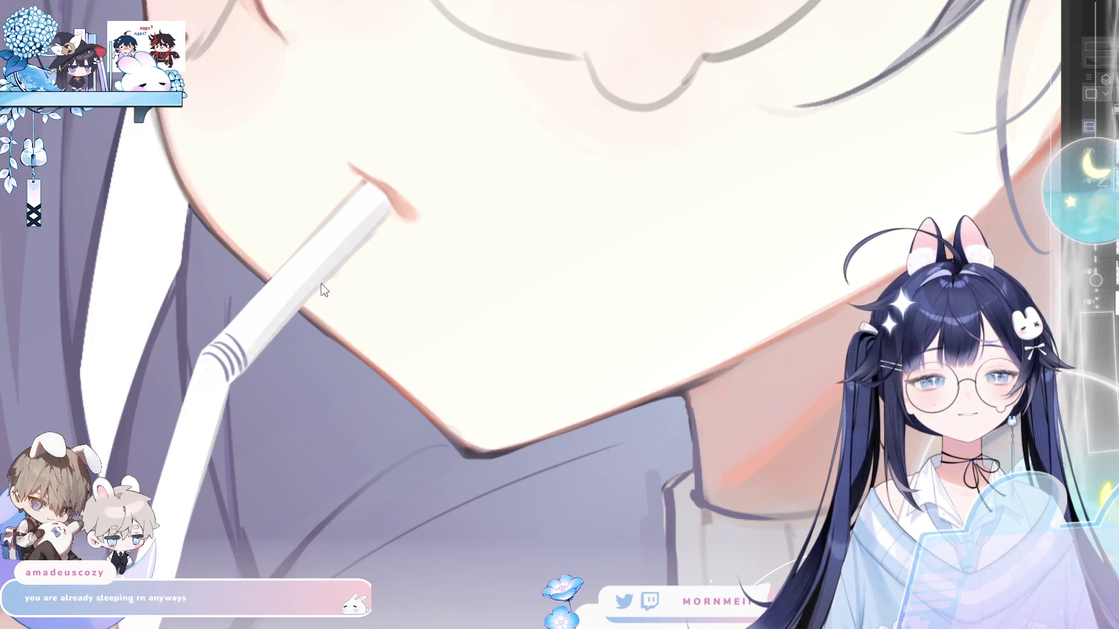
left_click_drag(244, 365, 388, 201)
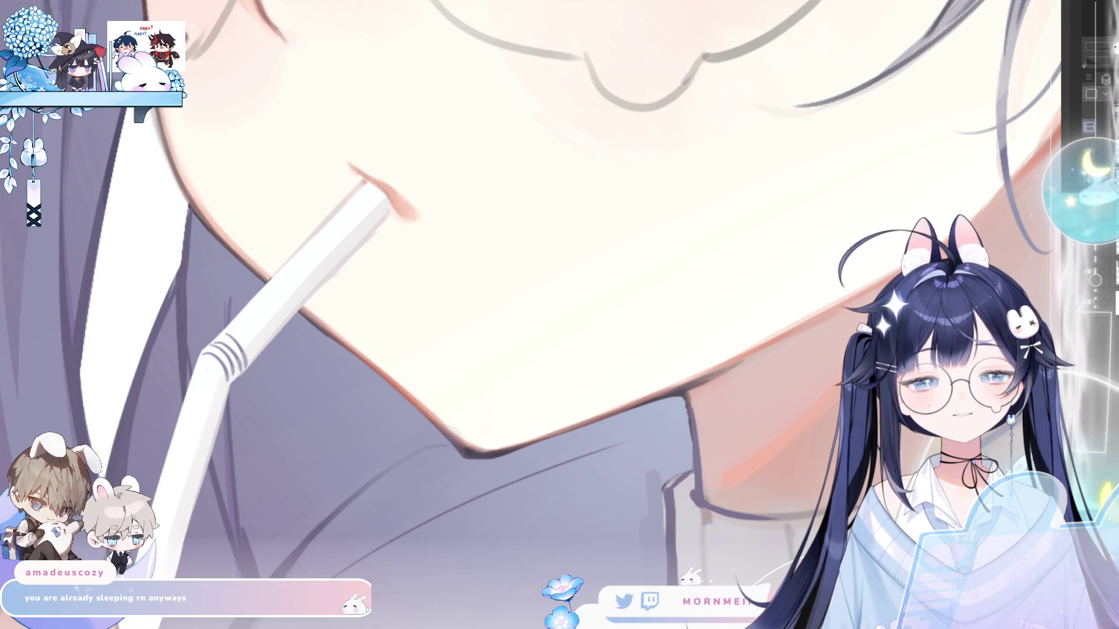
left_click_drag(216, 422, 182, 551)
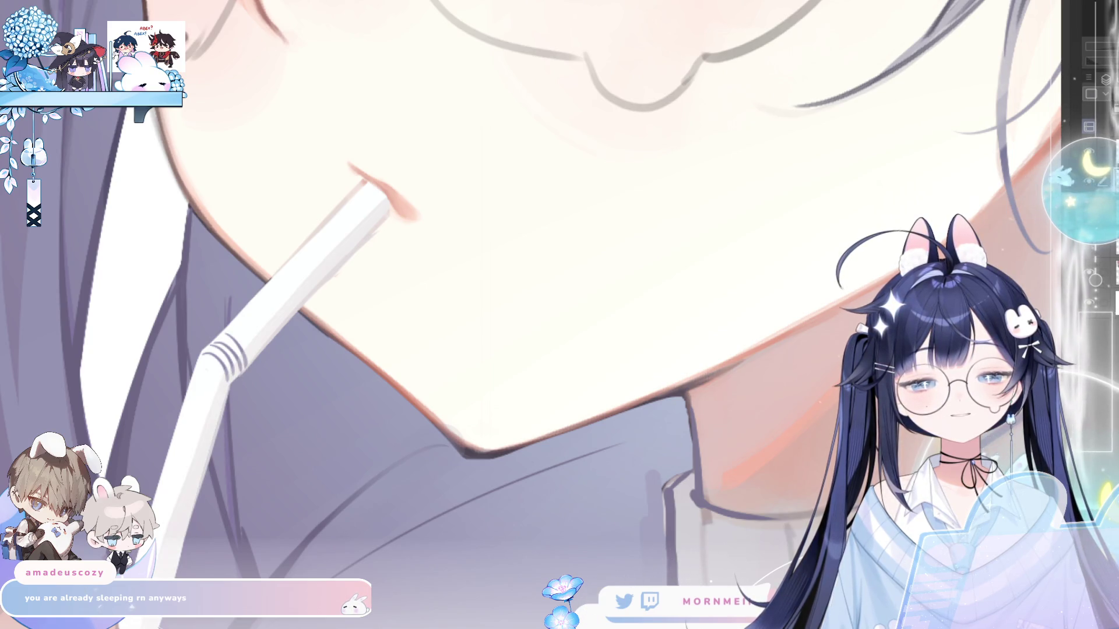
scroll(323, 406, "down", 5)
scroll(306, 415, "up", 2)
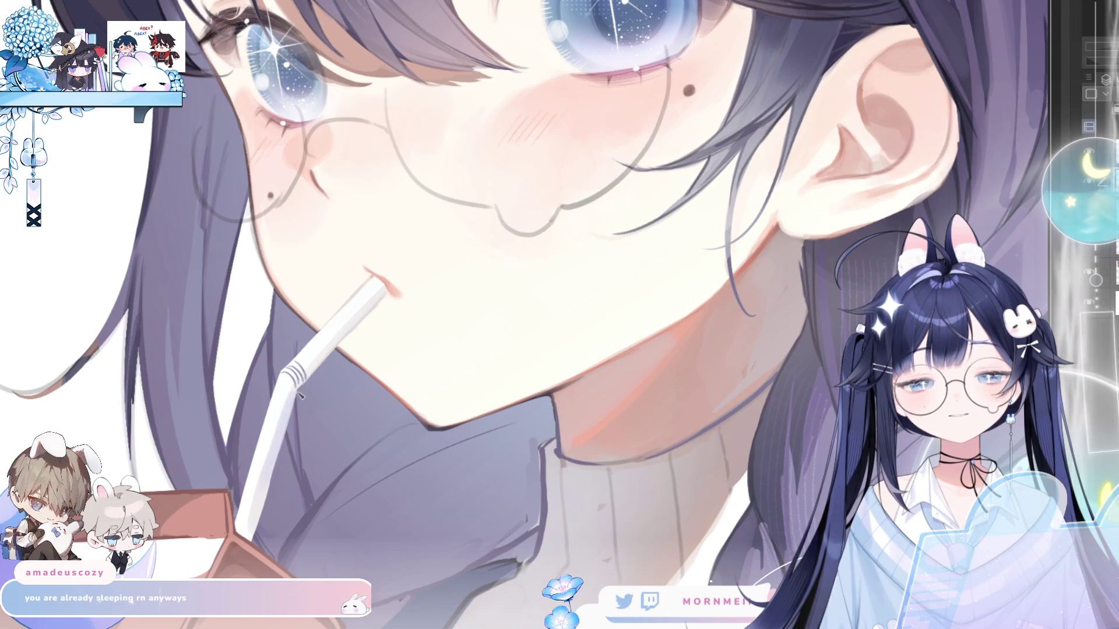
- Draw a dark outline on the carton's lower-left edge by the hand, redoing stray strokes
scroll(391, 313, "down", 4)
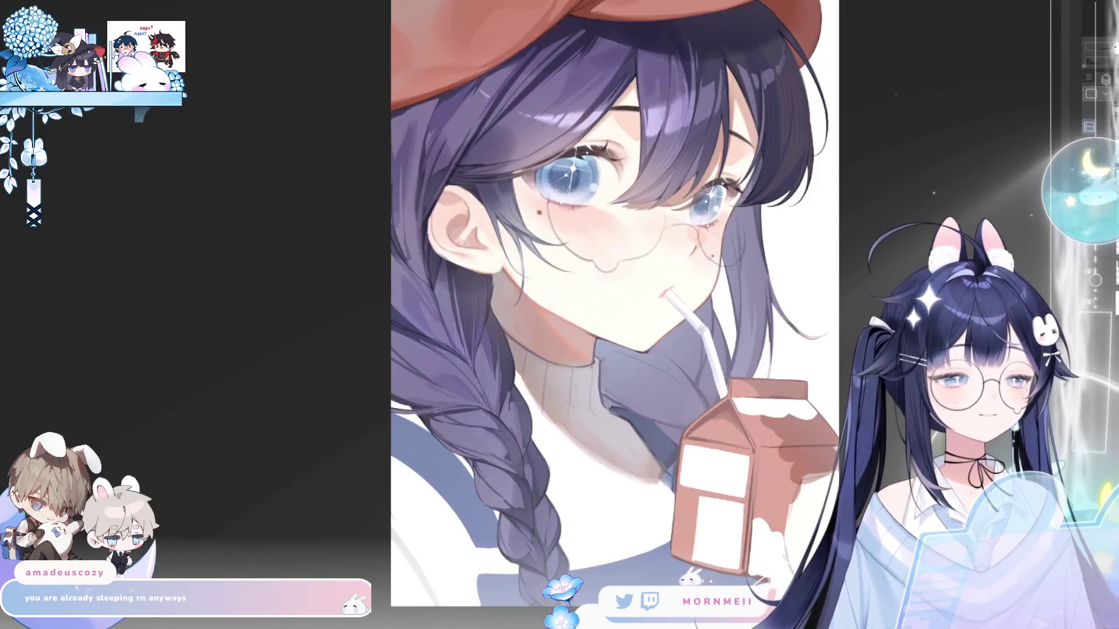
scroll(498, 315, "up", 1)
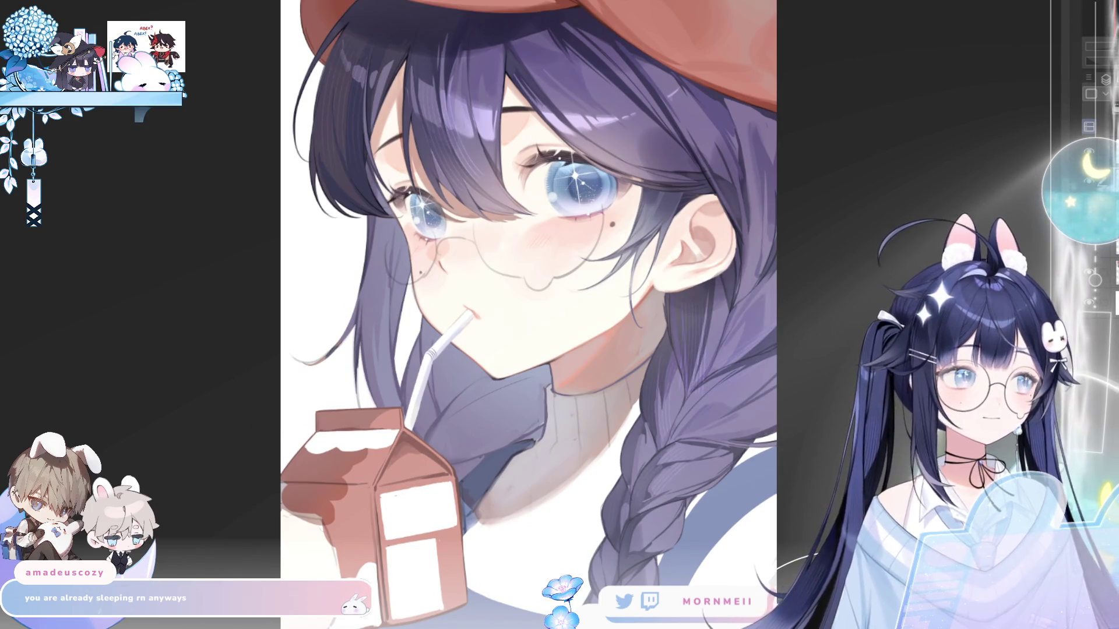
key("h")
key("h")
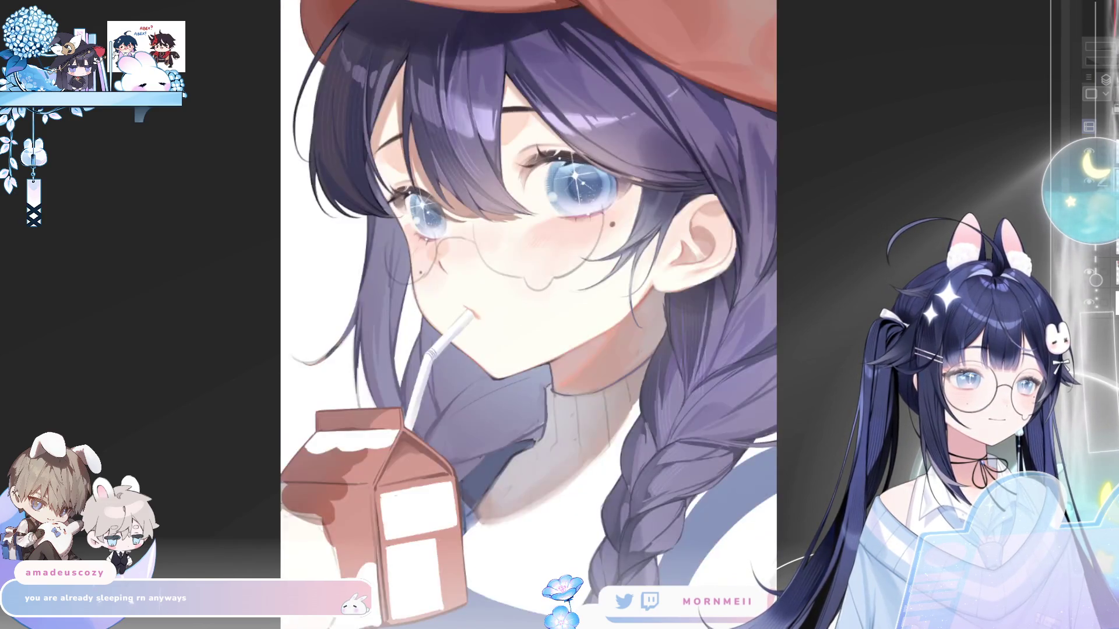
key("h")
scroll(866, 176, "up", 3)
key("h")
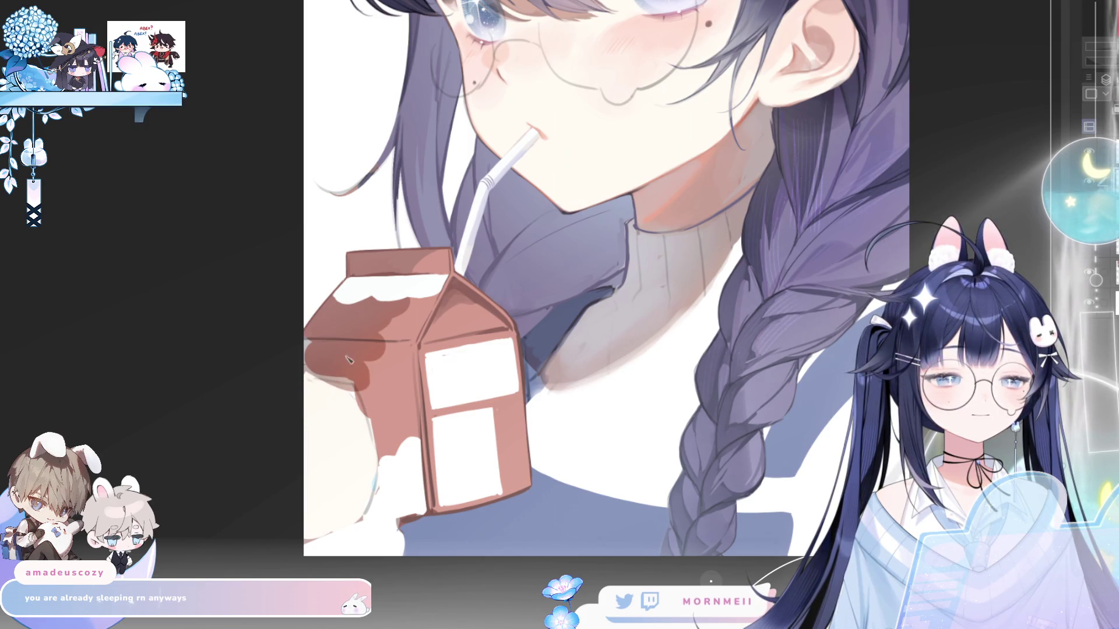
left_click_drag(295, 417, 368, 373)
key("ctrl+z")
mouse_move(302, 390)
left_mouse_down()
mouse_move(357, 378)
mouse_move(348, 410)
mouse_move(361, 400)
mouse_move(350, 410)
left_mouse_up()
key("ctrl+z")
key("h")
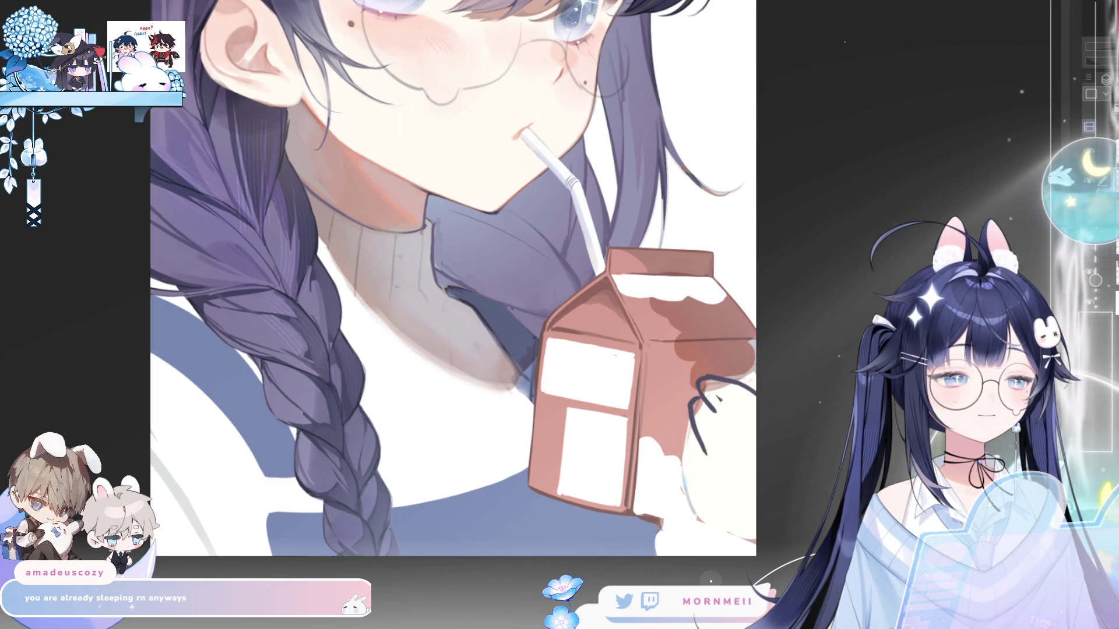
scroll(809, 172, "down", 5)
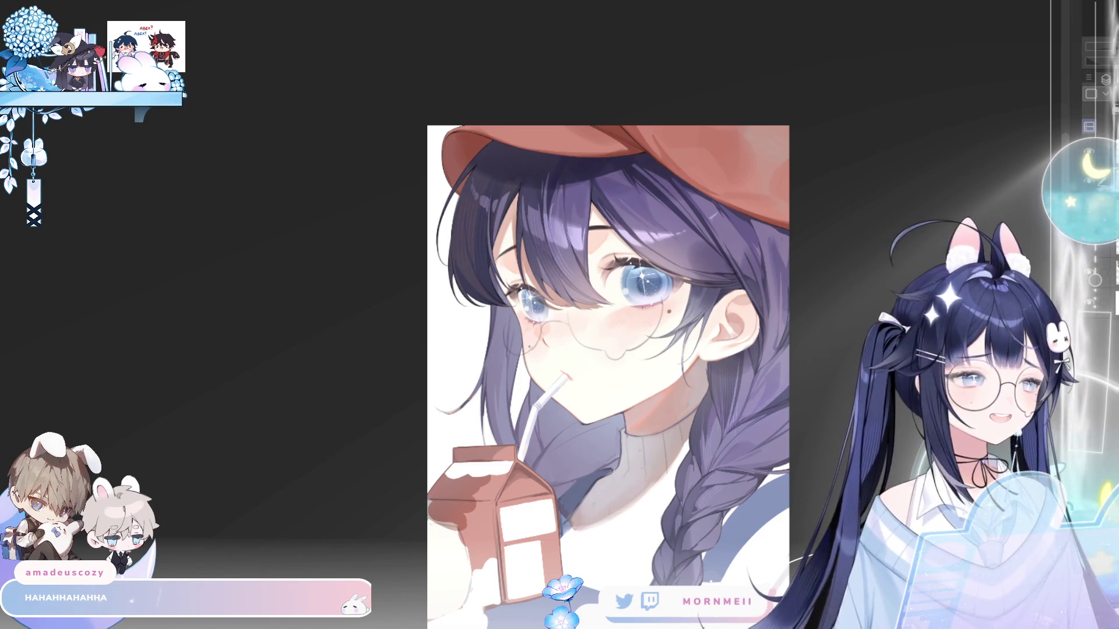
key("ctrl+plus")
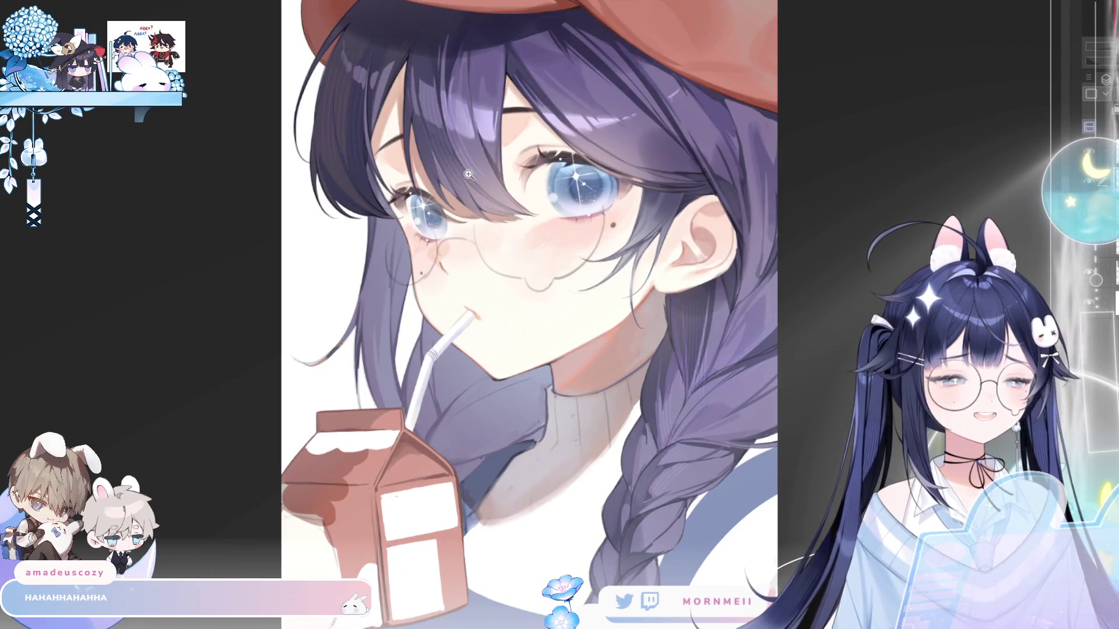
key("ctrl+minus")
key("ctrl+minus")
key("ctrl+minus")
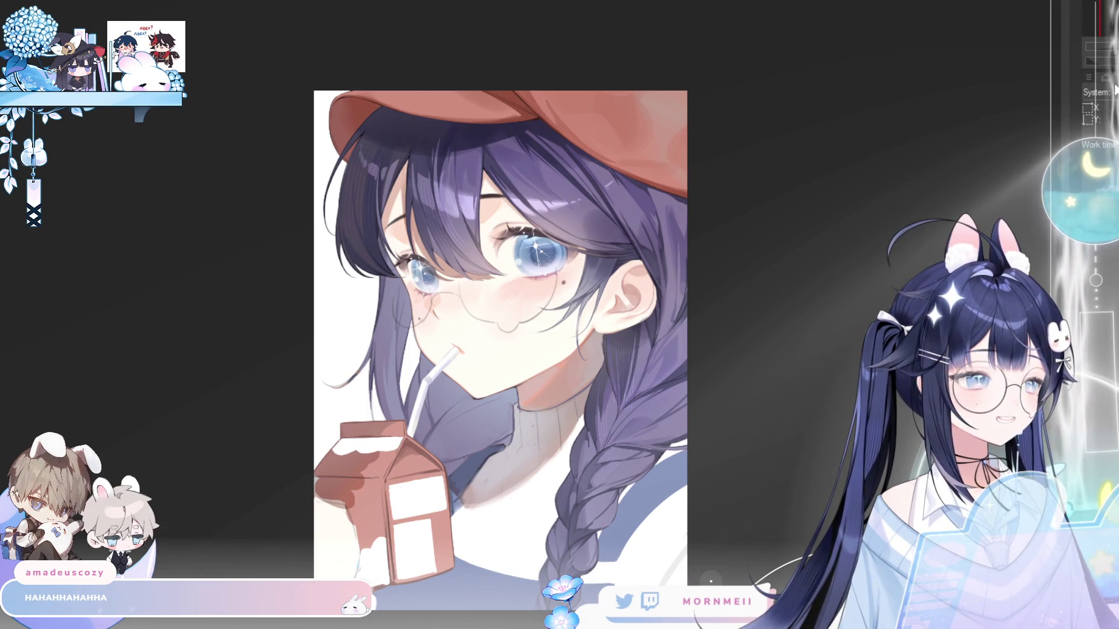
key("ctrl+minus")
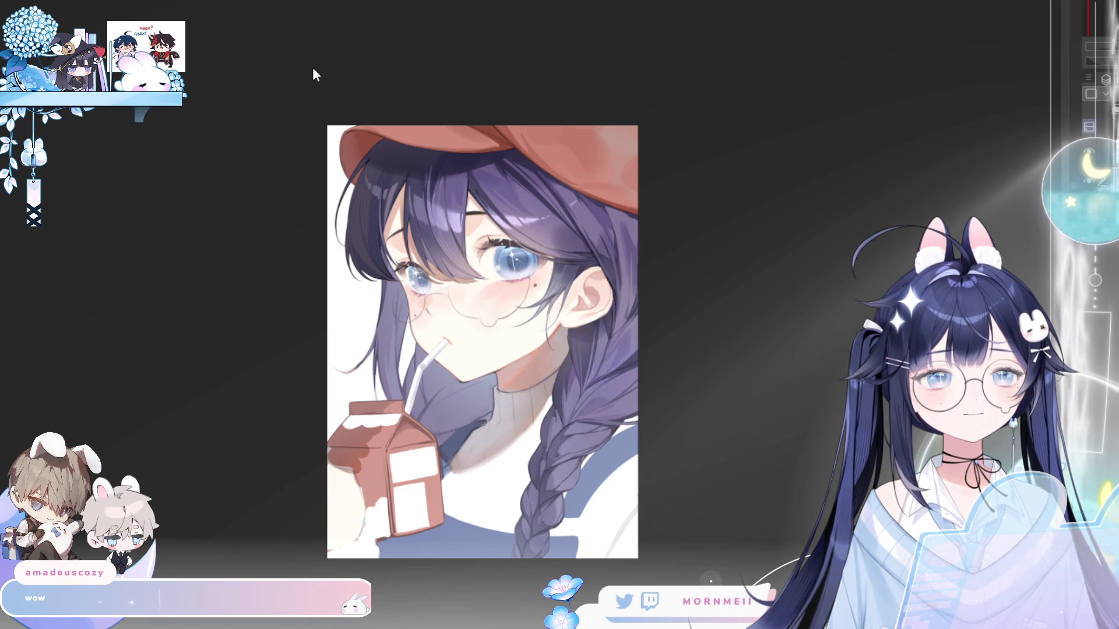
scroll(446, 313, "up", 6)
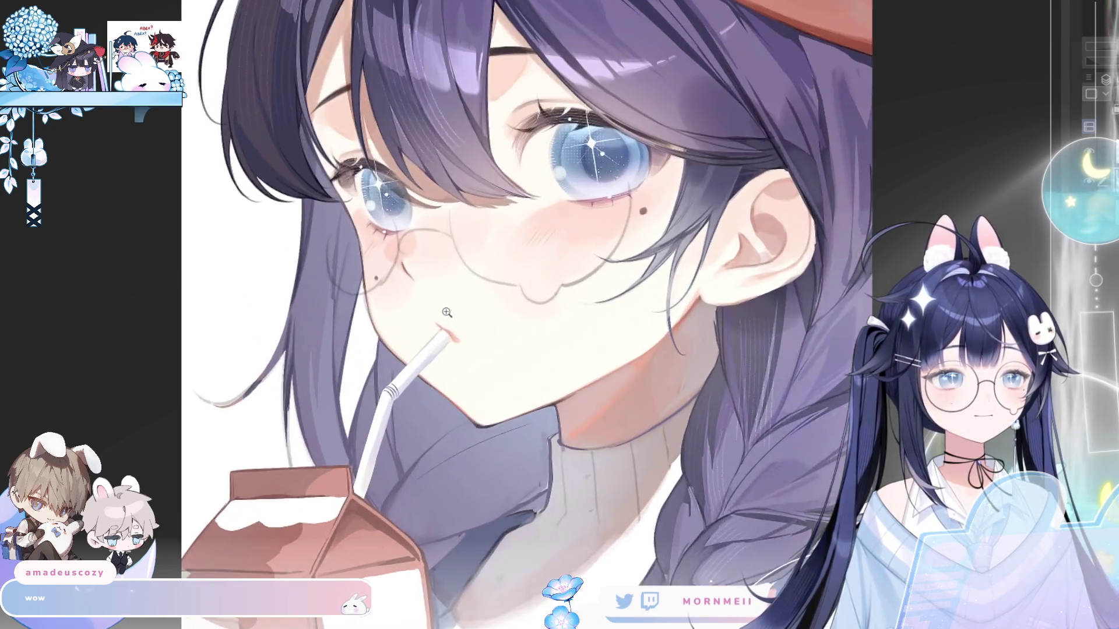
scroll(446, 312, "down", 5)
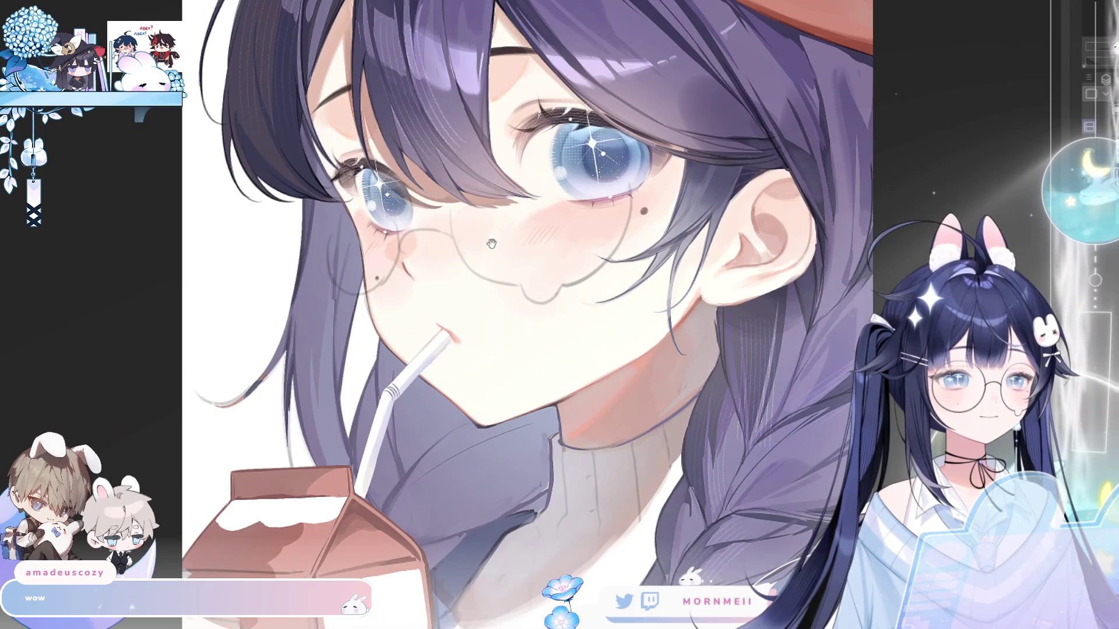
scroll(491, 312, "up", 2)
scroll(491, 312, "down", 3)
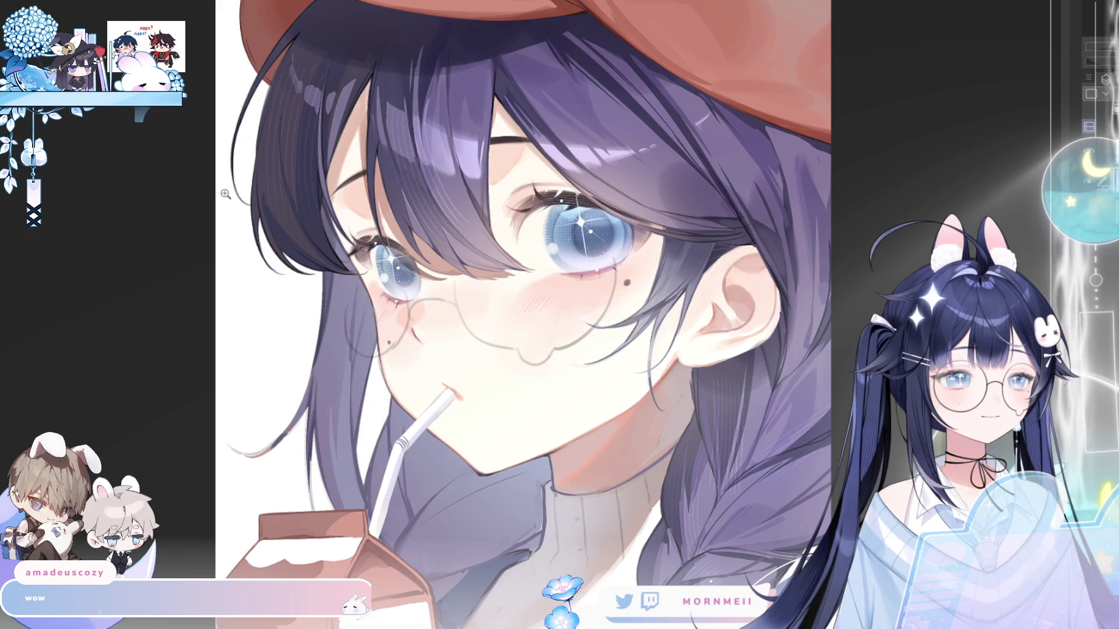
scroll(391, 346, "down", 3)
scroll(466, 381, "up", 1)
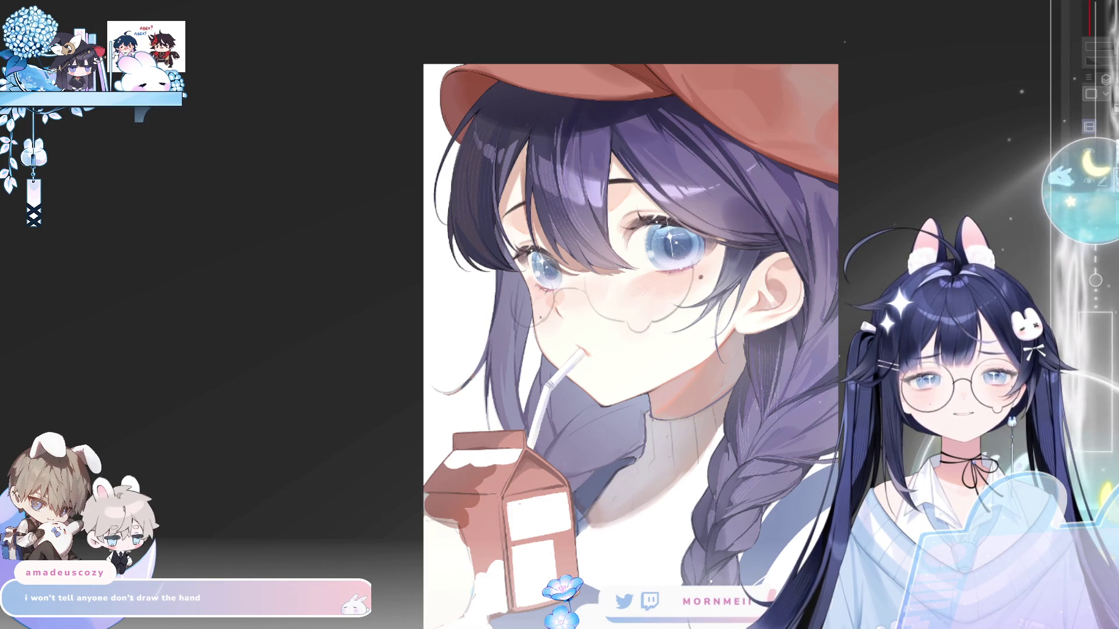
key("ctrl+t")
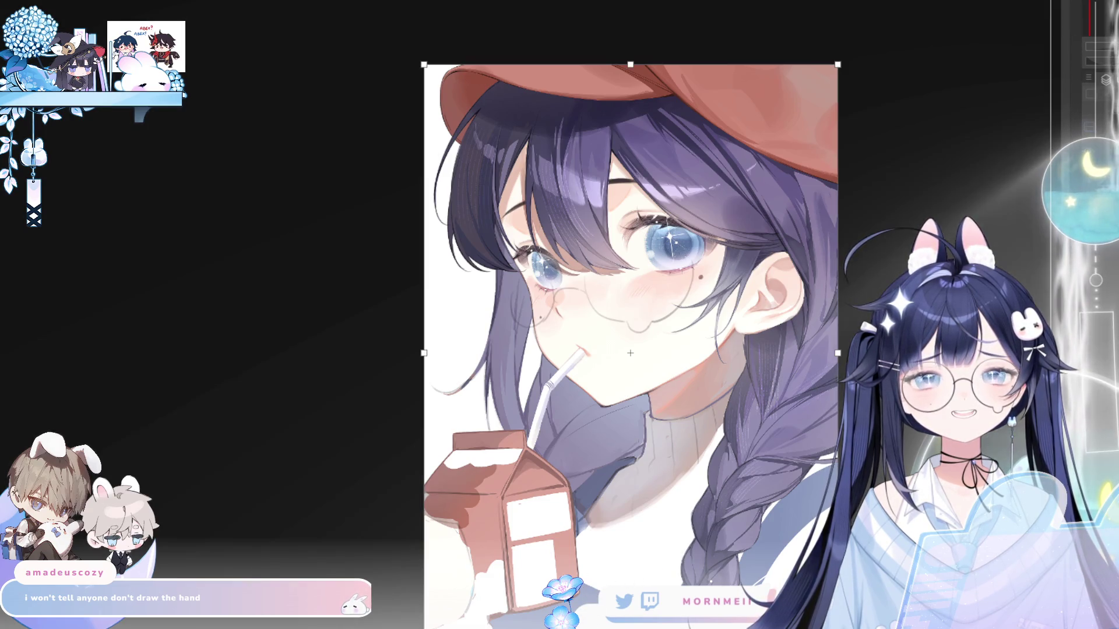
scroll(854, 78, "down", 2)
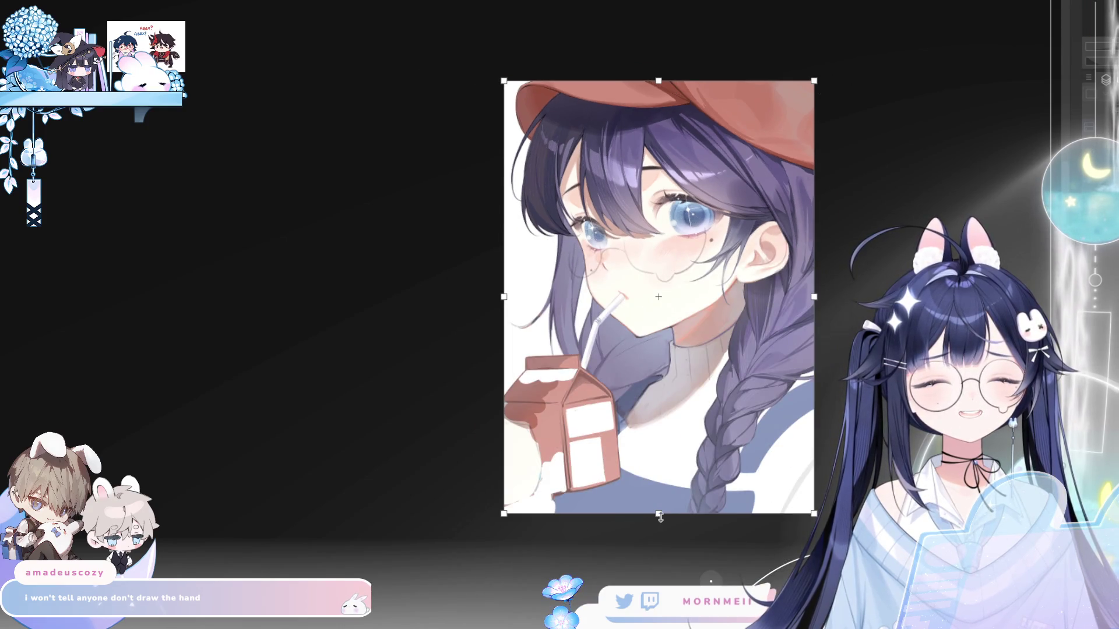
mouse_move(659, 513)
left_mouse_down()
mouse_move(679, 417)
mouse_move(691, 440)
left_mouse_up()
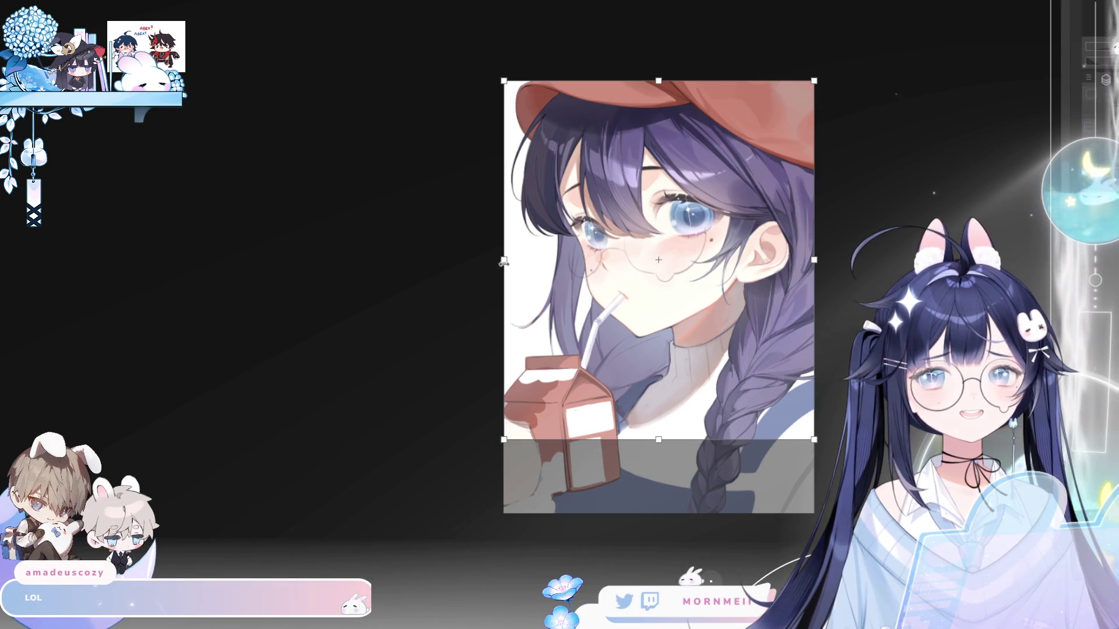
mouse_move(499, 262)
left_mouse_down()
mouse_move(390, 269)
mouse_move(433, 269)
left_mouse_up()
left_click_drag(623, 440, 624, 425)
mouse_move(434, 257)
left_mouse_down()
mouse_move(373, 272)
mouse_move(402, 275)
left_mouse_up()
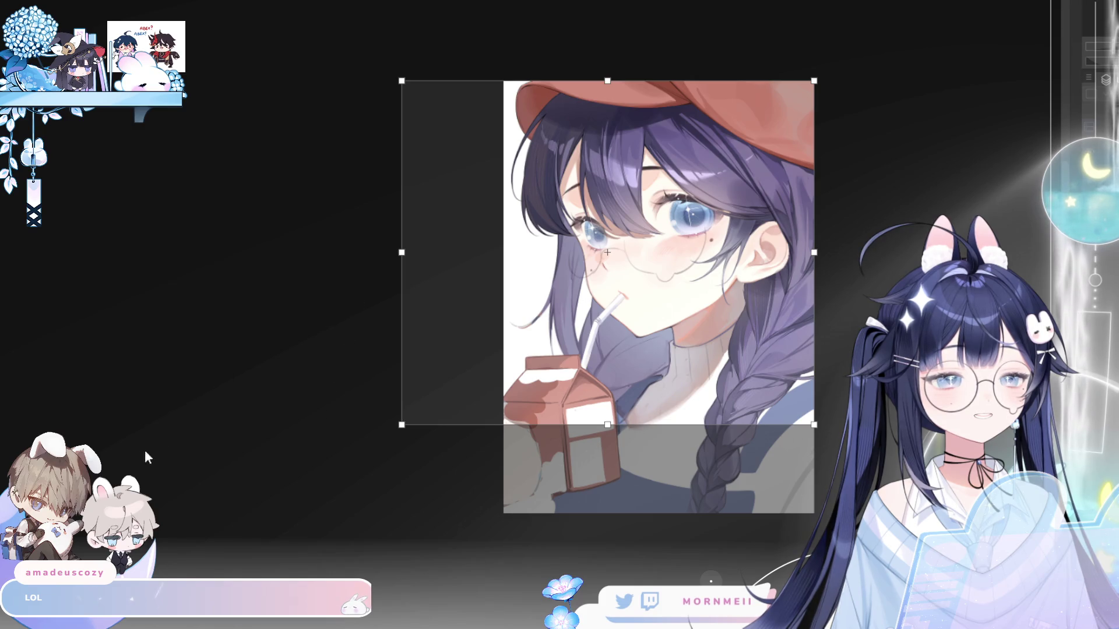
key("Return")
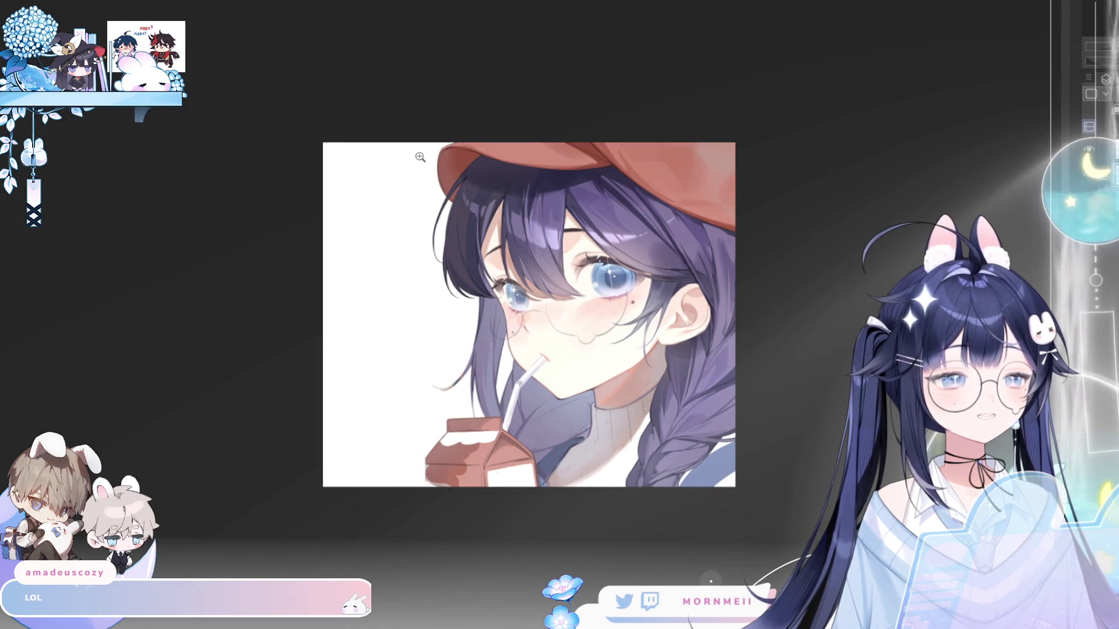
key("ctrl+z")
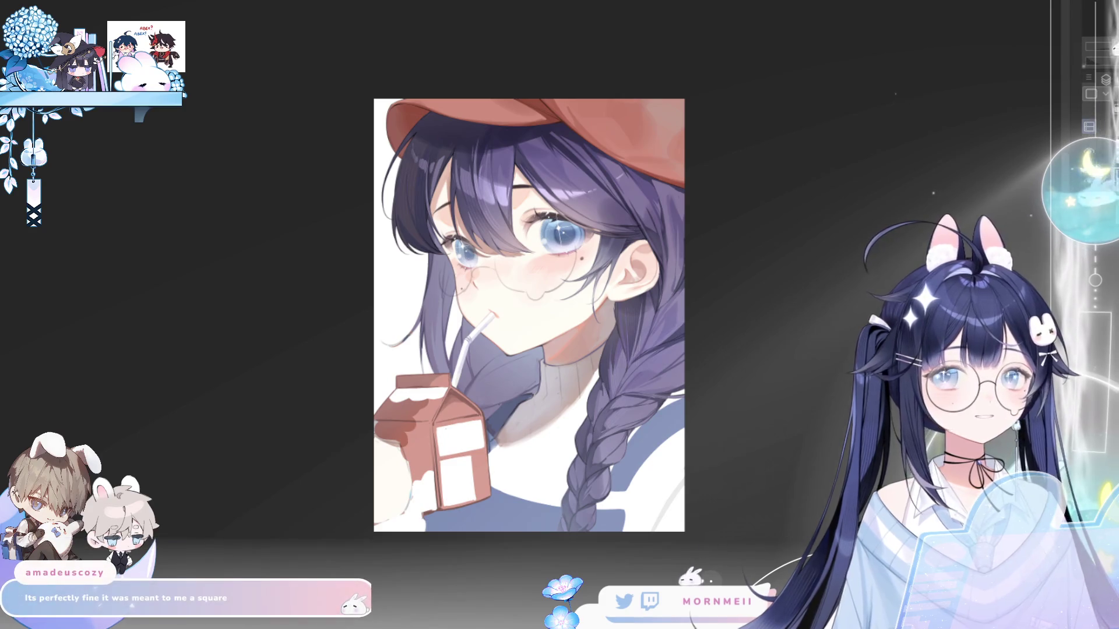
key("c")
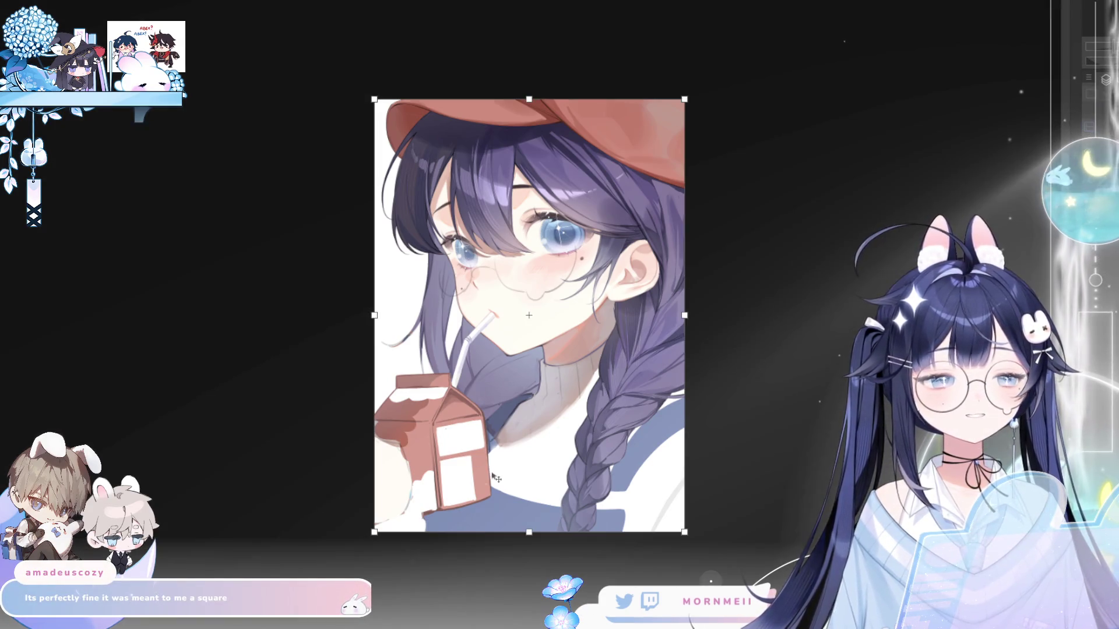
left_click_drag(532, 532, 543, 443)
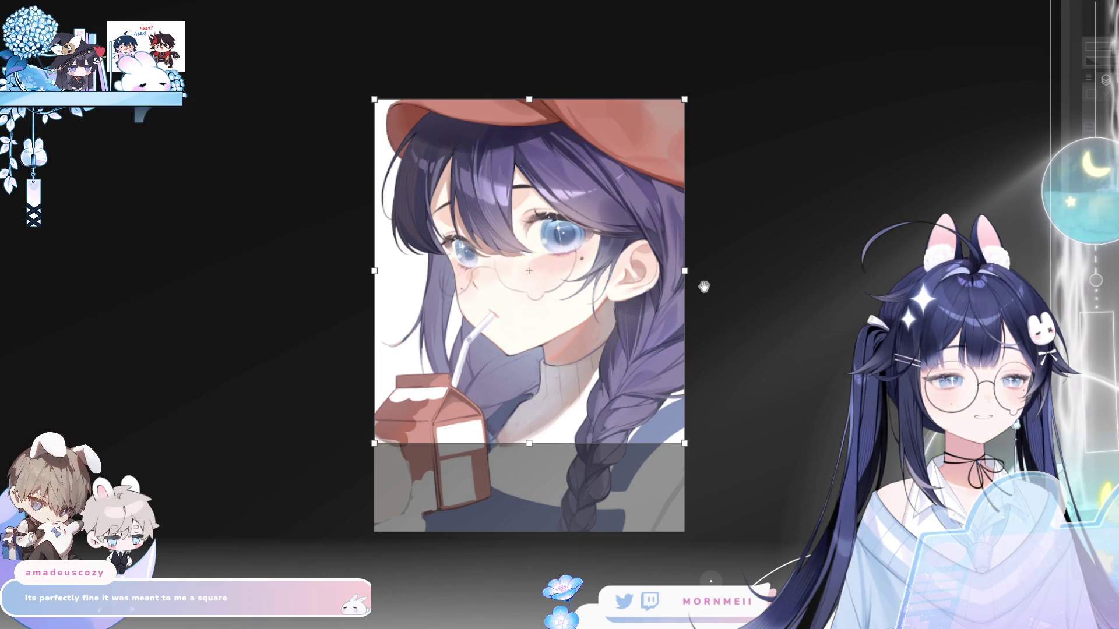
left_click_drag(686, 274, 741, 268)
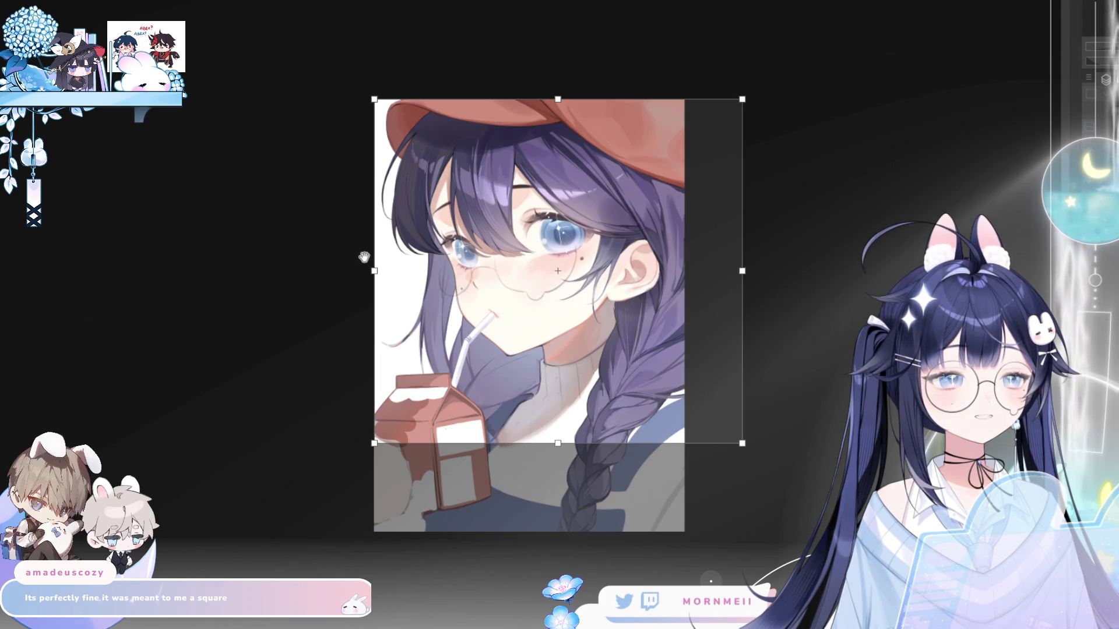
left_click_drag(368, 275, 369, 274)
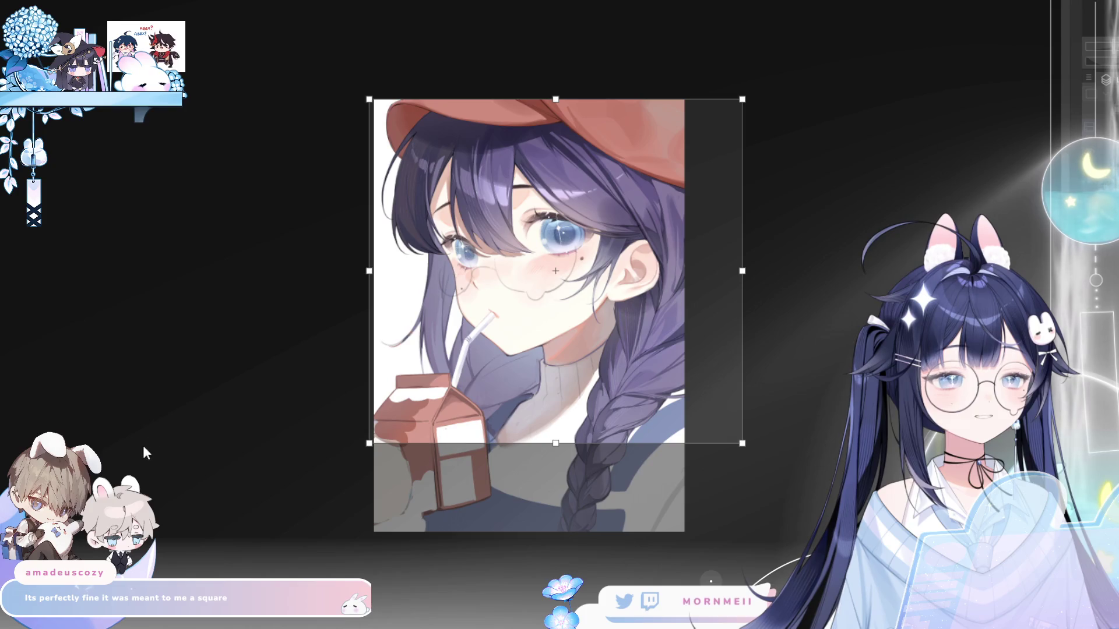
key("Return")
key("m")
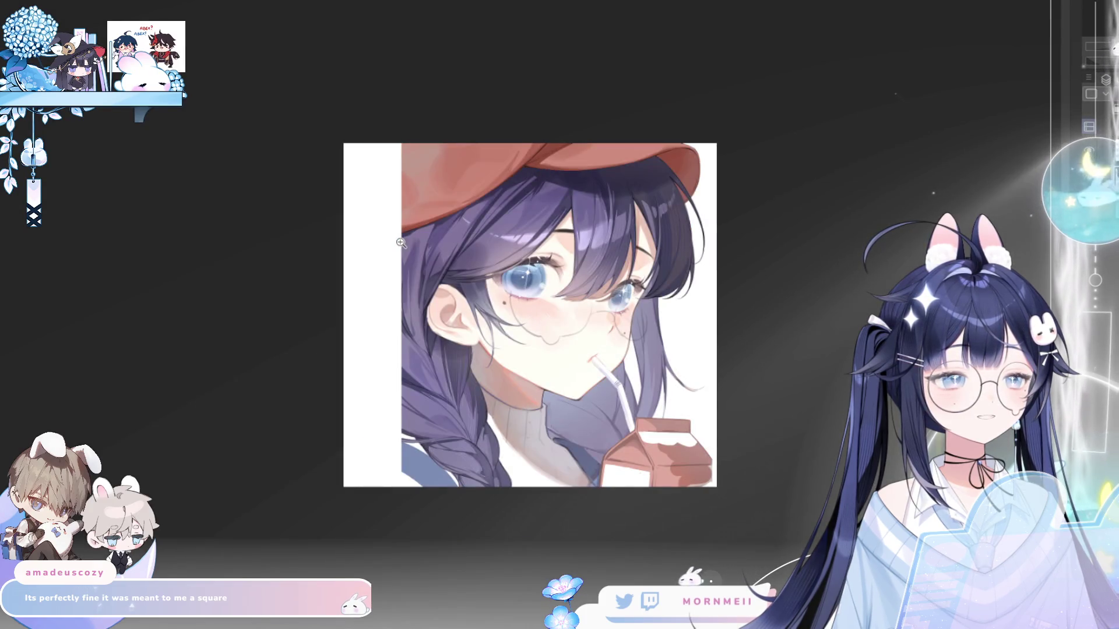
key("m")
left_click(637, 274)
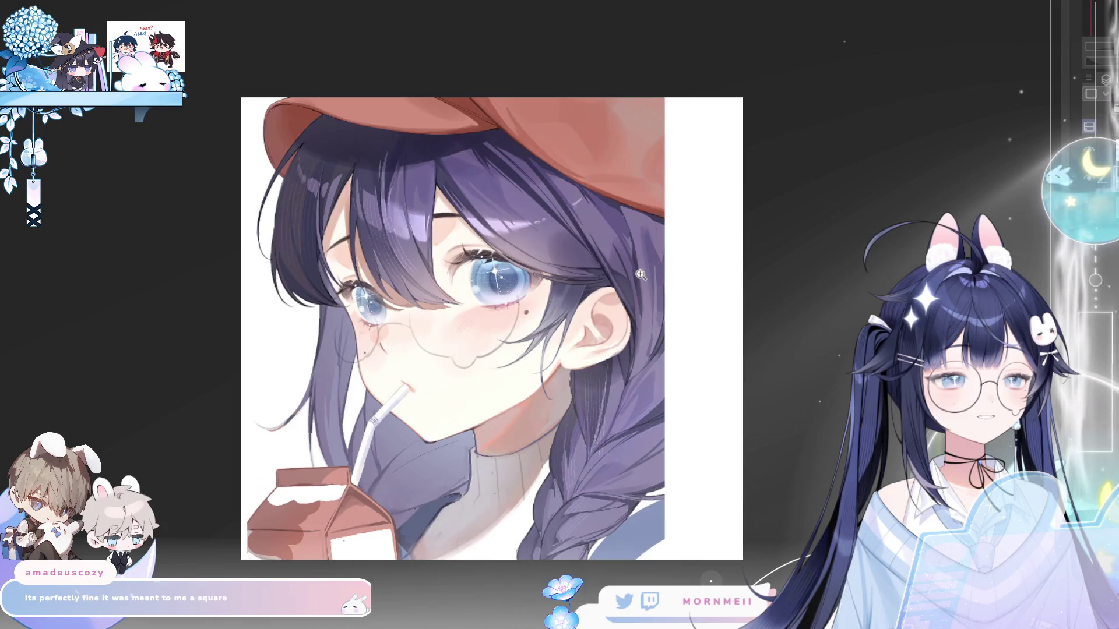
left_click(641, 274)
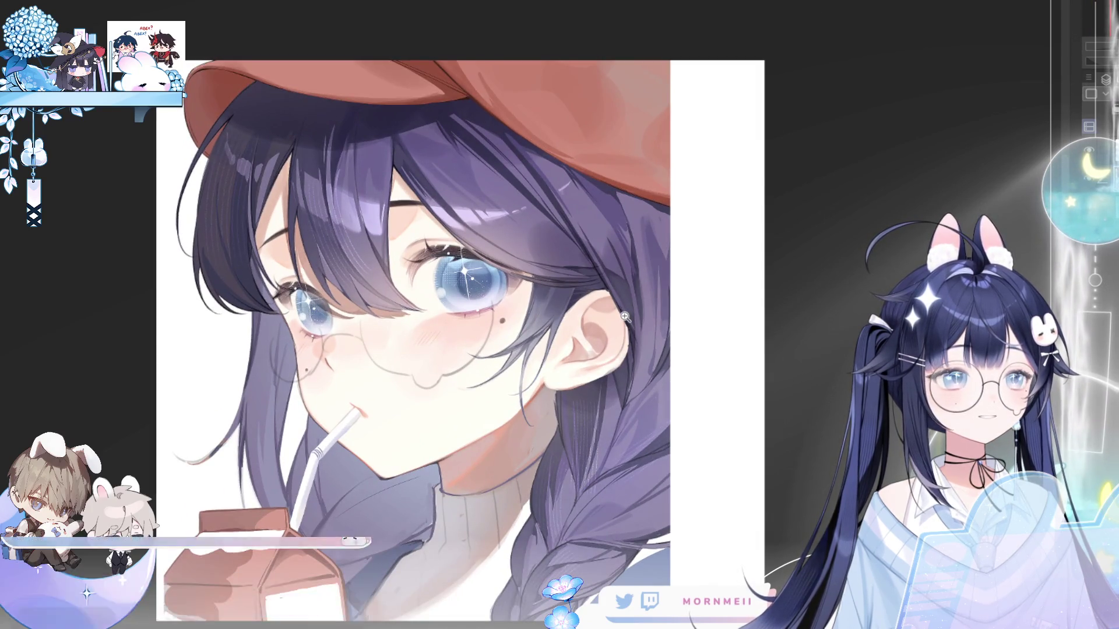
key("m")
key("m")
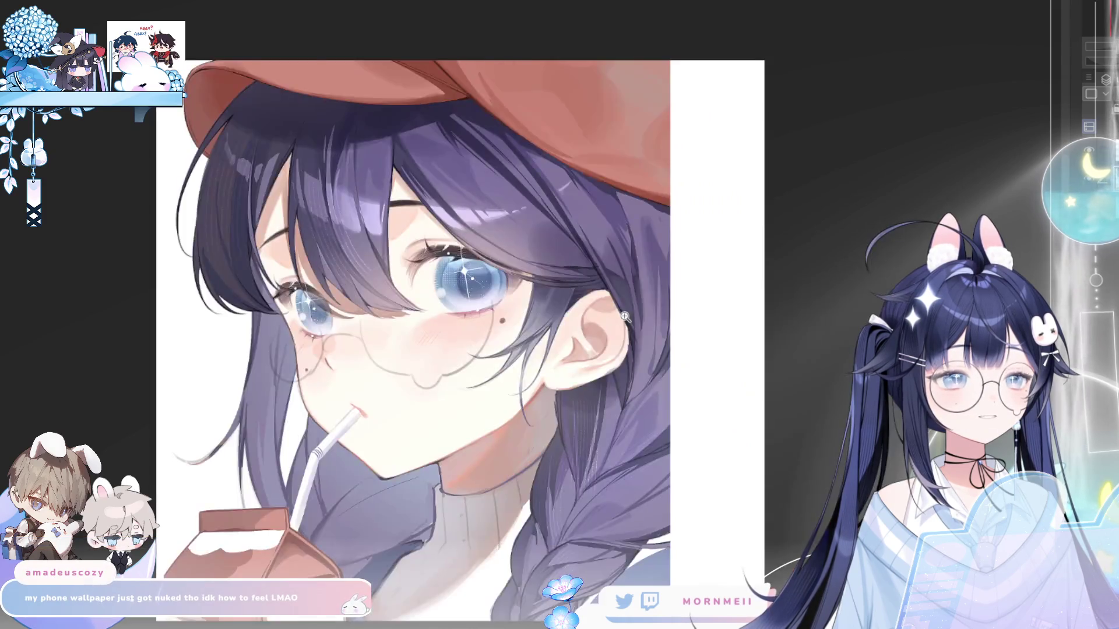
key("ctrl+minus")
scroll(625, 317, "down", 3)
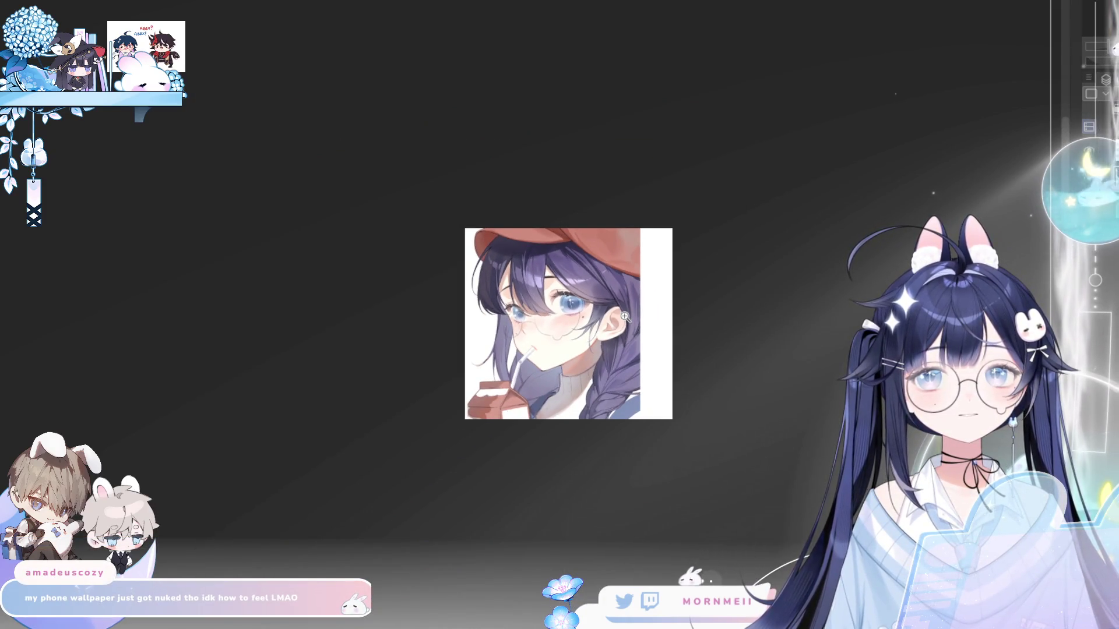
key("m")
key("ctrl+z")
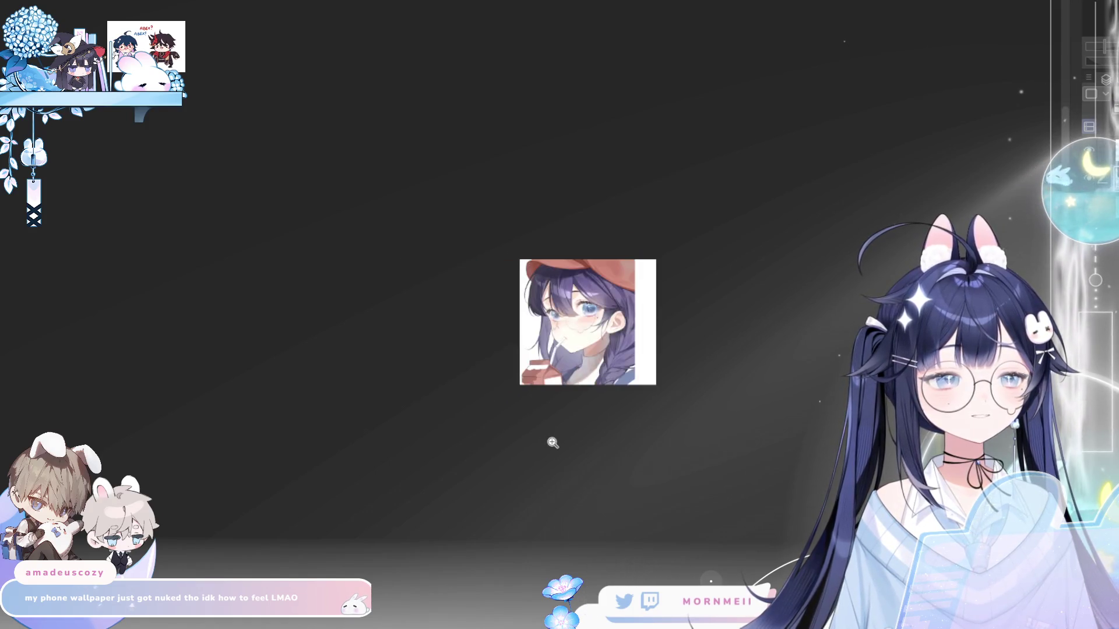
key("ctrl+z")
key("m")
key("ctrl+plus")
key("ctrl+plus")
key("ctrl+plus")
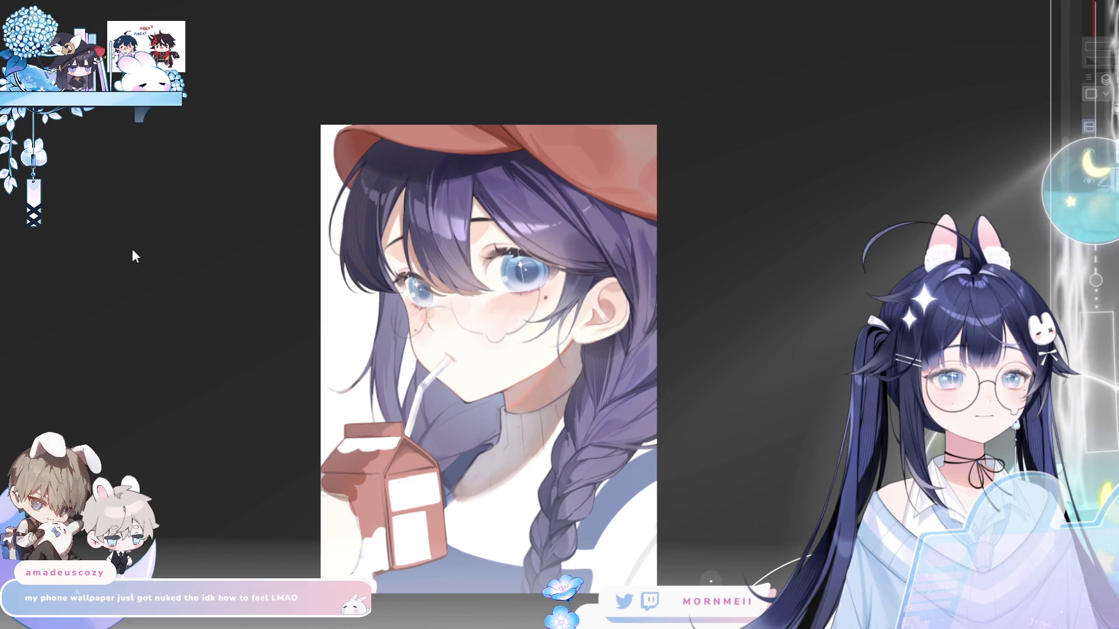
- Show the grid and select a tall rectangle from the canvas's top-left across most of the artwork
key("ctrl+apostrophe")
key("ctrl+plus")
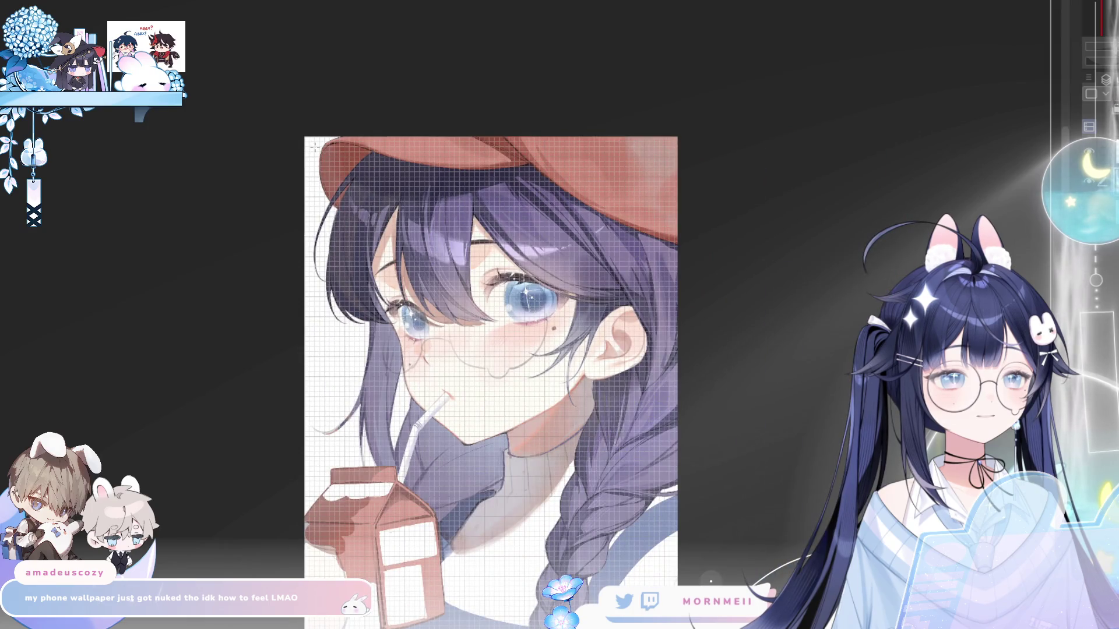
mouse_move(315, 147)
left_mouse_down()
mouse_move(408, 326)
mouse_move(641, 582)
mouse_move(658, 502)
left_mouse_up()
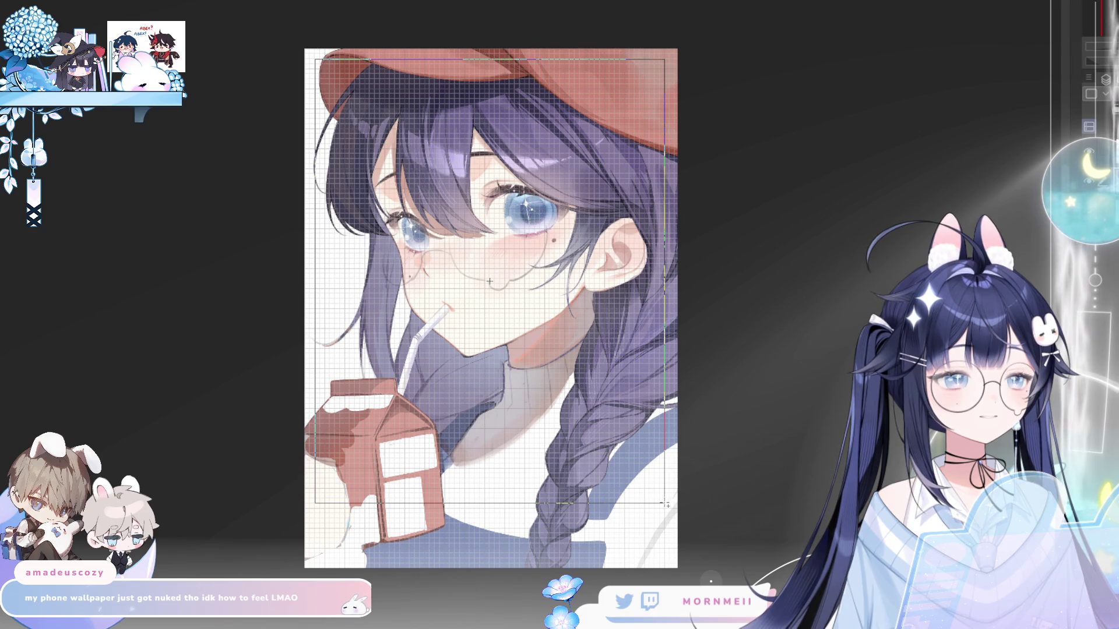
left_click_drag(667, 504, 664, 502)
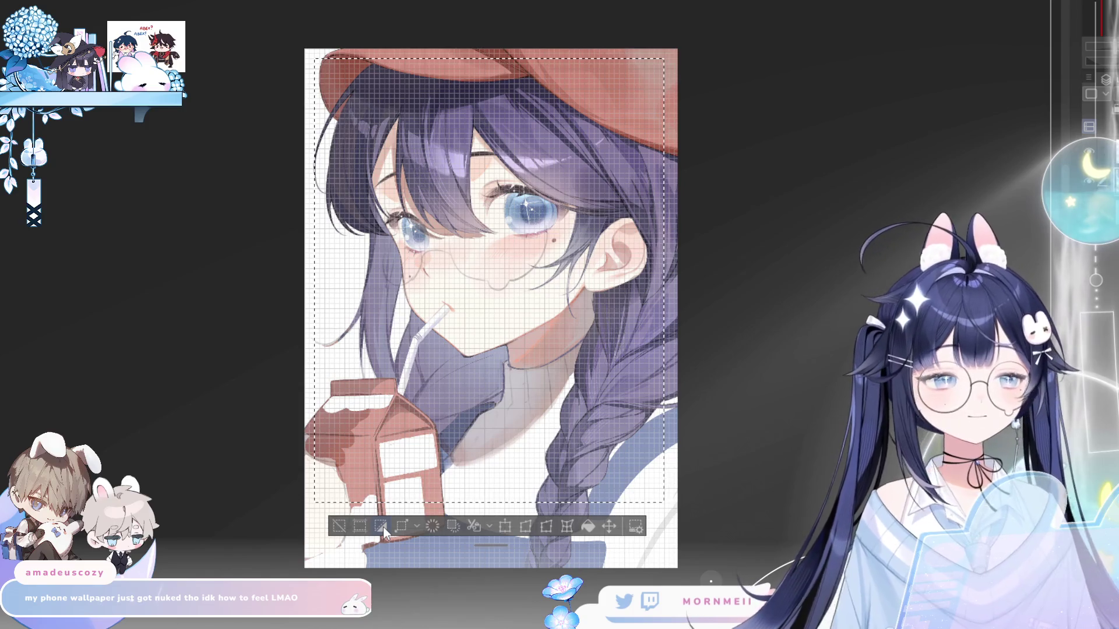
scroll(565, 428, "up", 4)
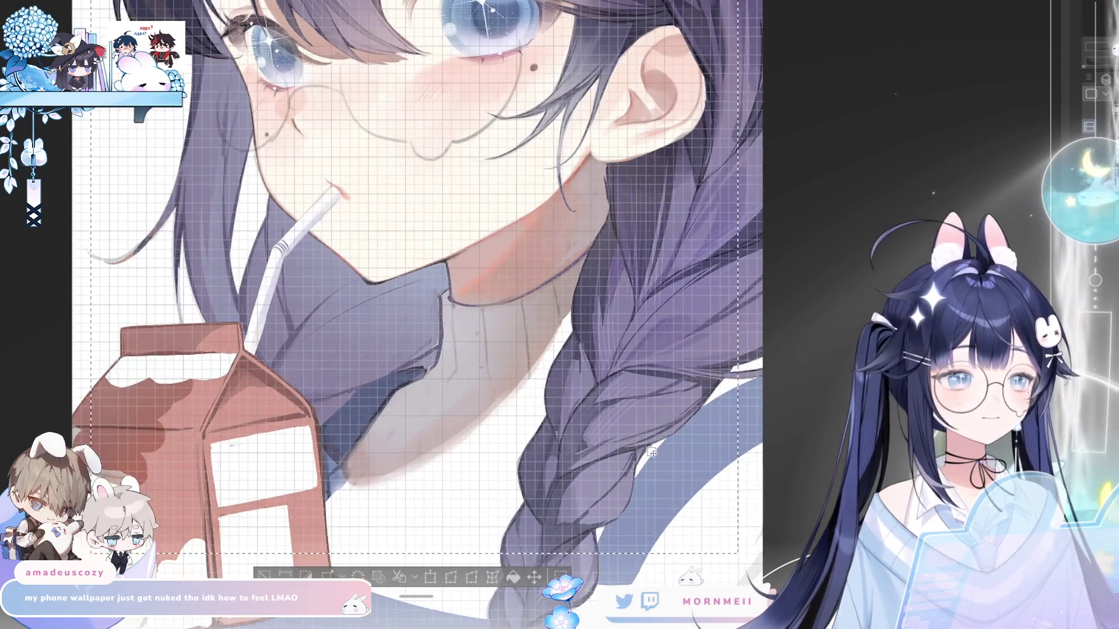
scroll(652, 452, "down", 2)
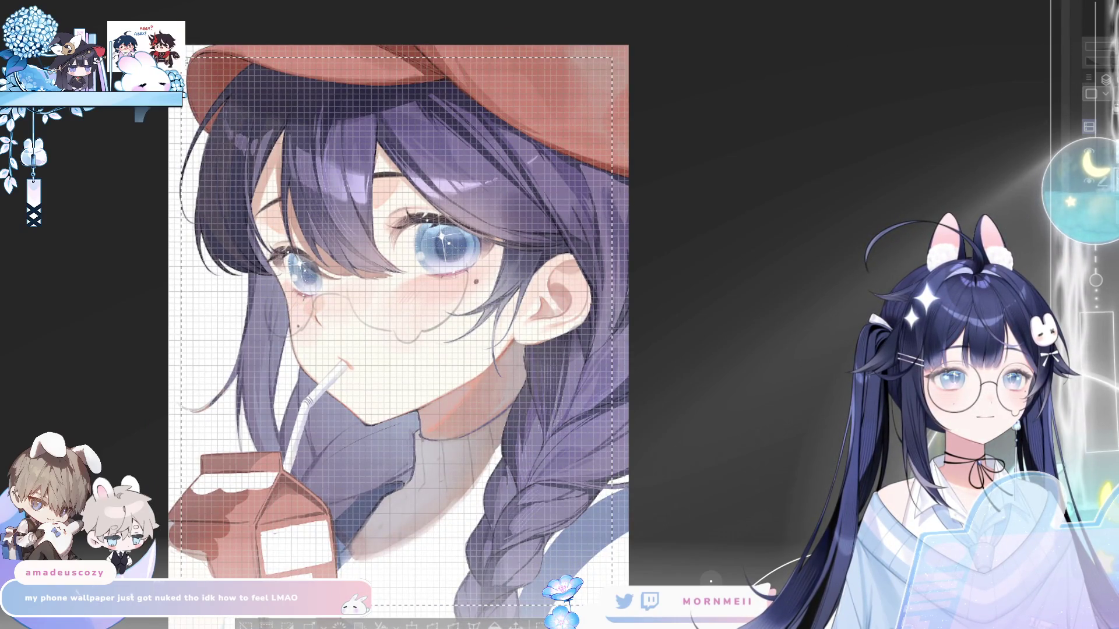
key("ctrl+d")
mouse_move(193, 73)
left_mouse_down()
mouse_move(373, 212)
mouse_move(400, 289)
mouse_move(399, 342)
left_mouse_up()
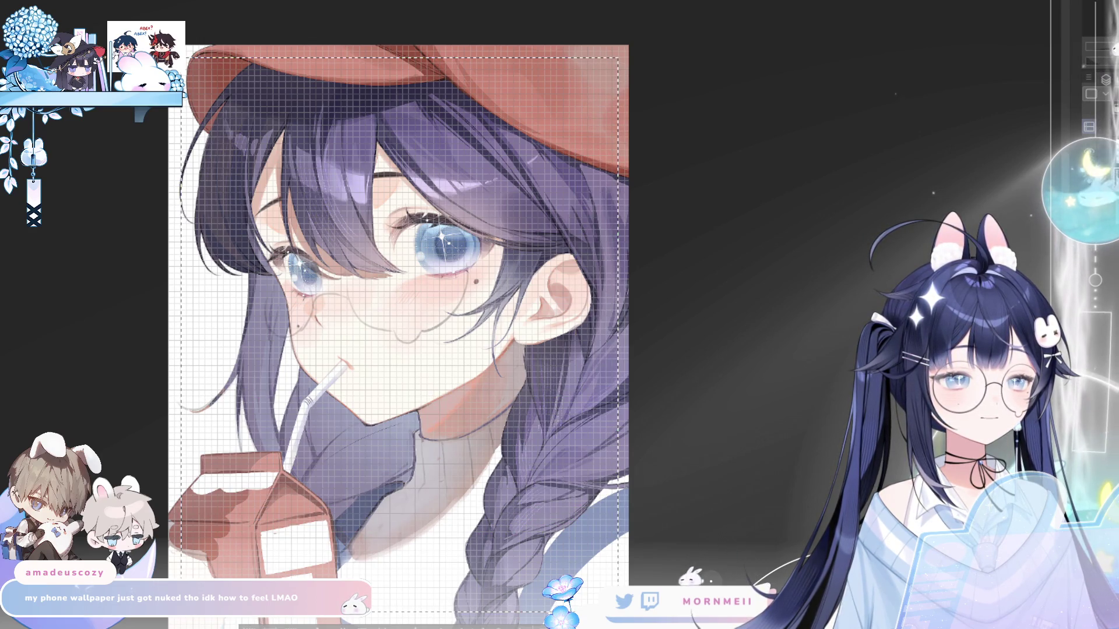
scroll(327, 369, "down", 2)
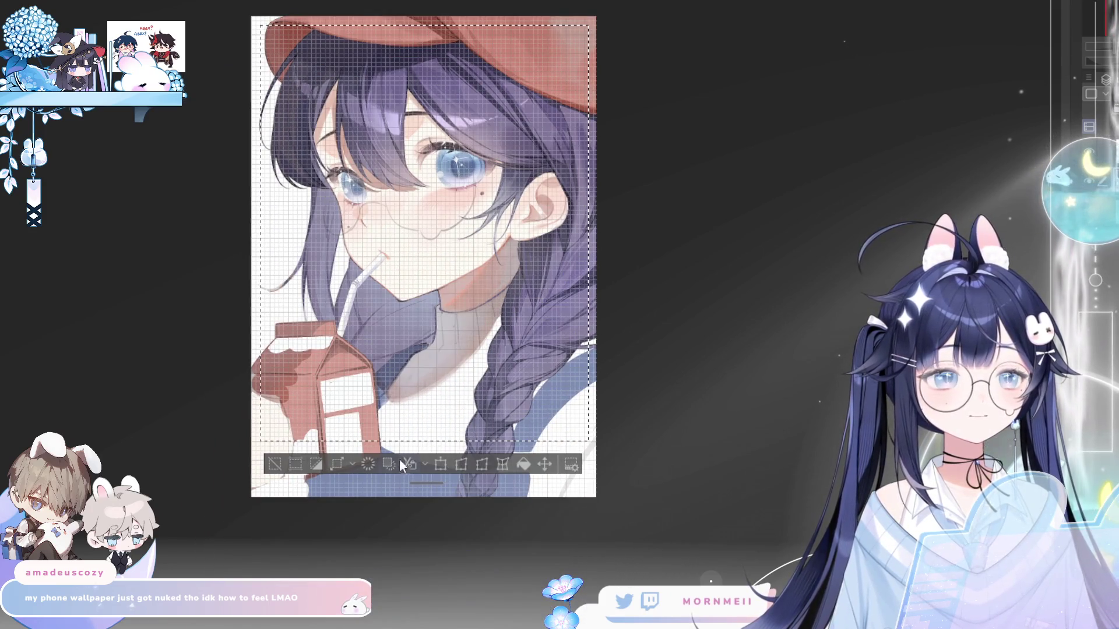
- Clear the selection and undo the earlier enlargement of the artwork
left_click(316, 465)
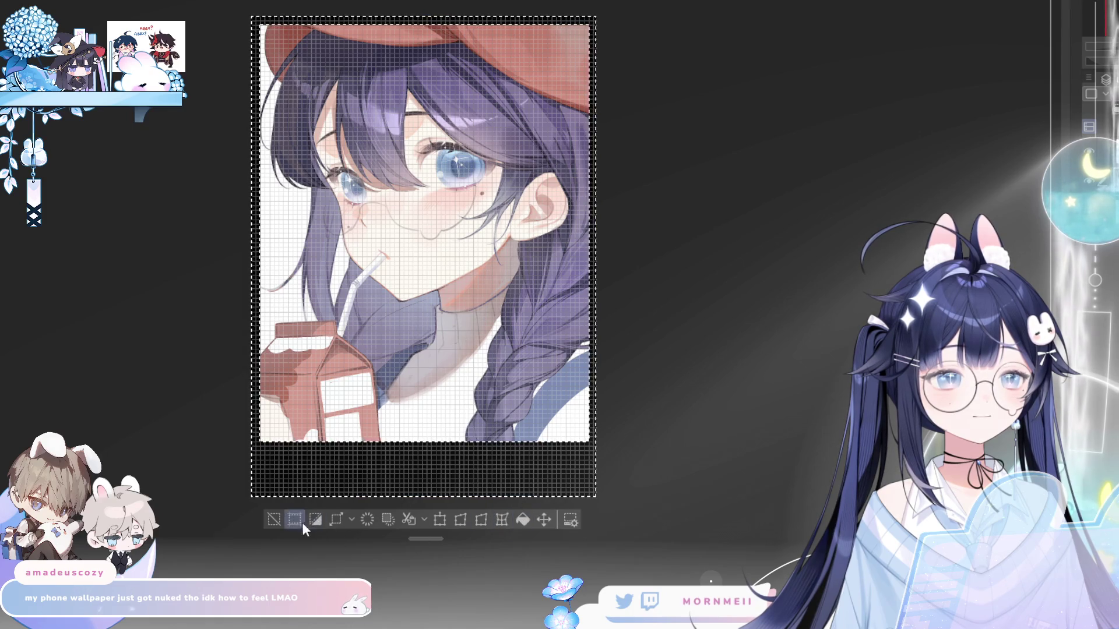
left_click(273, 520)
key("h")
key("h")
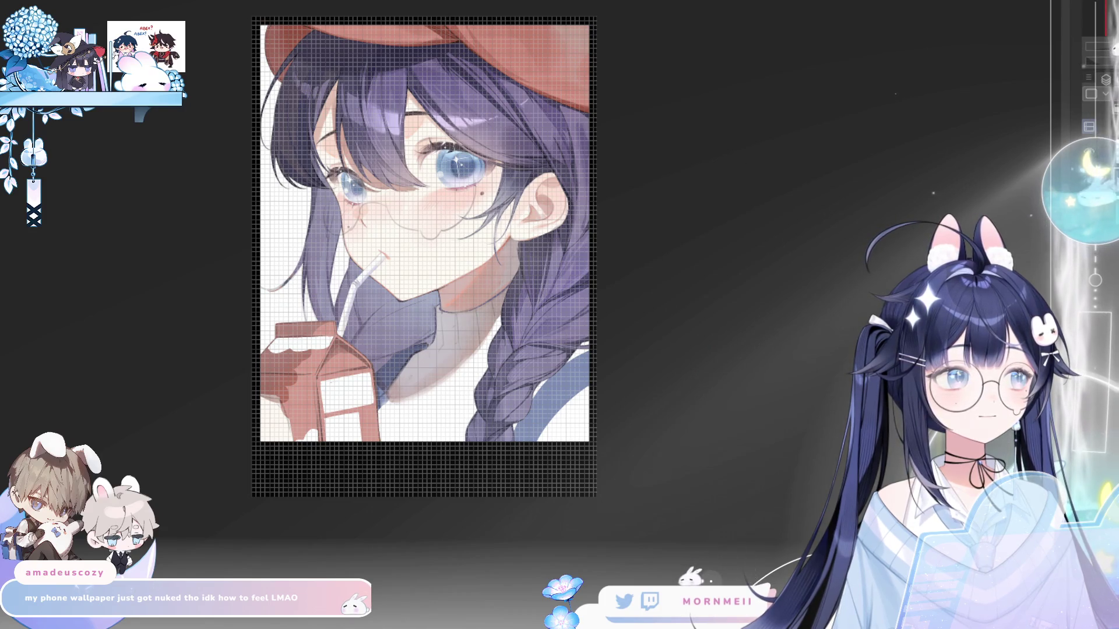
key("ctrl+a")
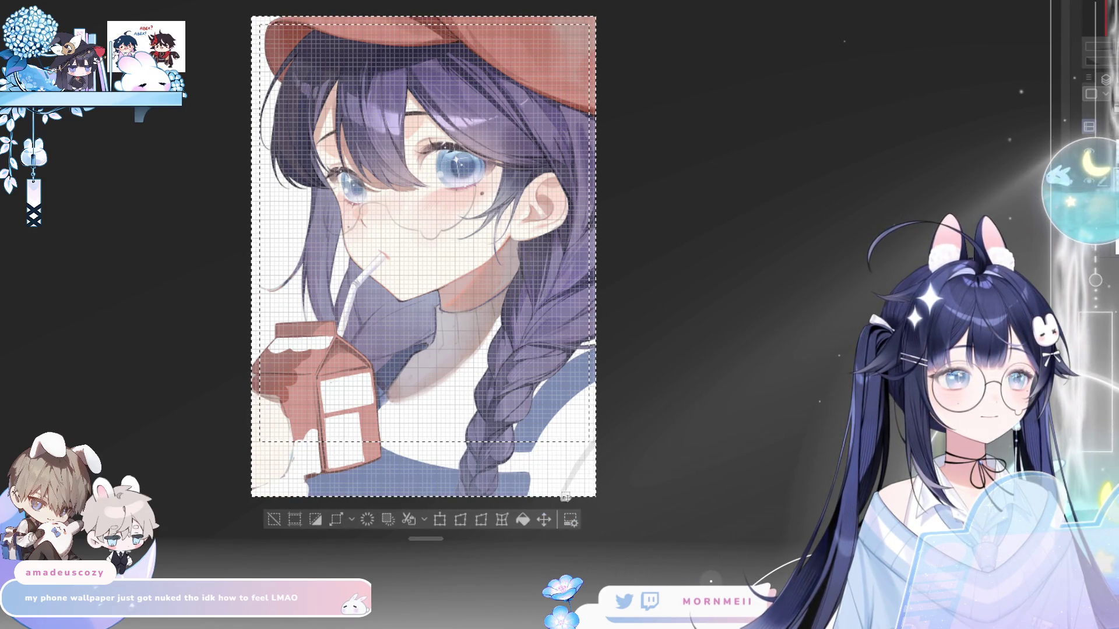
key("ctrl+z")
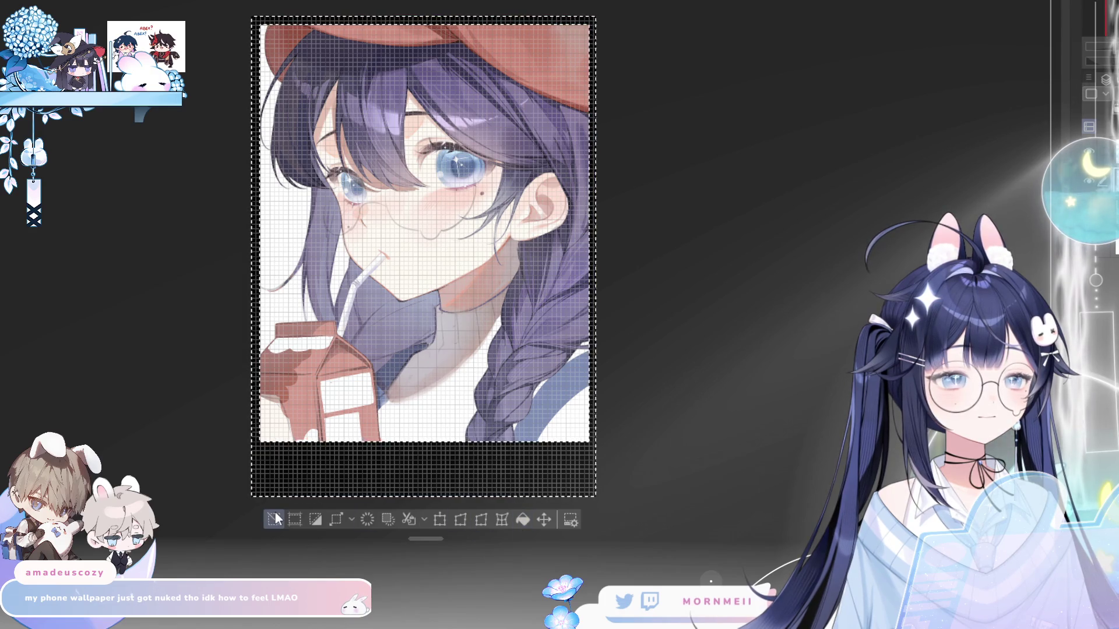
left_click(274, 519)
- Pull the illustration's left side inward with Free Transform (Ctrl+T) and commit
key("ctrl+t")
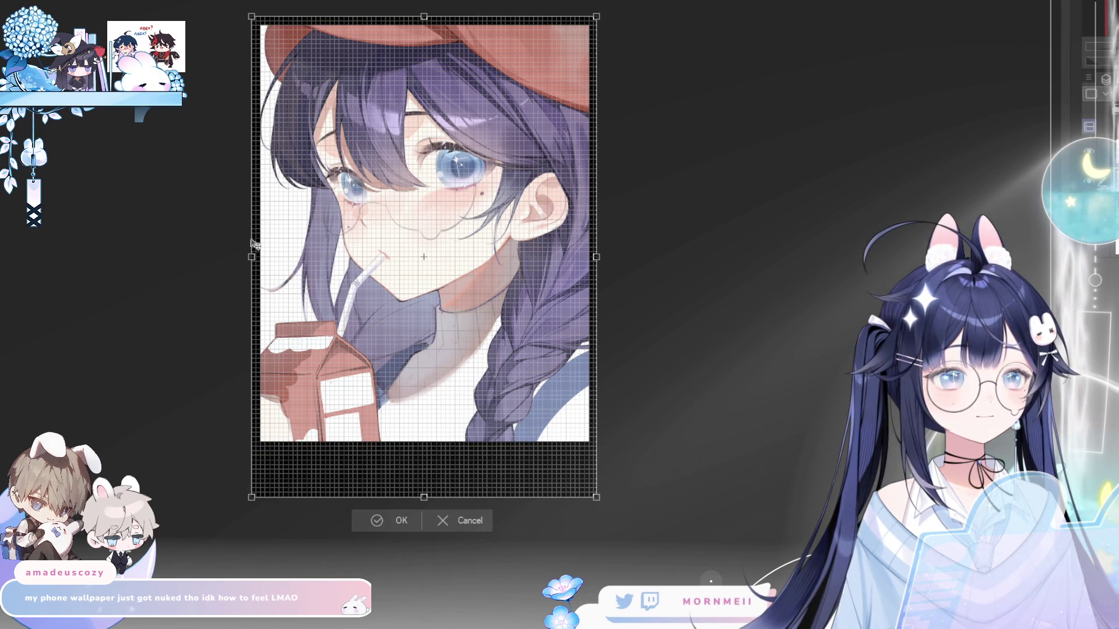
left_click_drag(249, 254, 265, 254)
key("Return")
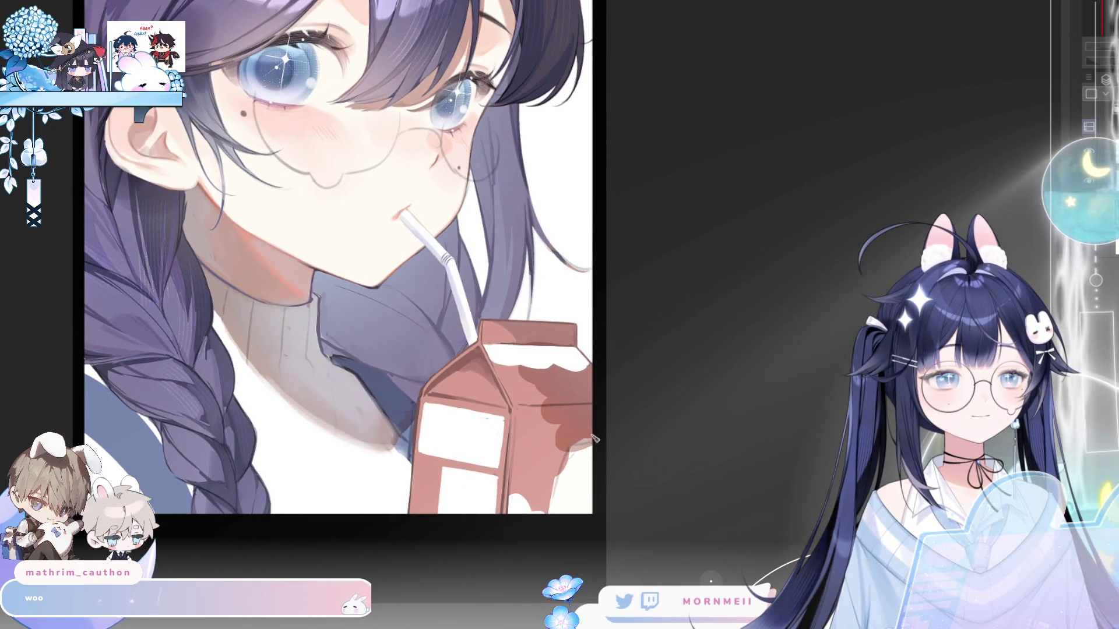
key("h")
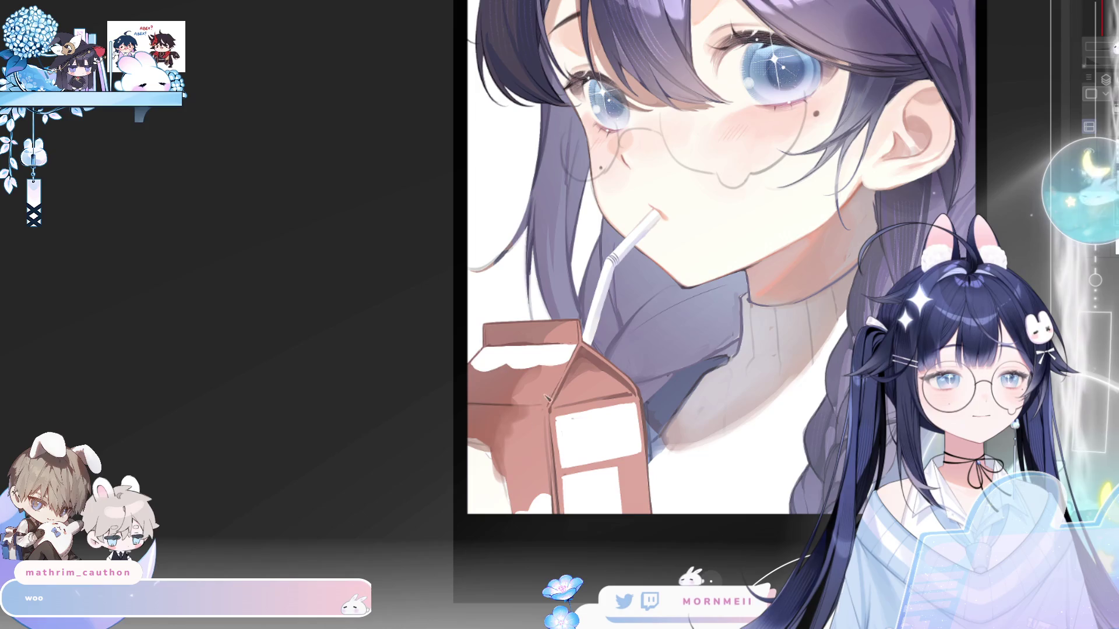
key("h")
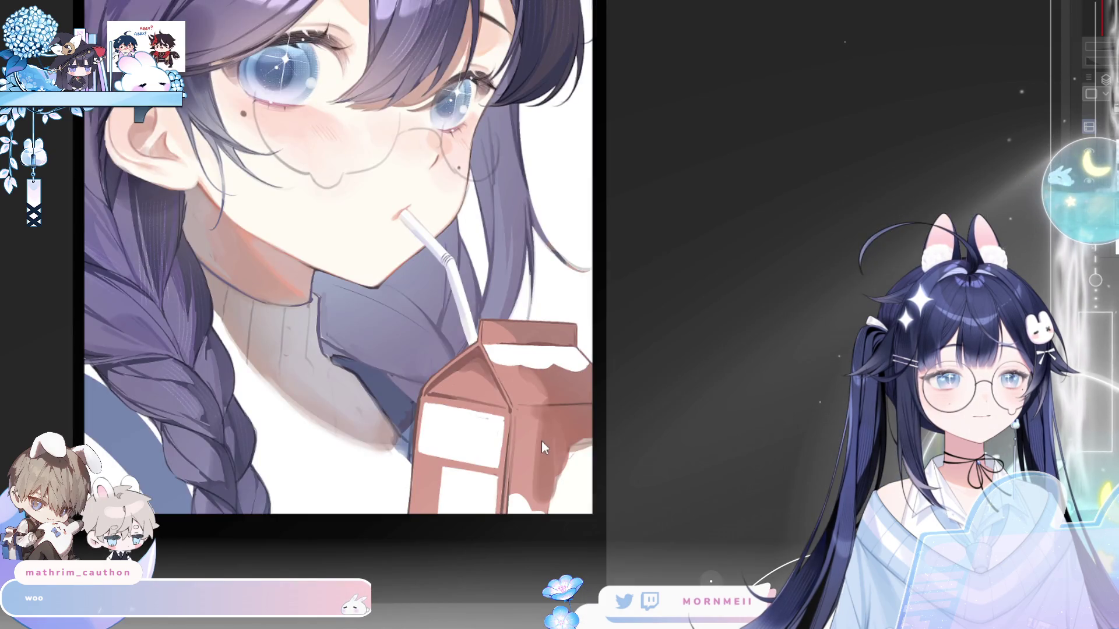
key("h")
key("h")
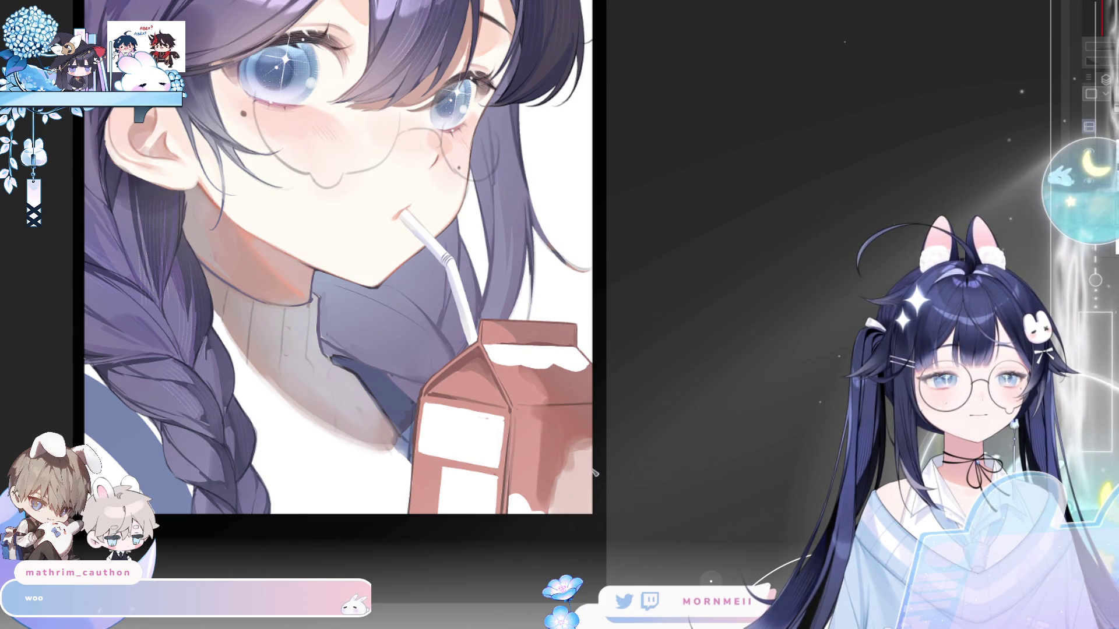
key("h")
key("h")
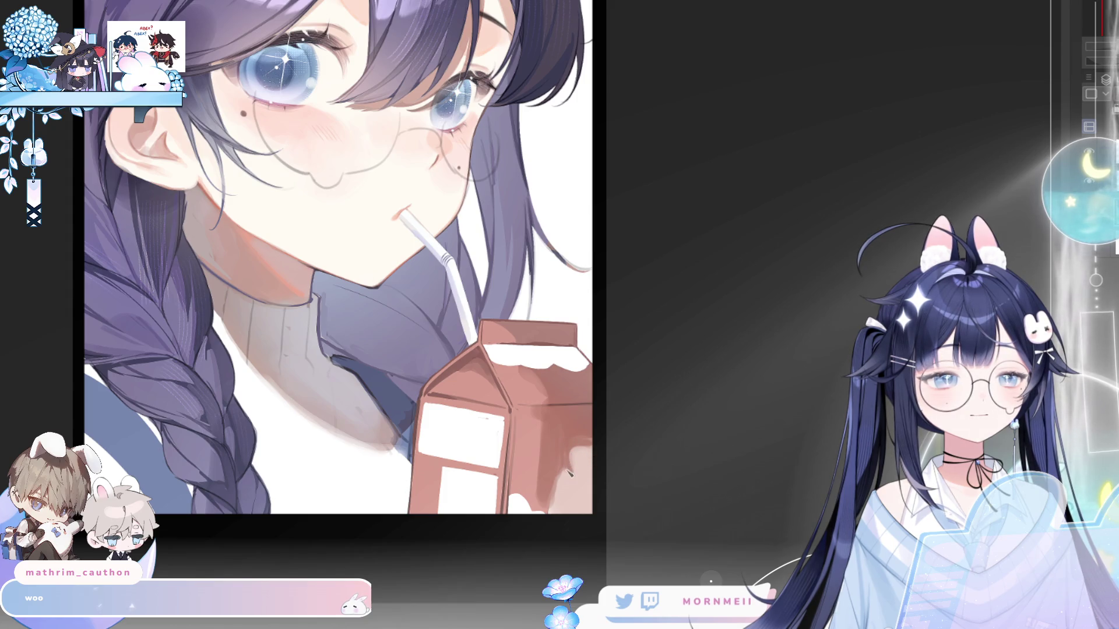
key("h")
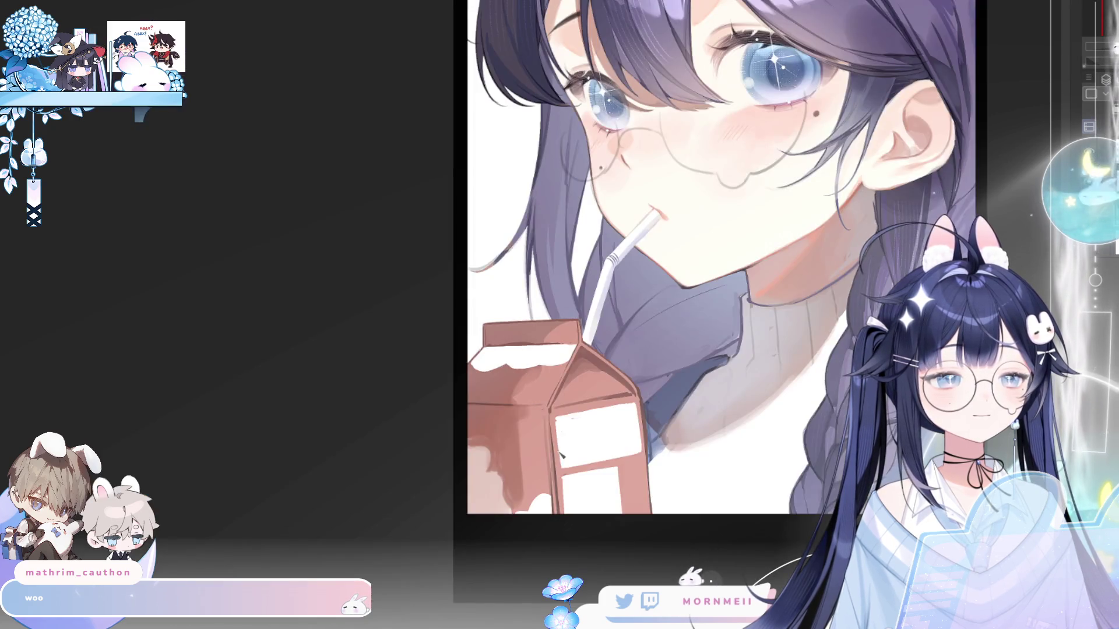
key("h")
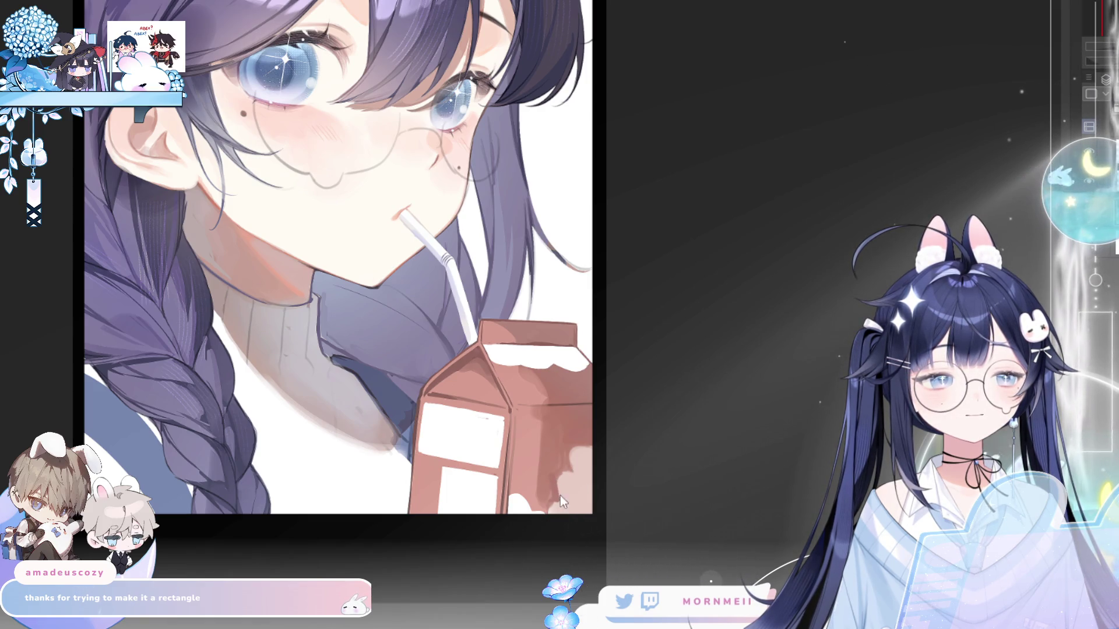
key("h")
key("h")
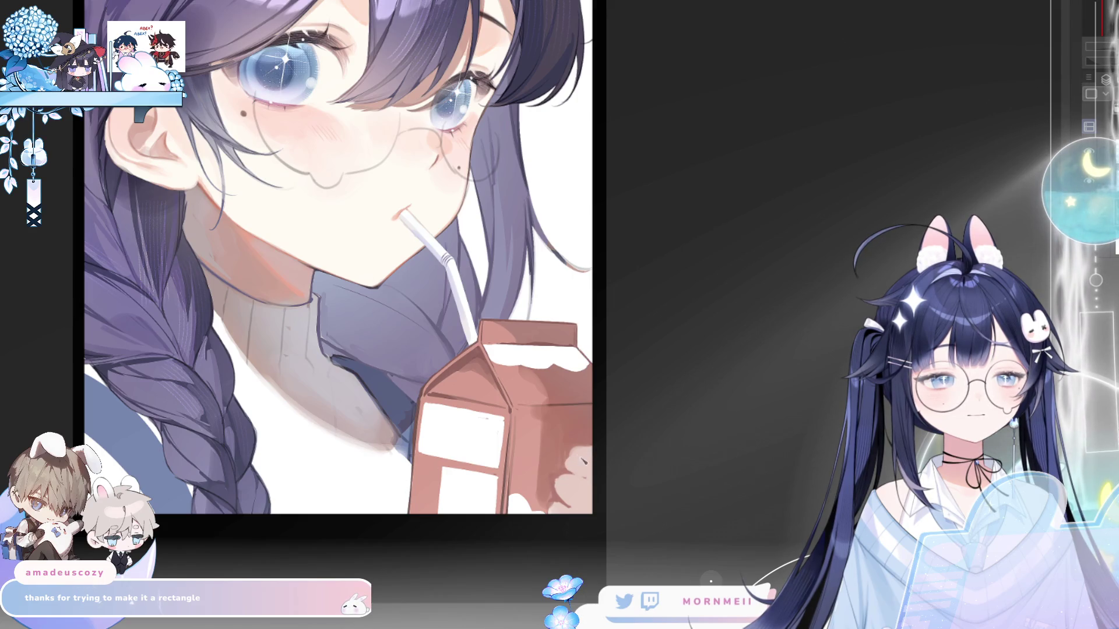
key("ctrl+0")
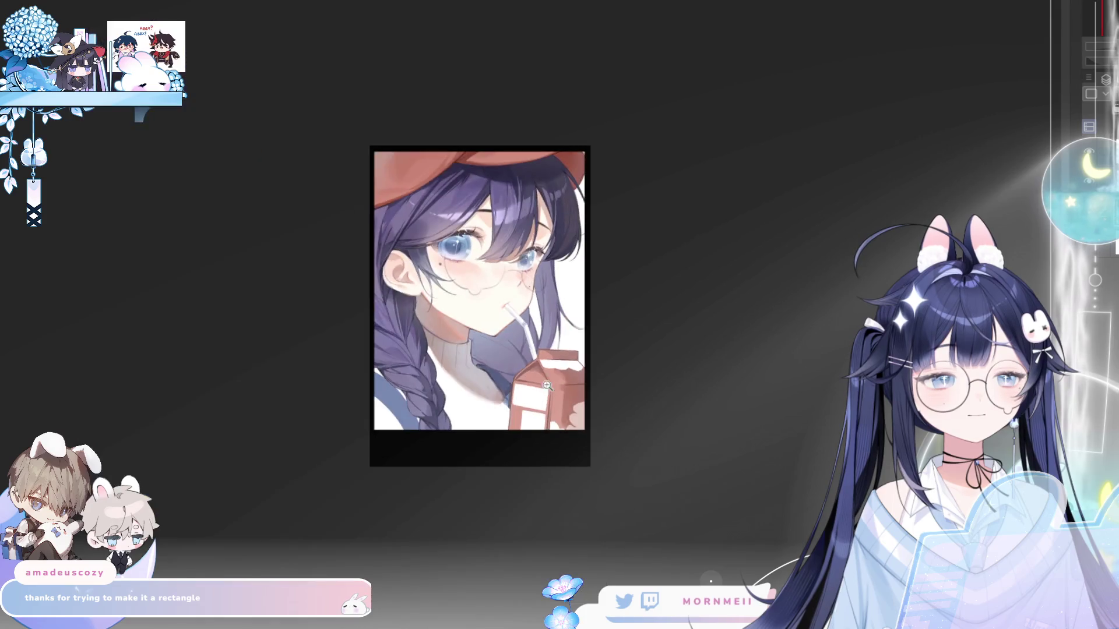
- Squeeze the illustration narrower horizontally with Free Transform and commit it
key("h")
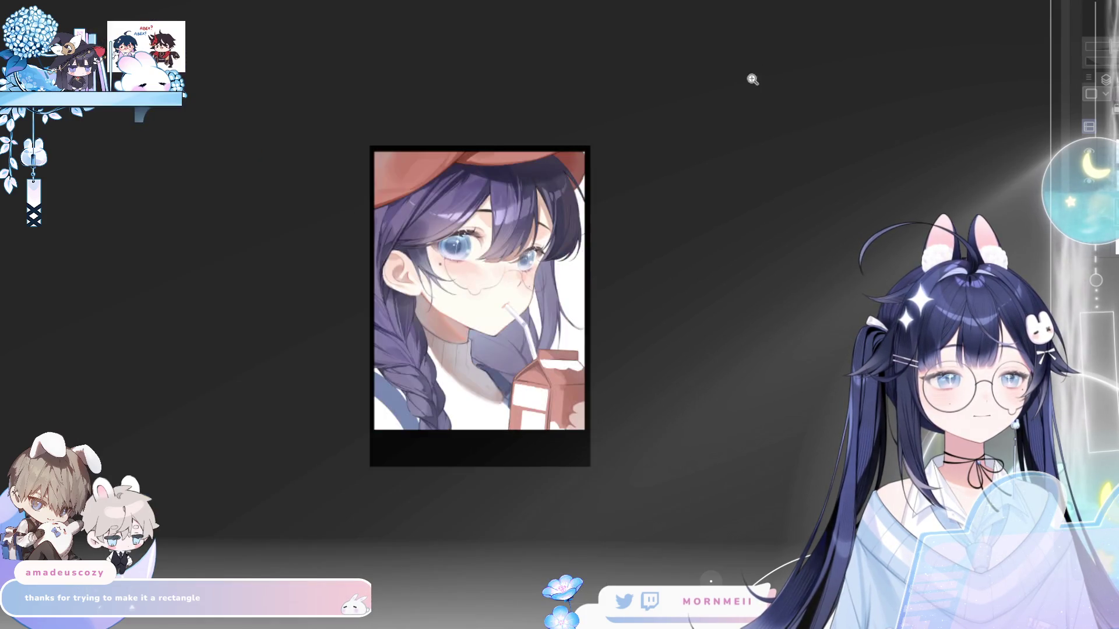
key("h")
key("ctrl+equal")
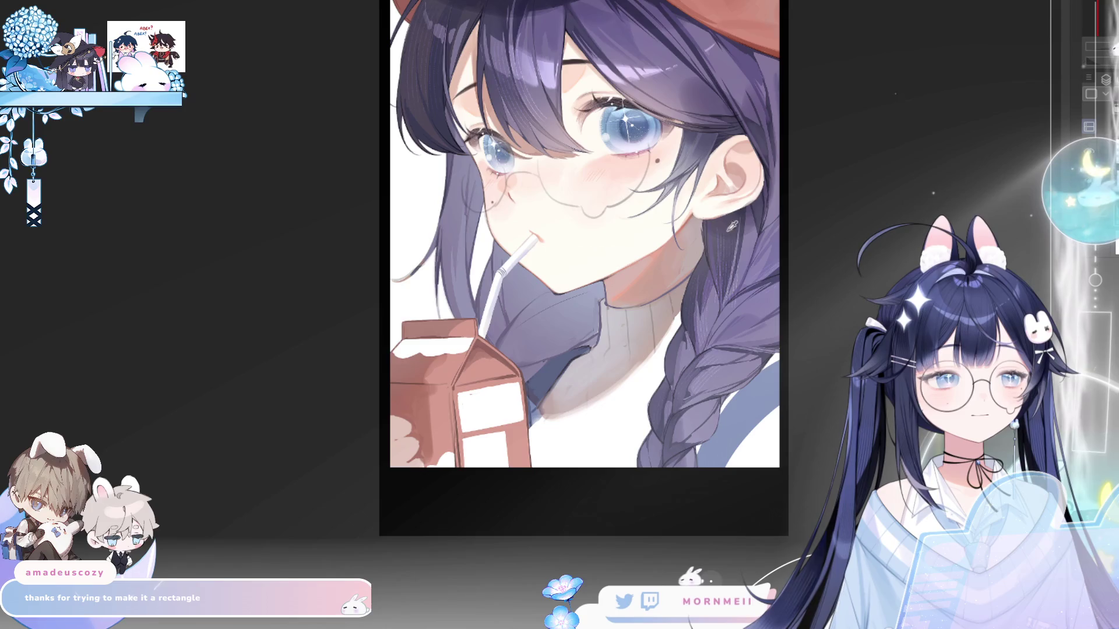
key("h")
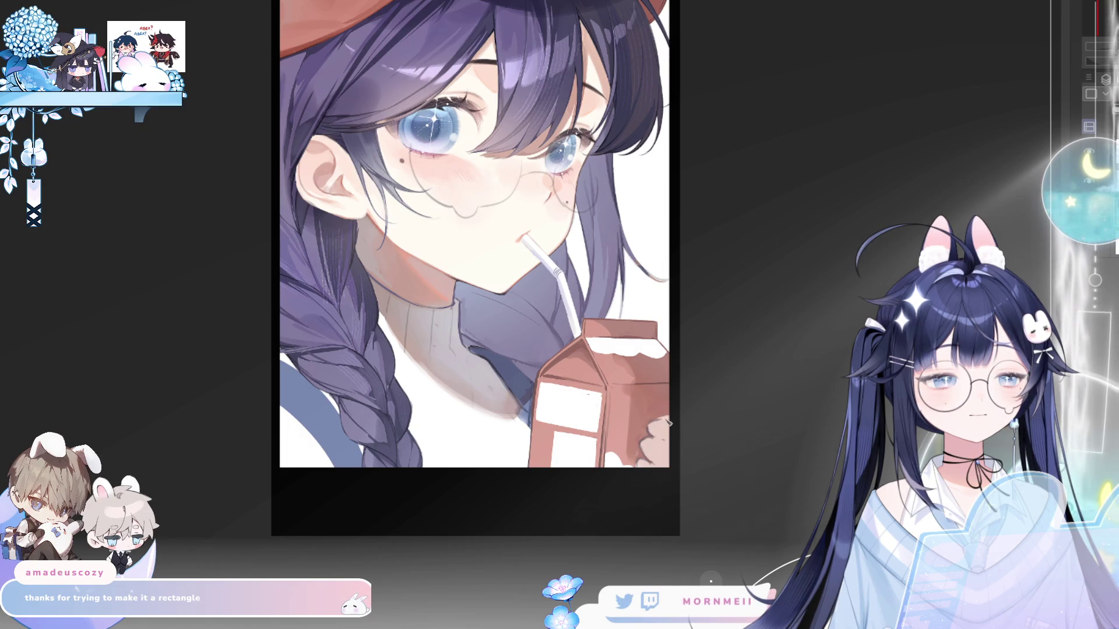
left_click_drag(676, 378, 651, 386)
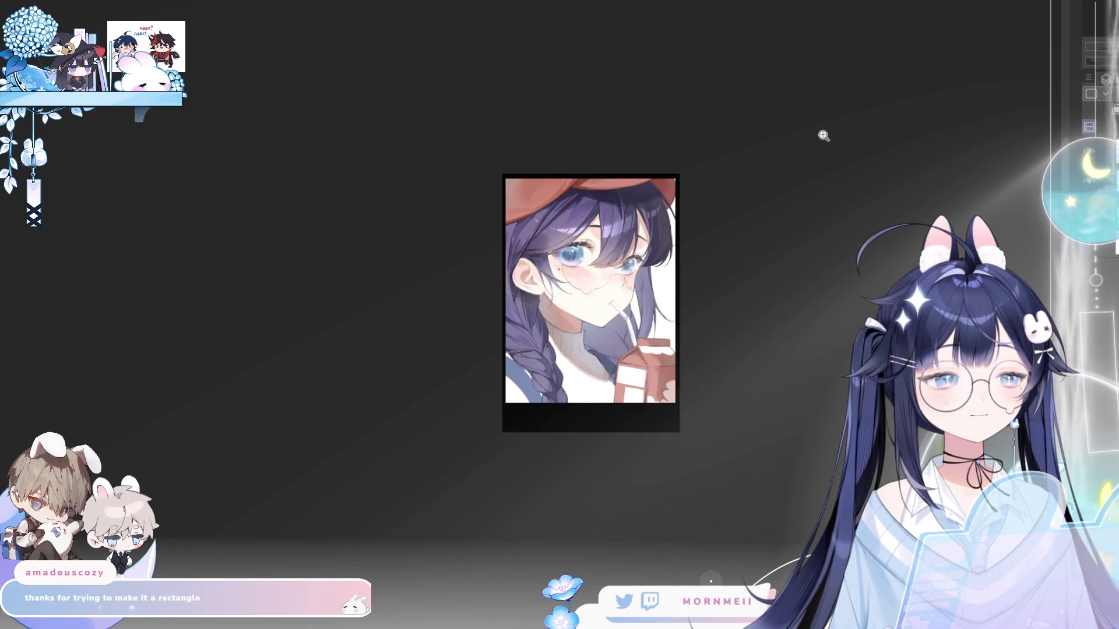
key("h")
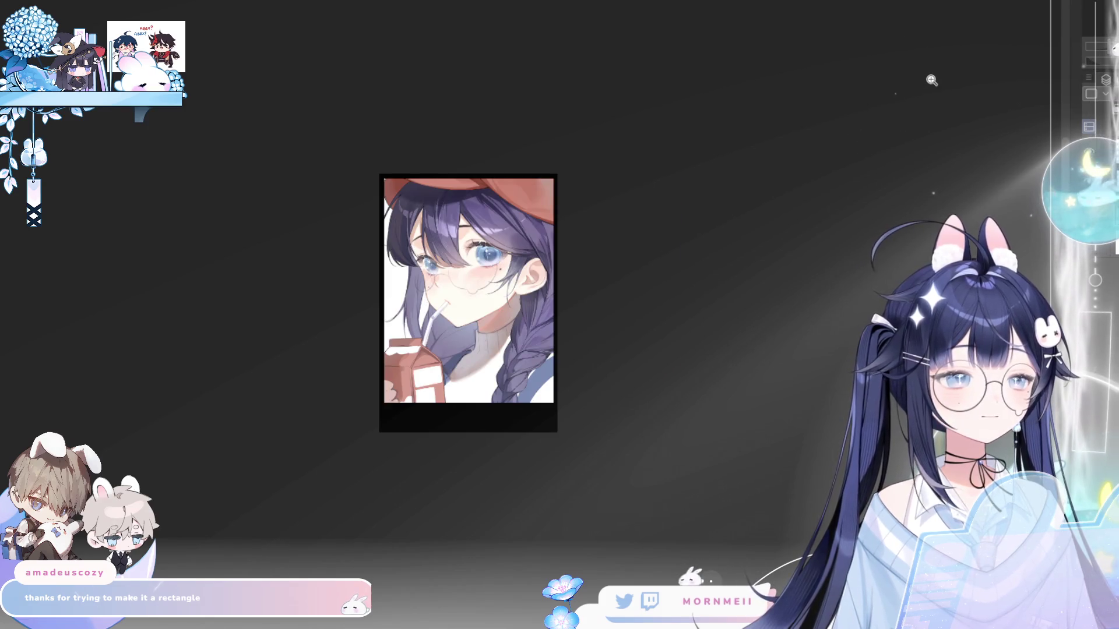
key("ctrl+plus")
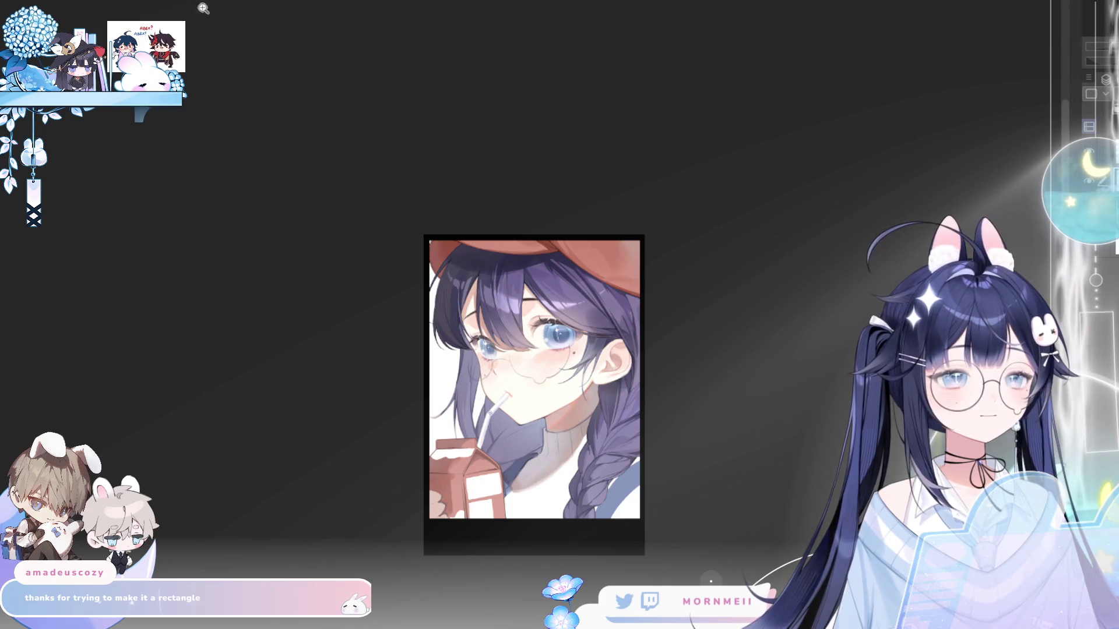
key("ctrl+t")
left_click_drag(645, 394, 638, 395)
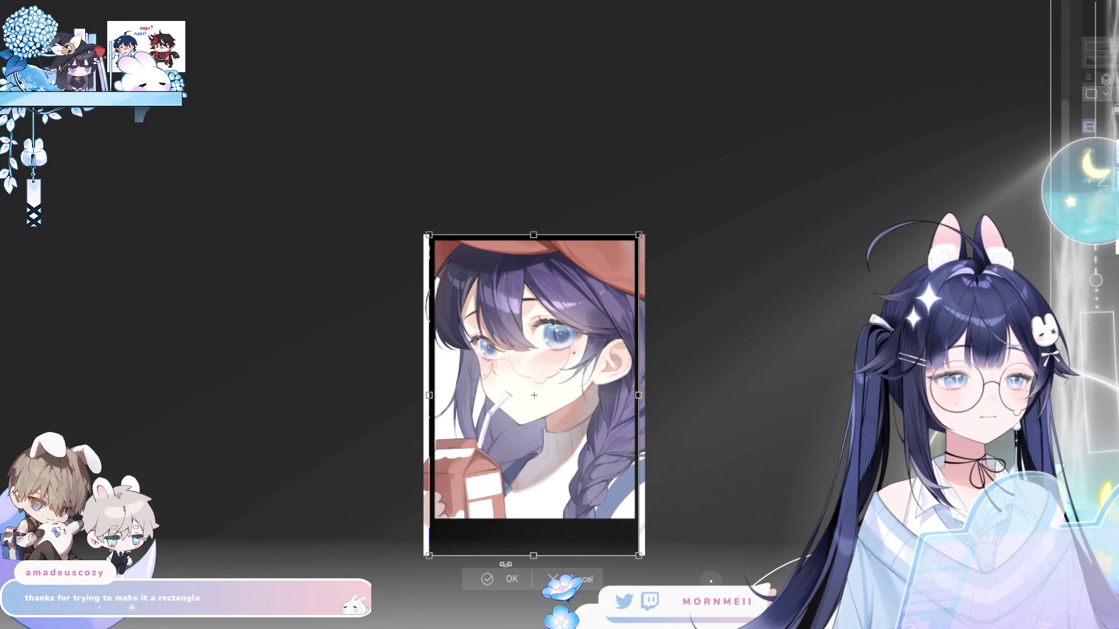
key("Return")
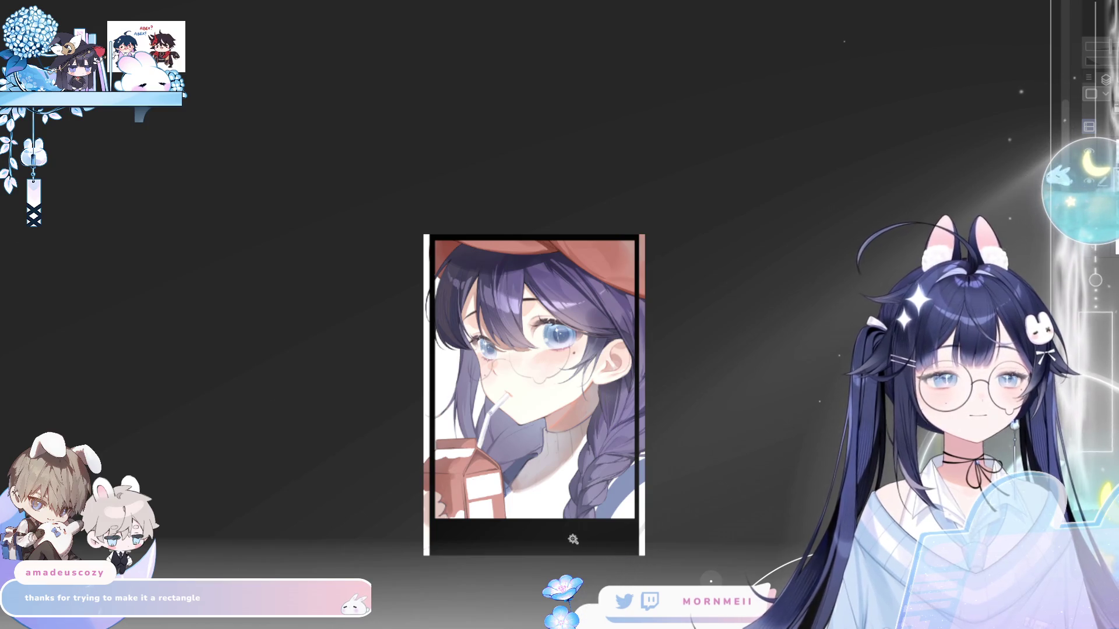
- Select the whole canvas, then clear the selection and recentre the canvas in the window
key("ctrl+a")
key("ctrl+0")
key("ctrl+d")
key("h")
key("h")
mouse_move(860, 247)
left_mouse_down()
mouse_move(624, 369)
mouse_move(529, 528)
left_mouse_up()
scroll(401, 545, "up", 3)
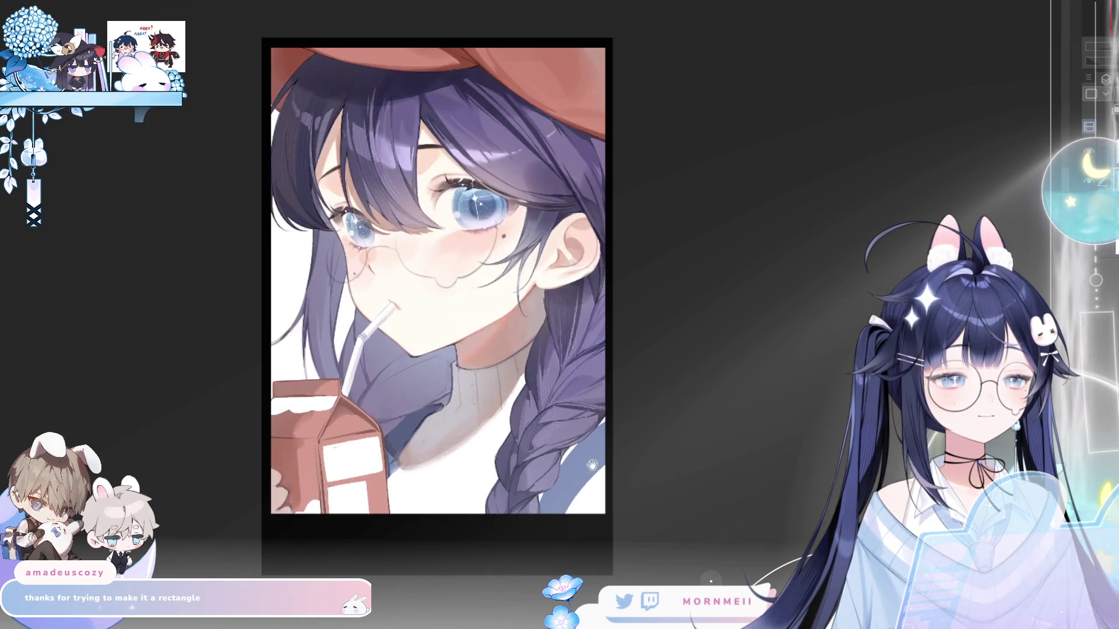
key("h")
key("h")
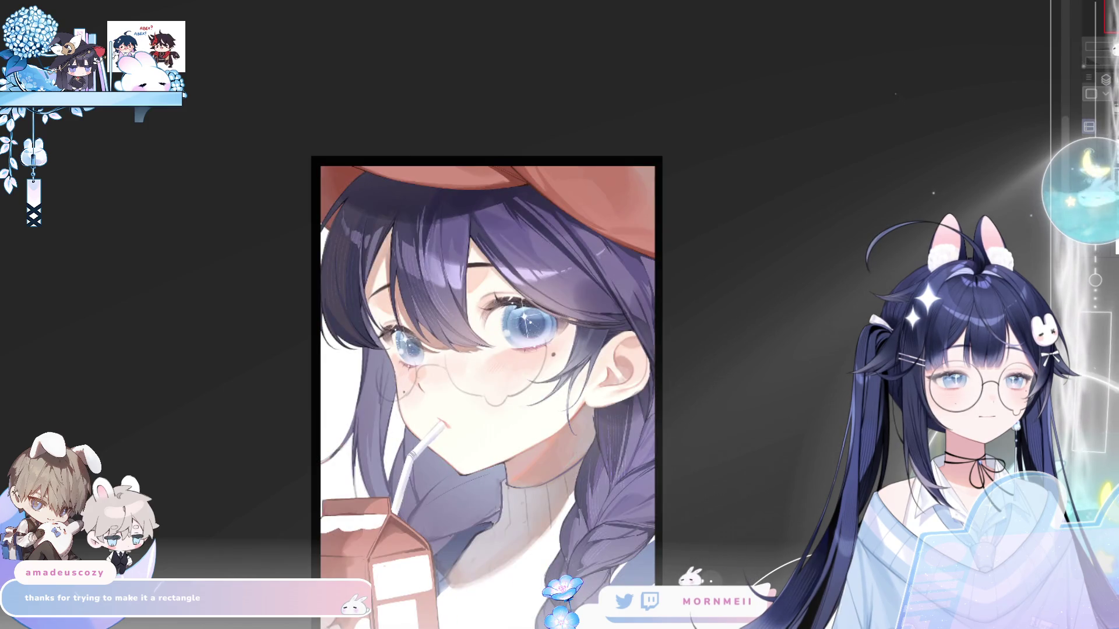
scroll(484, 349, "down", 5)
scroll(458, 314, "up", 3)
key("h")
key("h")
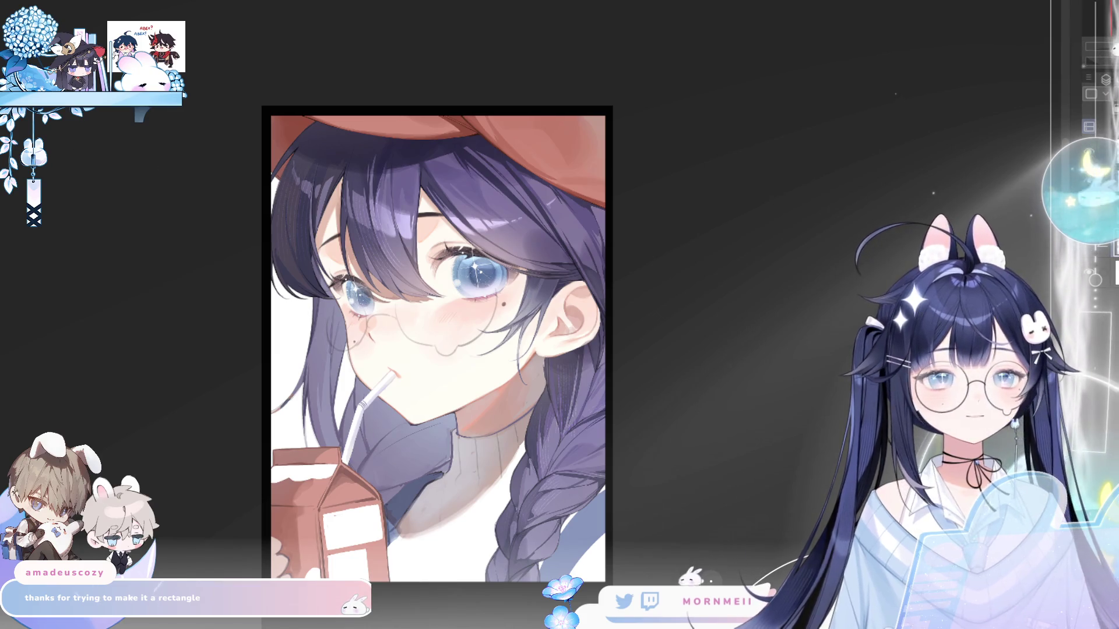
key("ctrl+z")
key("h")
key("h")
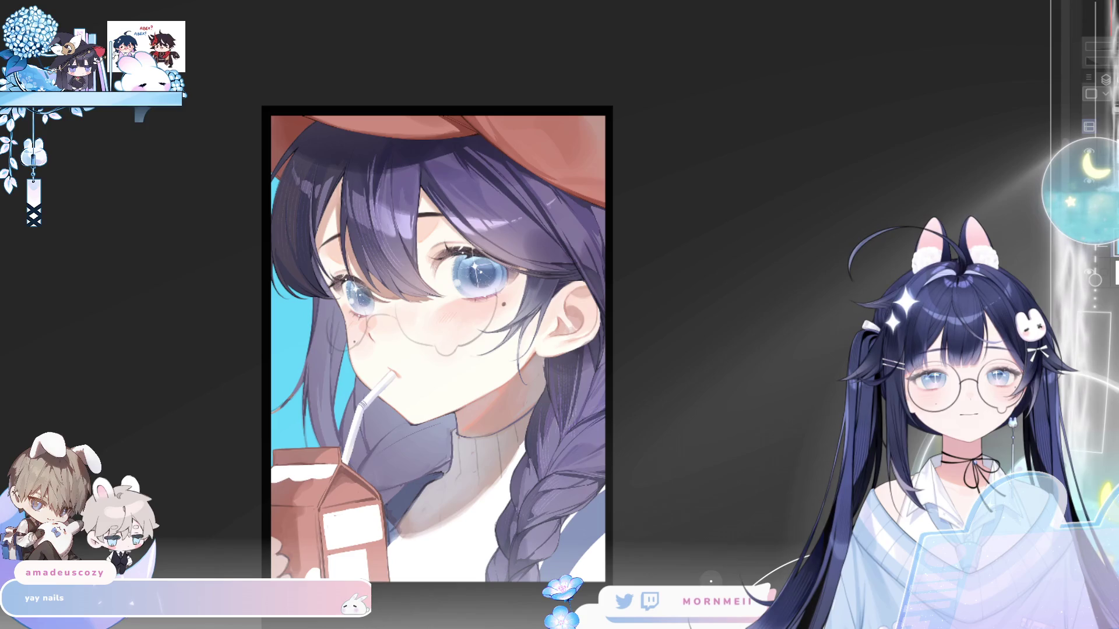
- Check the new orange background in a mirrored view, then restore the normal view
key("h")
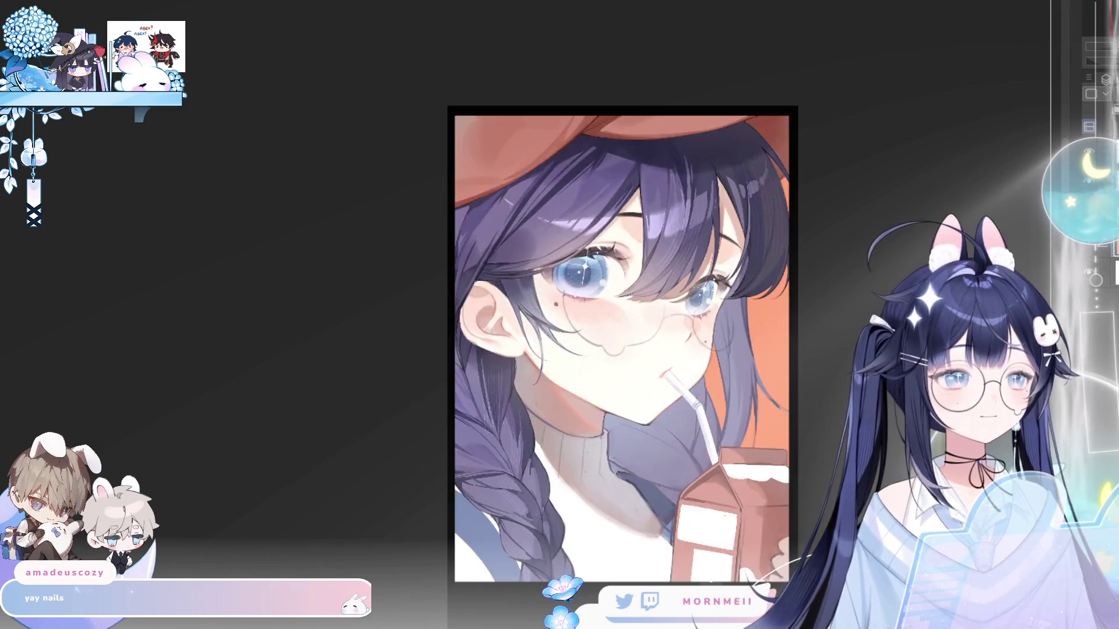
key("h")
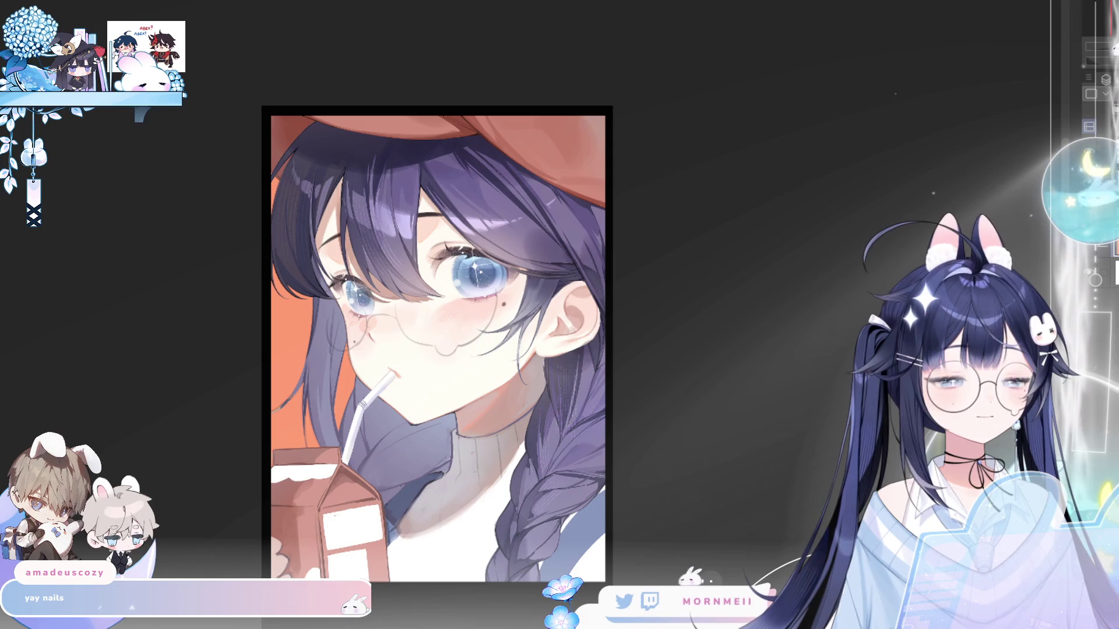
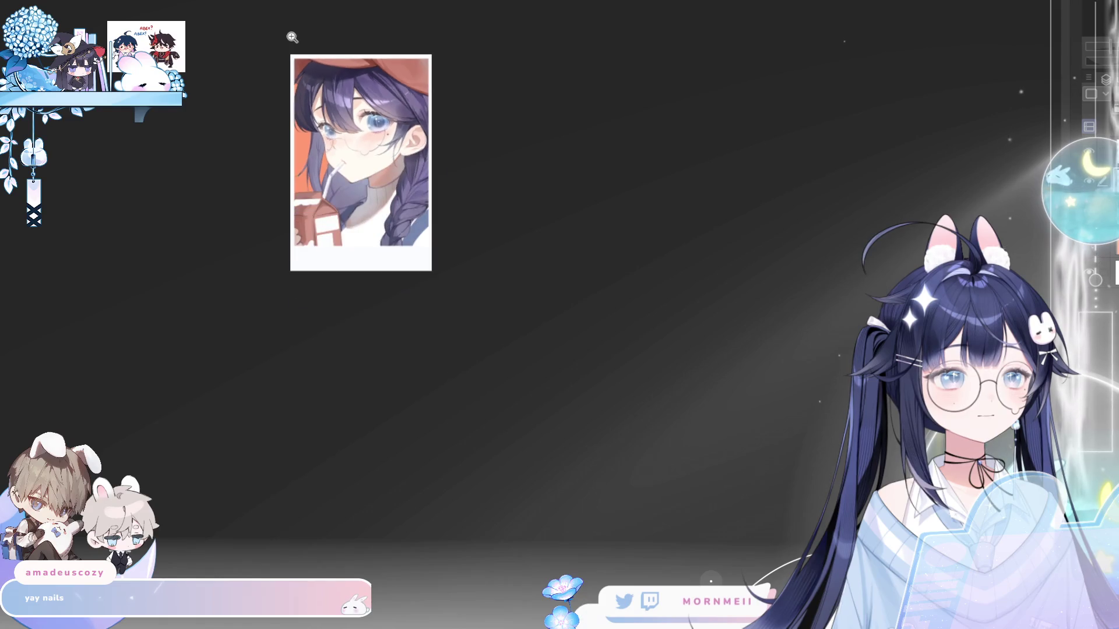
- Zoom in and dab halftone dots across the top-right corner of the red beret
left_click(458, 181)
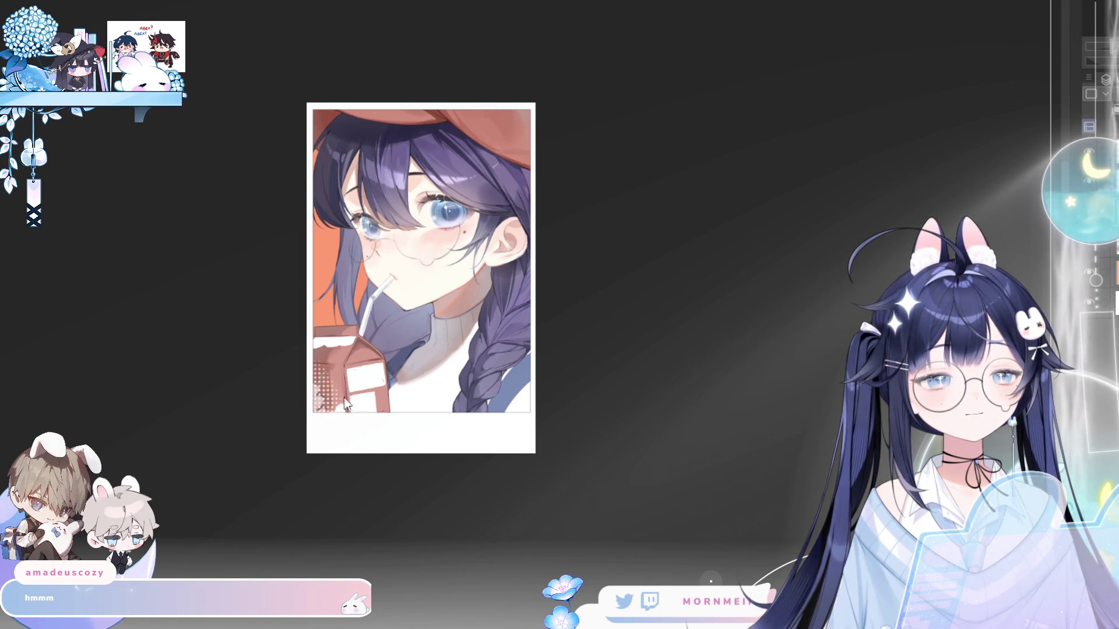
left_click_drag(492, 122, 539, 125)
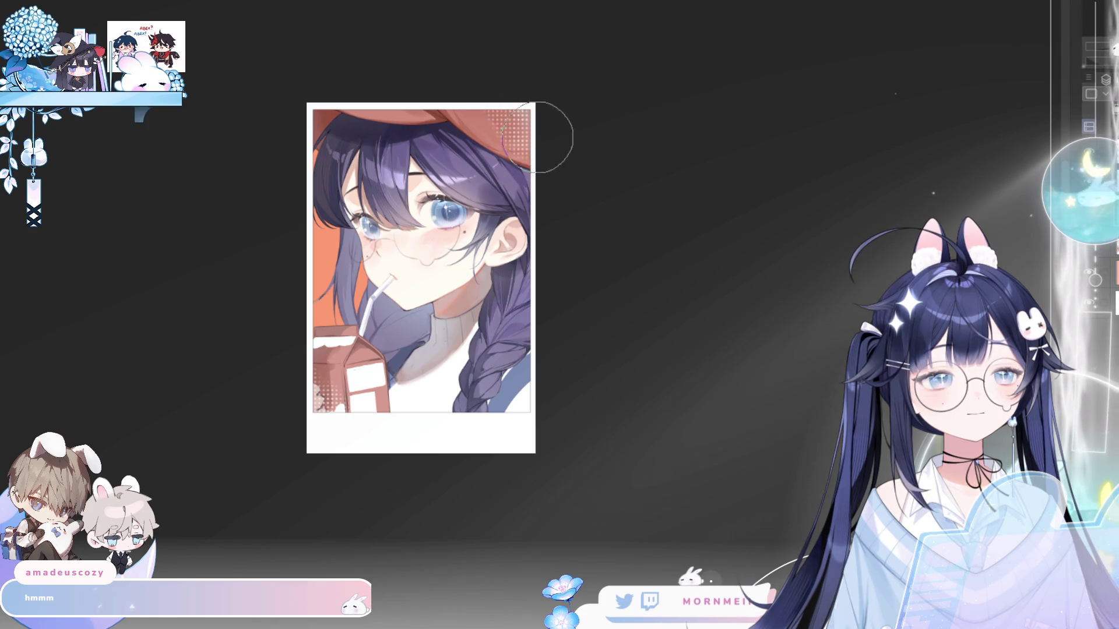
- Check the artwork mirrored, zoom closer to the eye, and make the brush much smaller
key("h")
key("h")
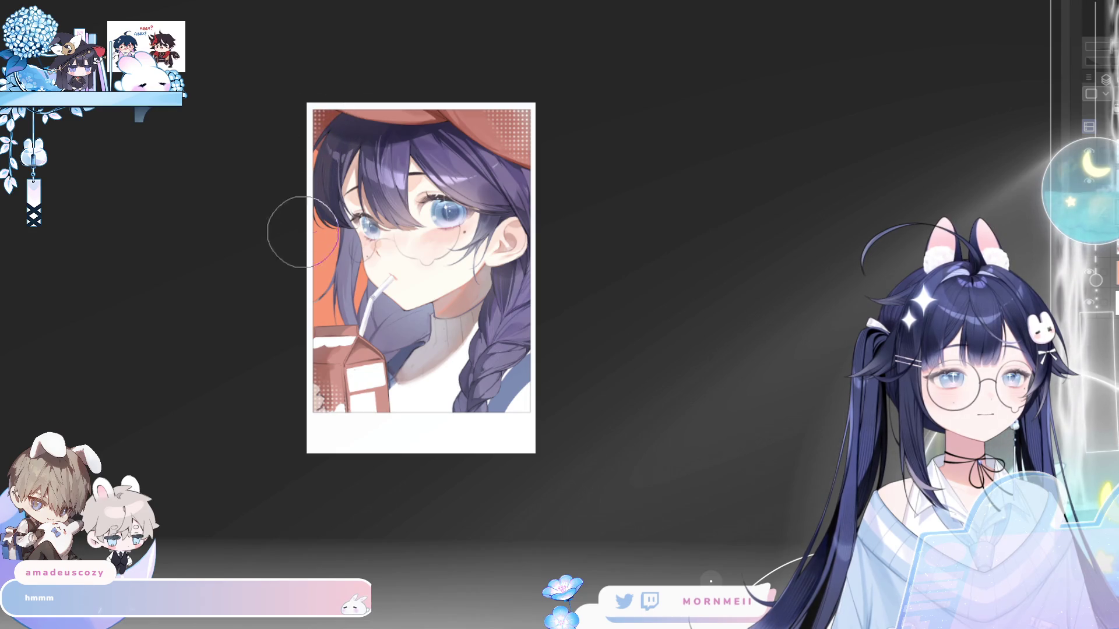
key("h")
key("h")
left_click_drag(551, 334, 594, 429)
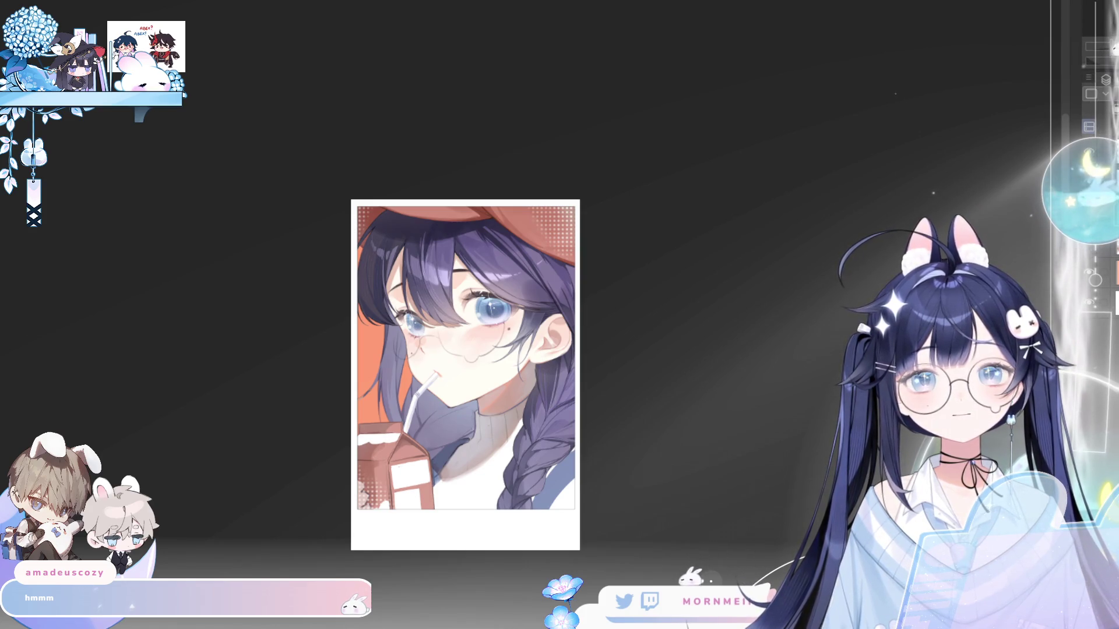
key("bracketleft")
key("bracketleft")
key("bracketleft")
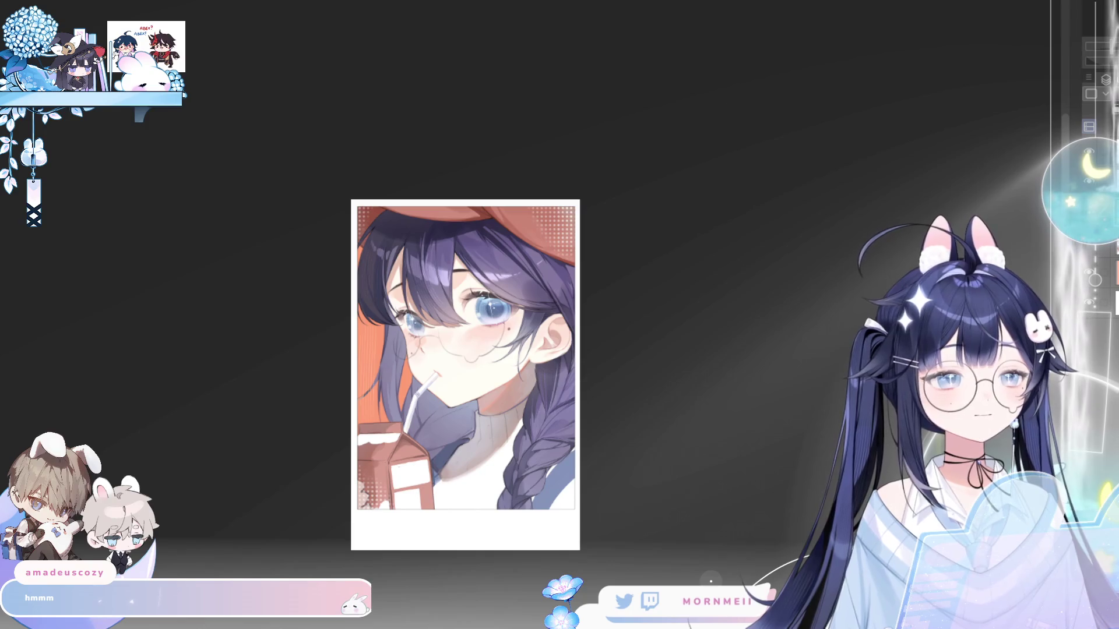
scroll(460, 337, "up", 3)
scroll(844, 190, "down", 2)
key("h")
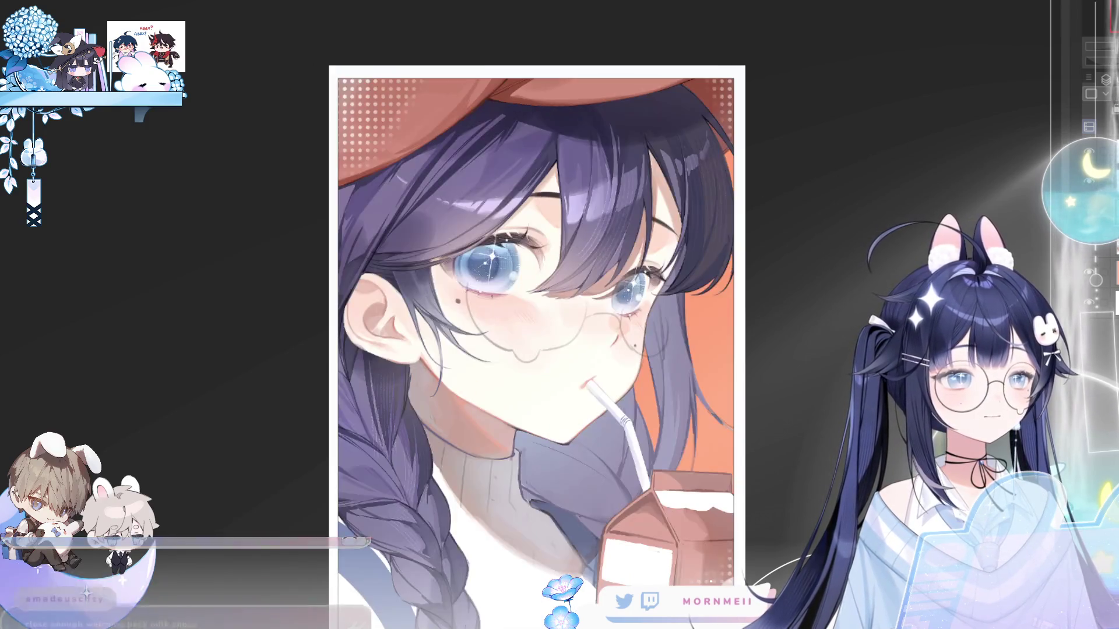
key("h")
scroll(844, 207, "down", 2)
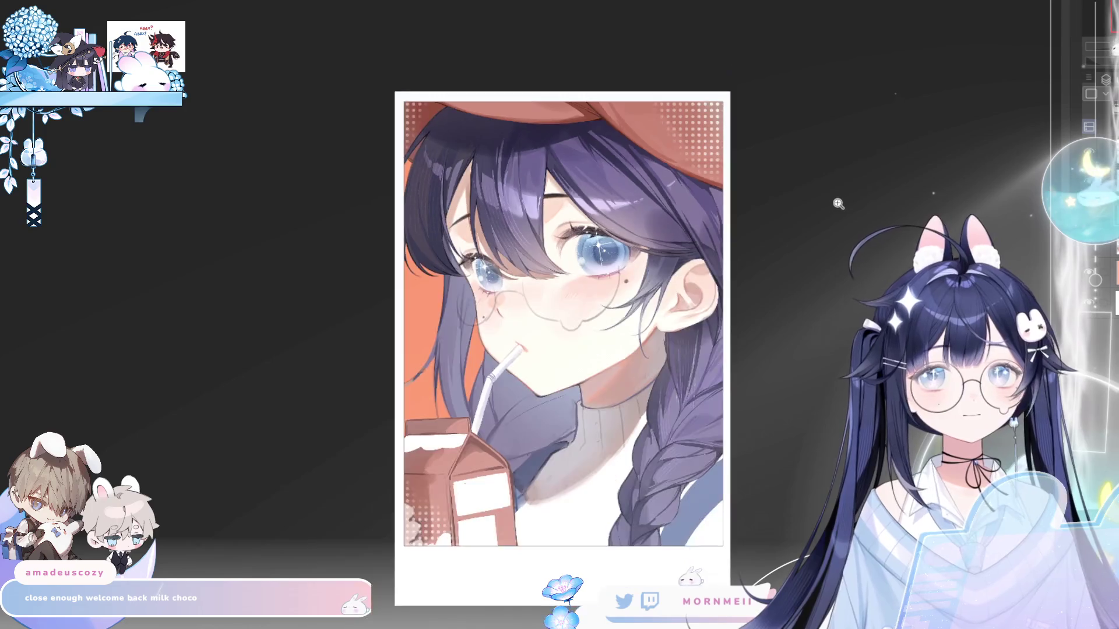
- Scale the layer content up from its top-right corner with Ctrl+T
key("ctrl+t")
left_click_drag(594, 110, 626, 99)
key("Return")
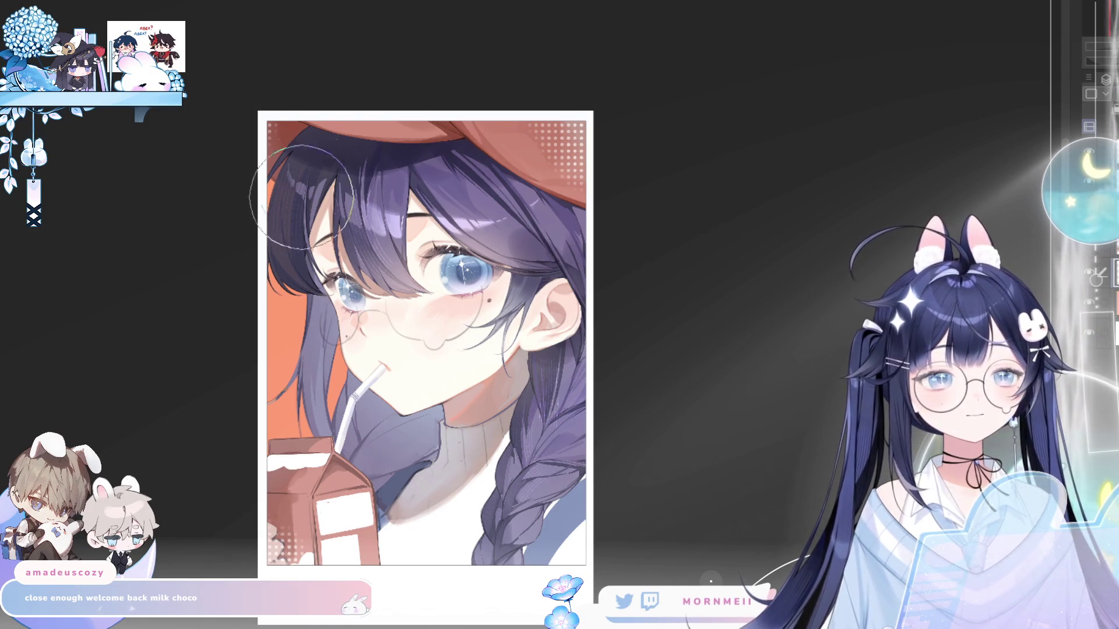
- Paint a pale speckled texture over the orange background left of the face, discarding a halftone try
left_click_drag(245, 262, 324, 286)
key("ctrl+z")
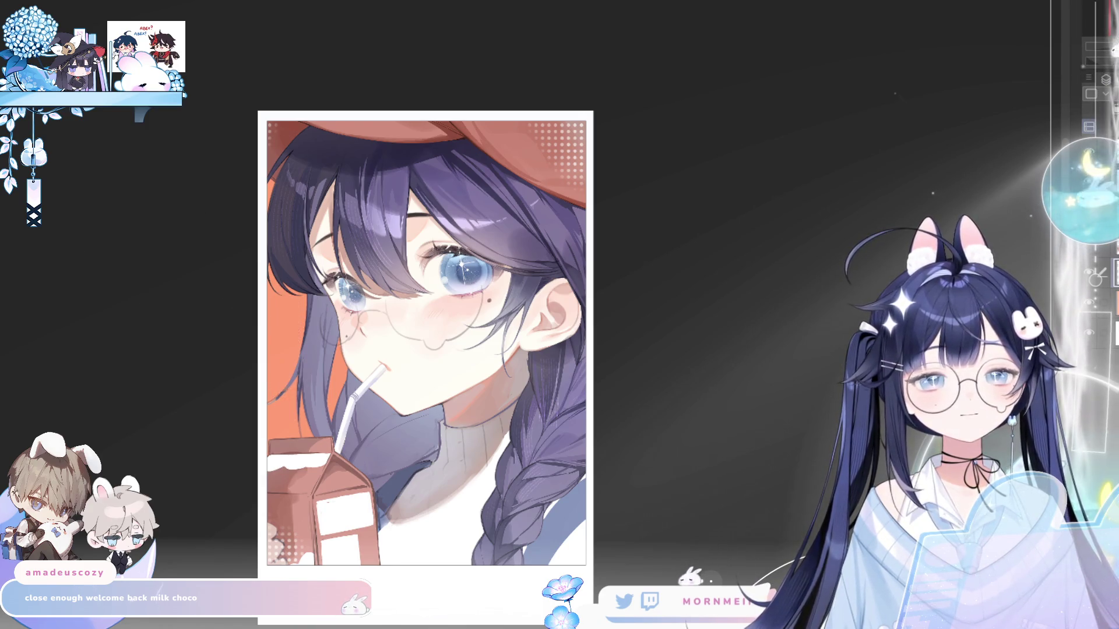
left_click_drag(290, 297, 302, 435)
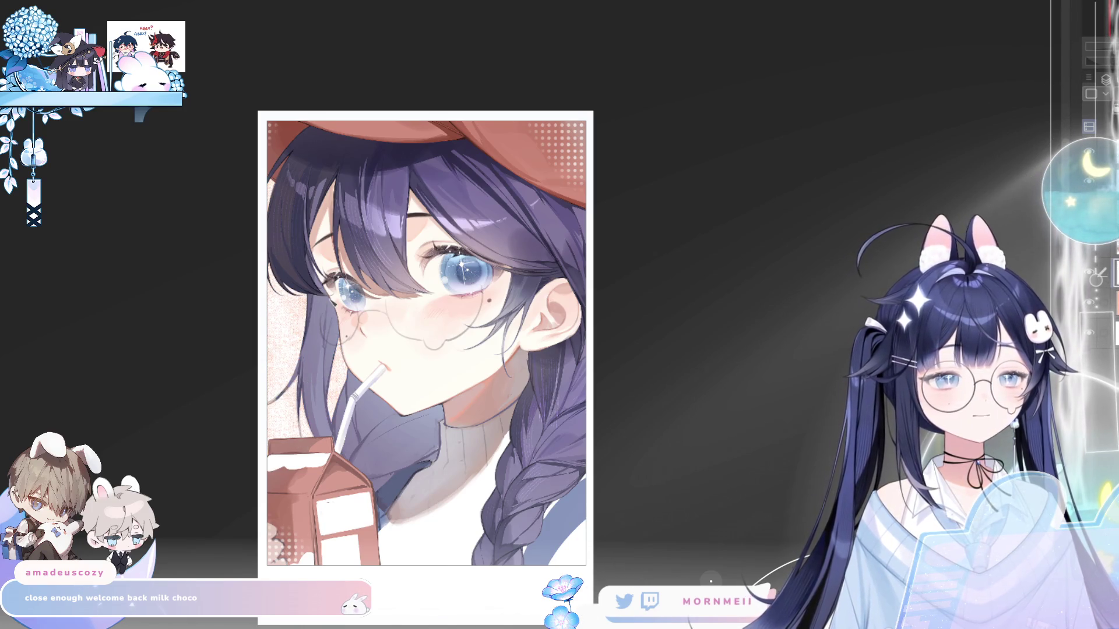
- Undo the speckles, then test dotted and halftone strokes left of the hair and undo them
scroll(258, 270, "up", 3)
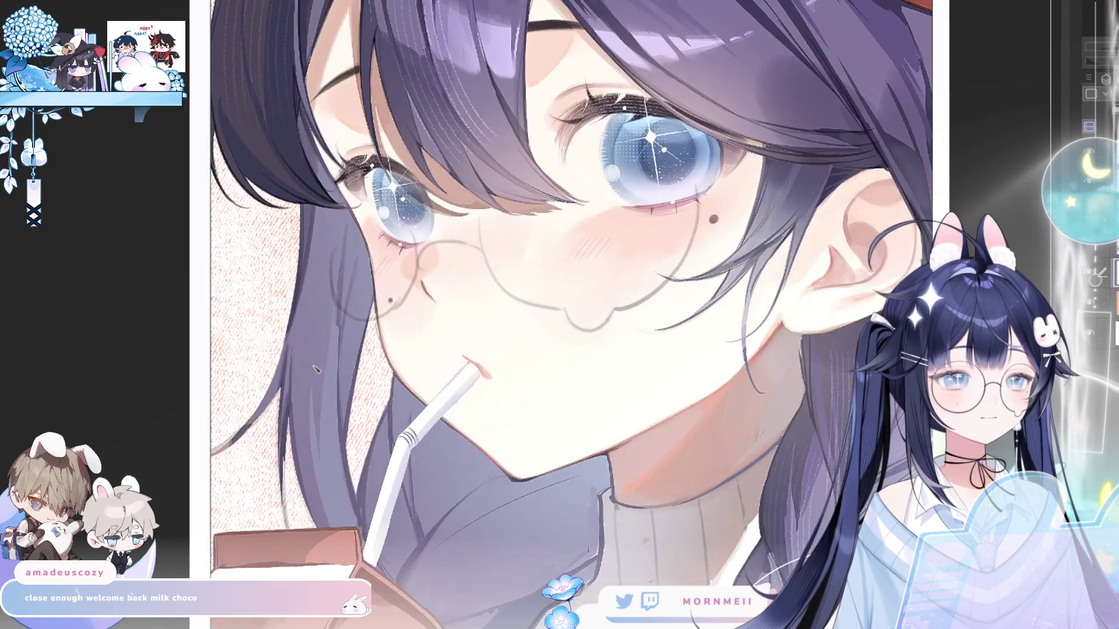
key("ctrl+z")
scroll(315, 330, "down", 1)
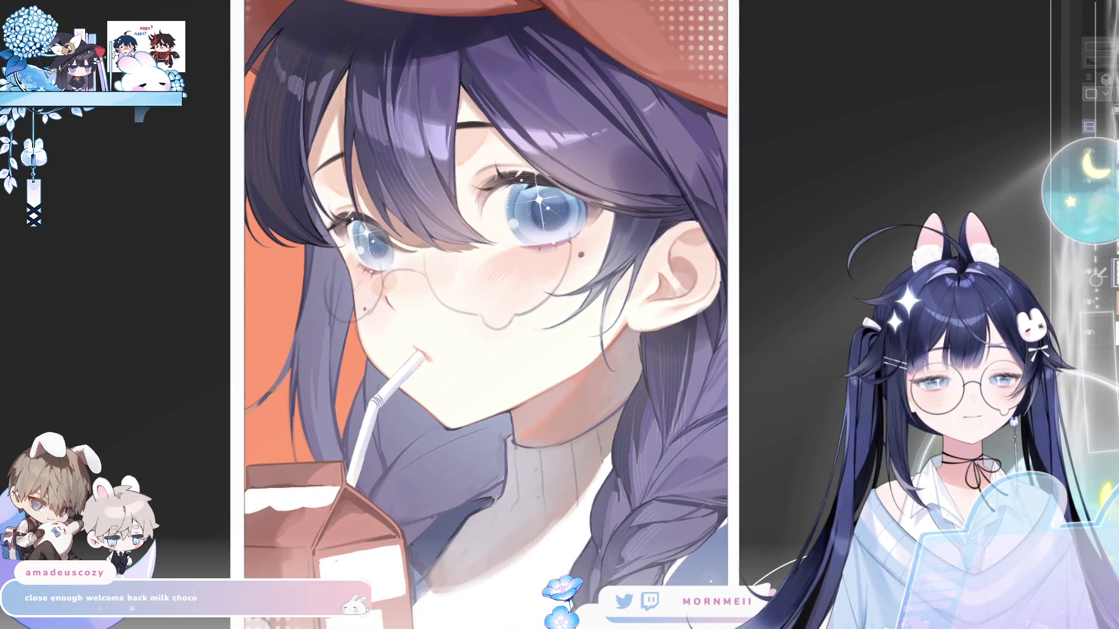
left_click_drag(277, 285, 260, 399)
key("ctrl+z")
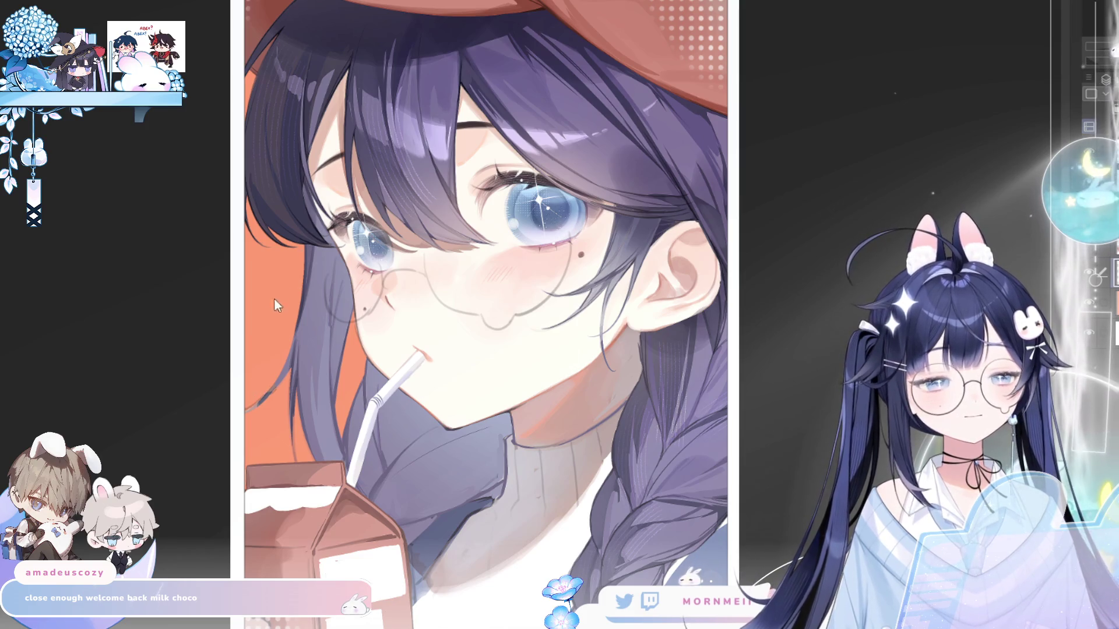
left_click_drag(282, 286, 250, 402)
left_click_drag(300, 262, 303, 367)
key("ctrl+z")
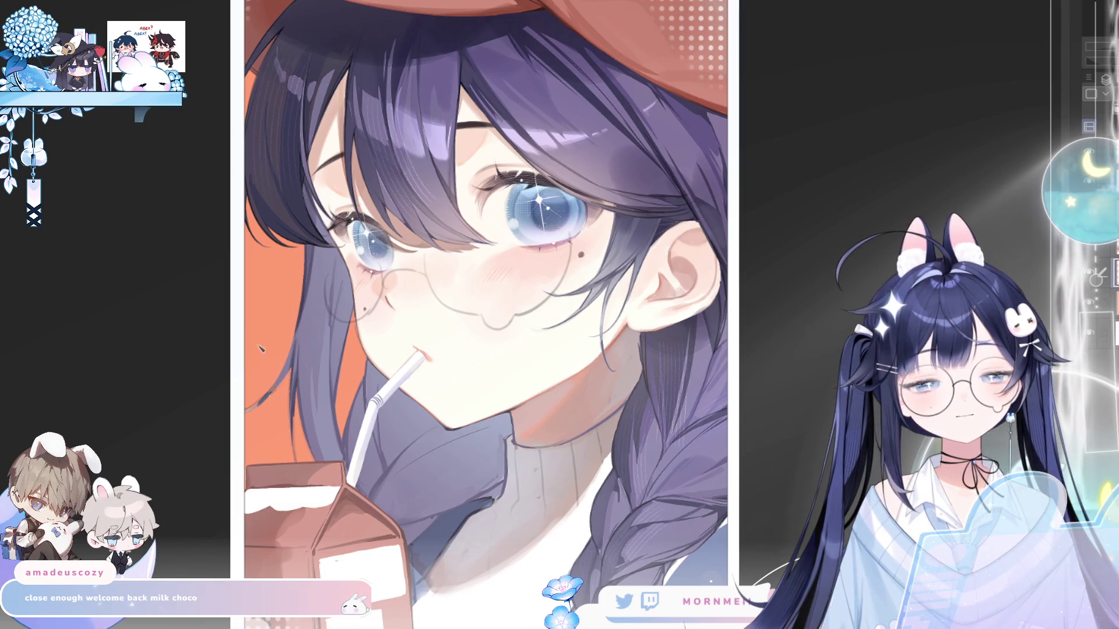
- Try a vertical-stripe texture left of the hair, check it mirrored, then undo it
mouse_move(274, 236)
left_mouse_down()
mouse_move(310, 346)
mouse_move(294, 411)
left_mouse_up()
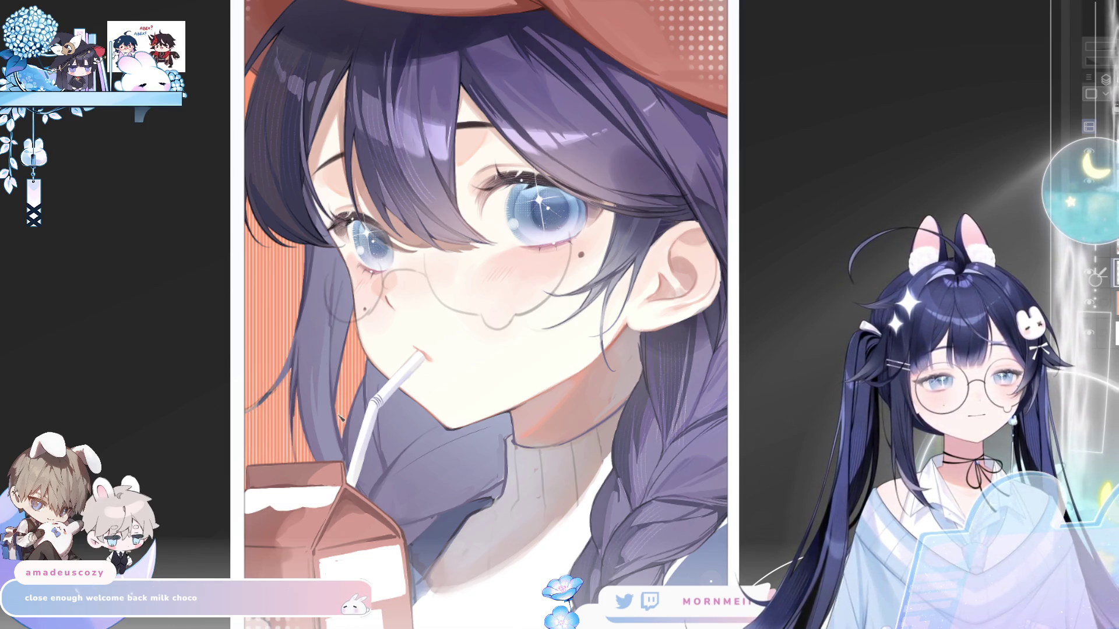
key("h")
key("h")
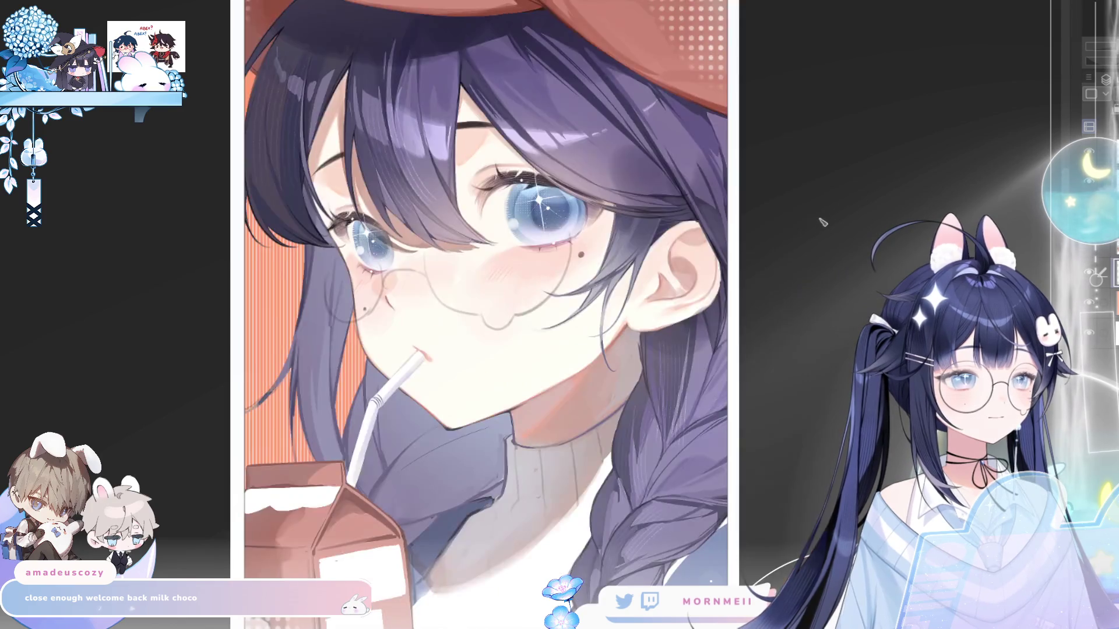
key("ctrl+z")
key("ctrl+z")
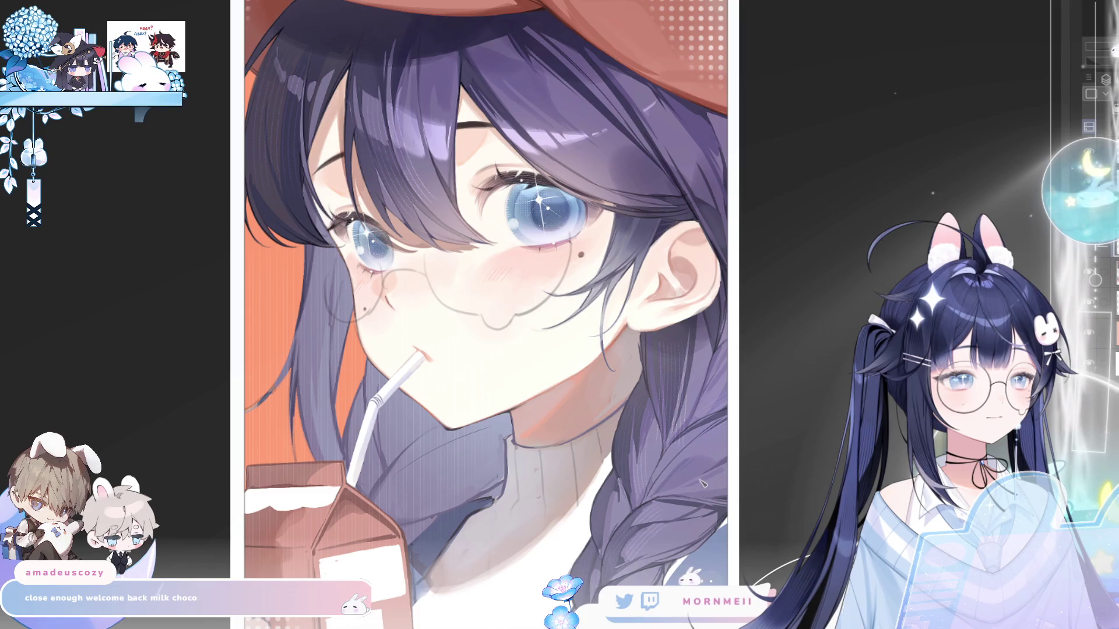
scroll(716, 250, "down", 3)
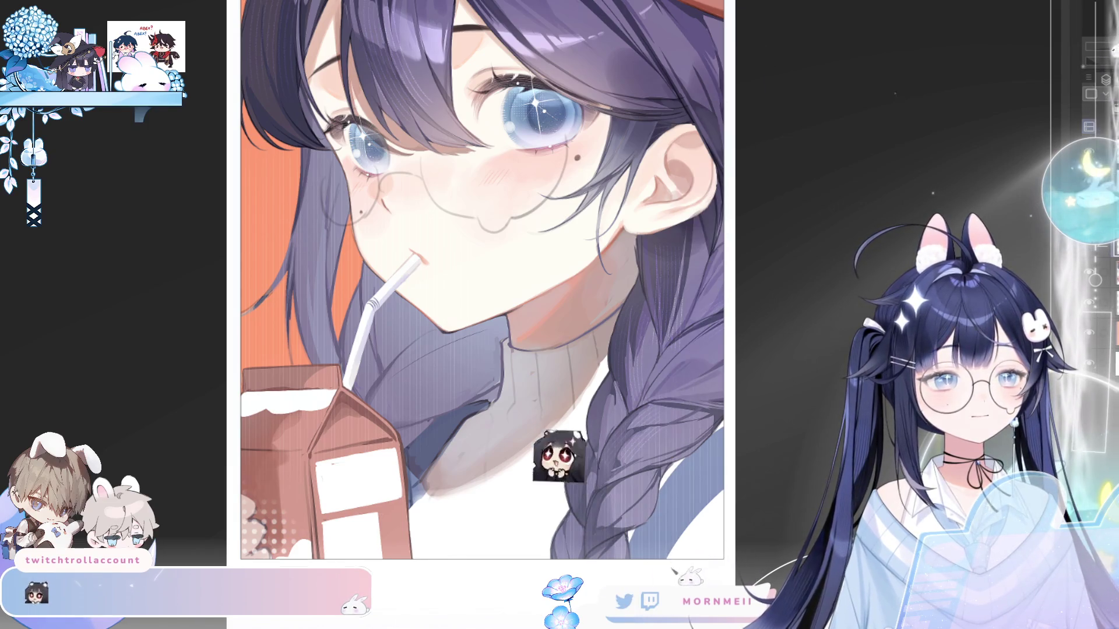
scroll(498, 526, "up", 5)
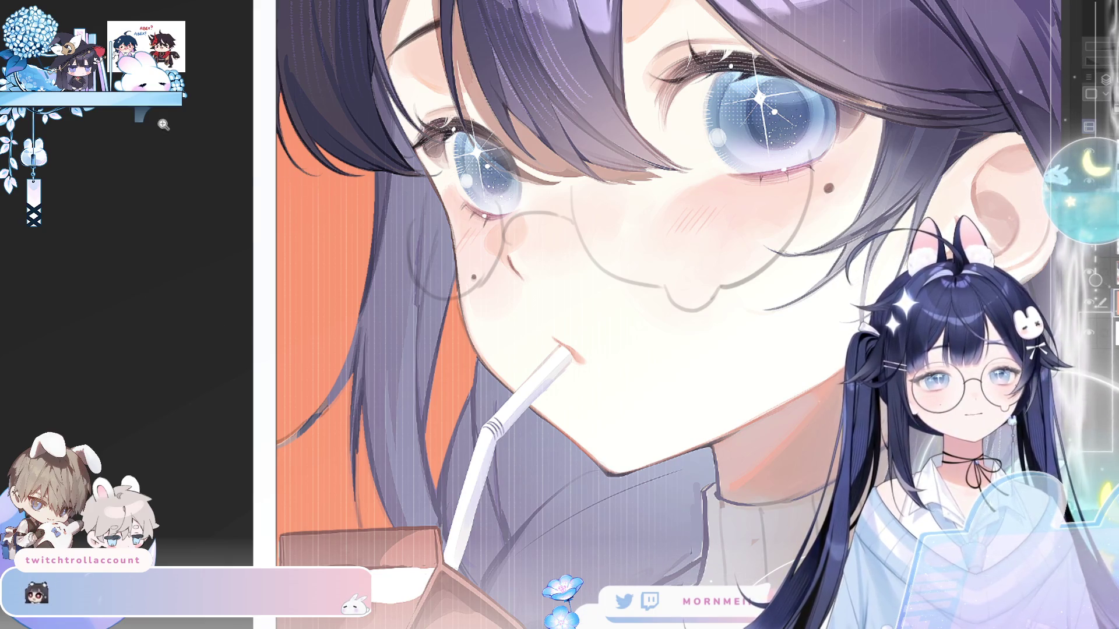
scroll(701, 287, "down", 8)
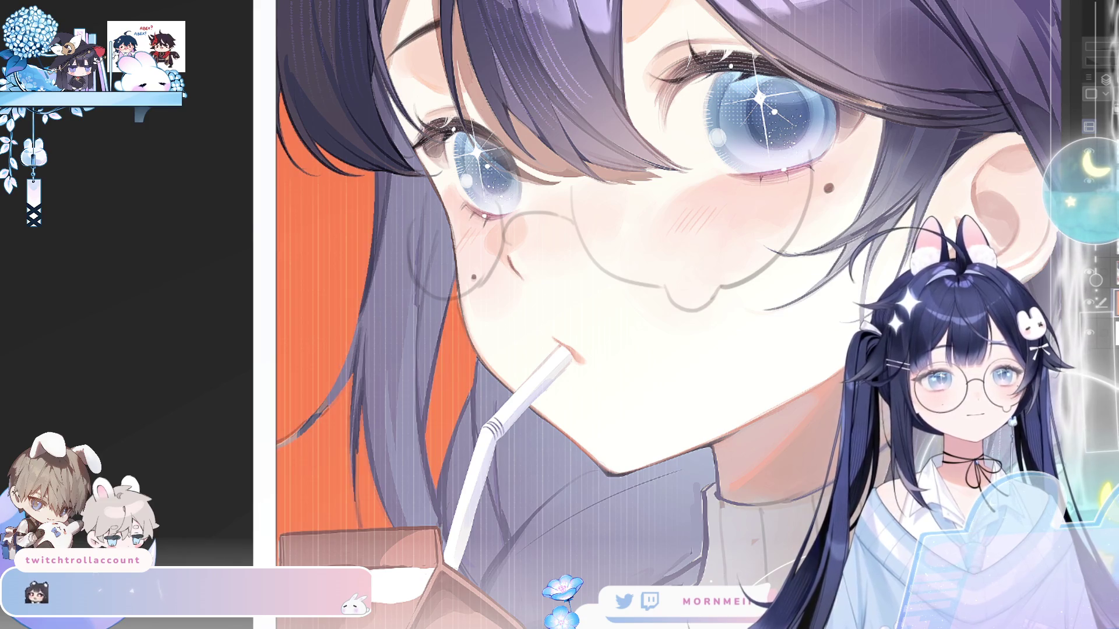
key("h")
key("h")
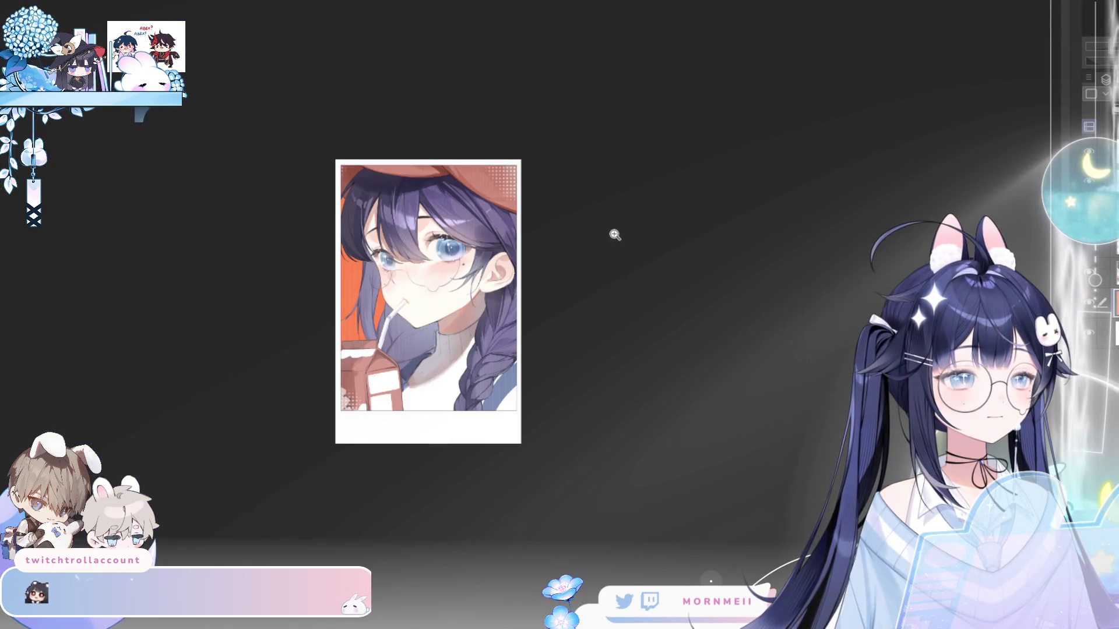
scroll(550, 195, "up", 3)
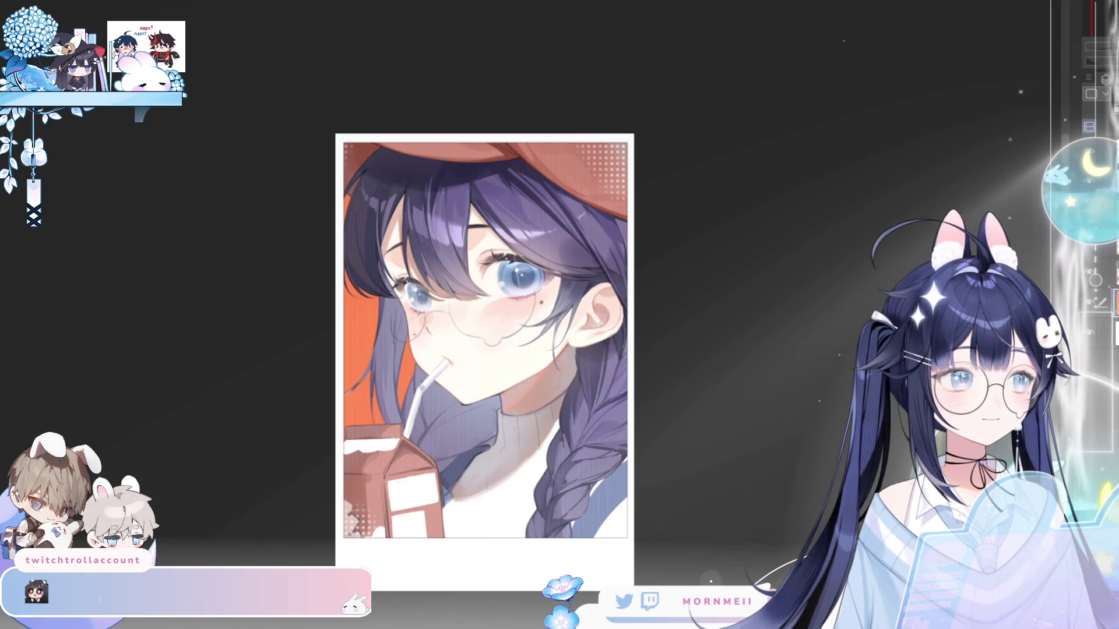
key("h")
key("h")
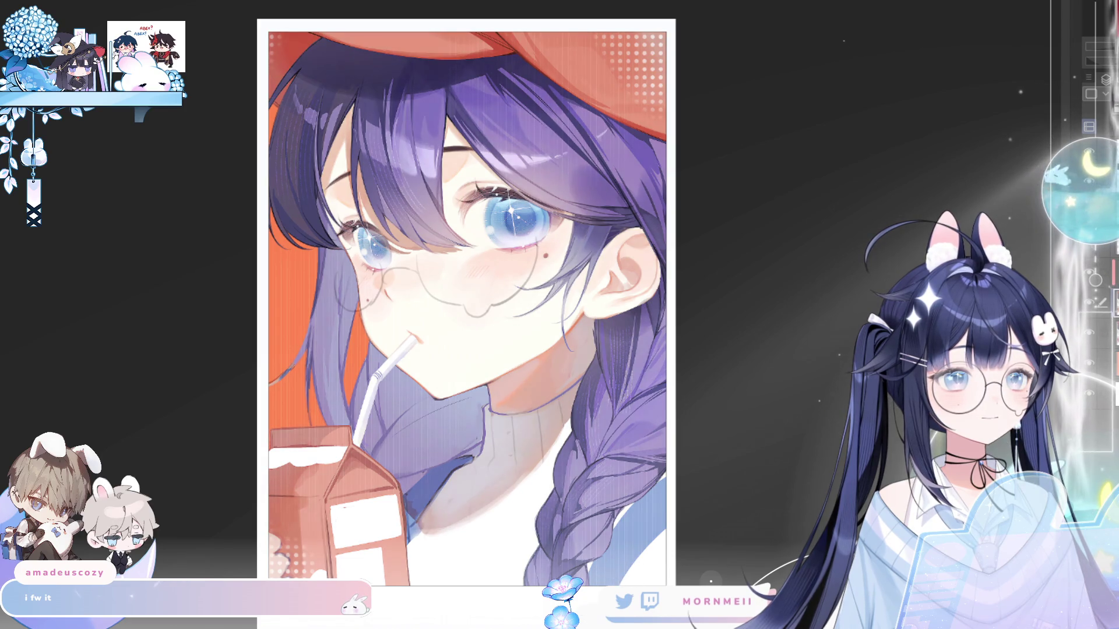
key("h")
scroll(743, 390, "down", 3)
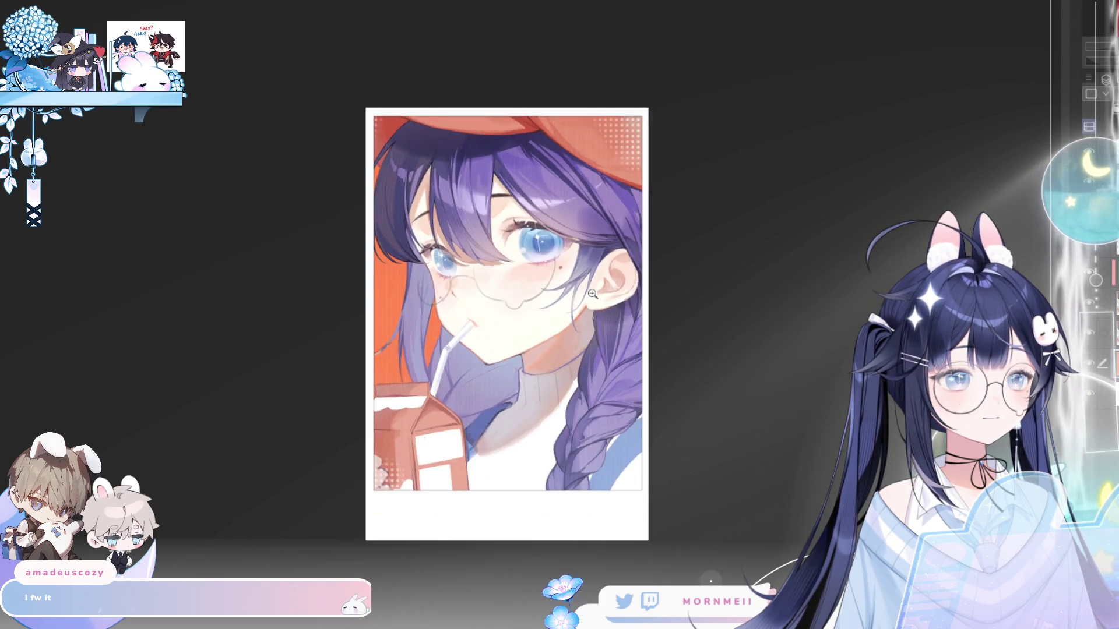
key("h")
scroll(507, 455, "up", 5)
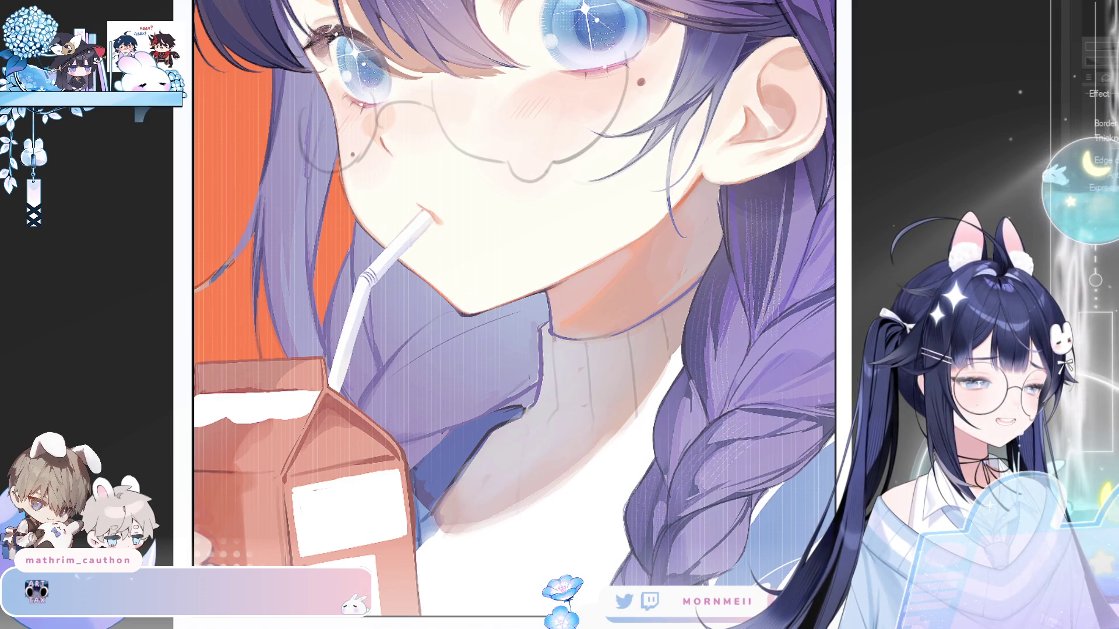
key("h")
key("h")
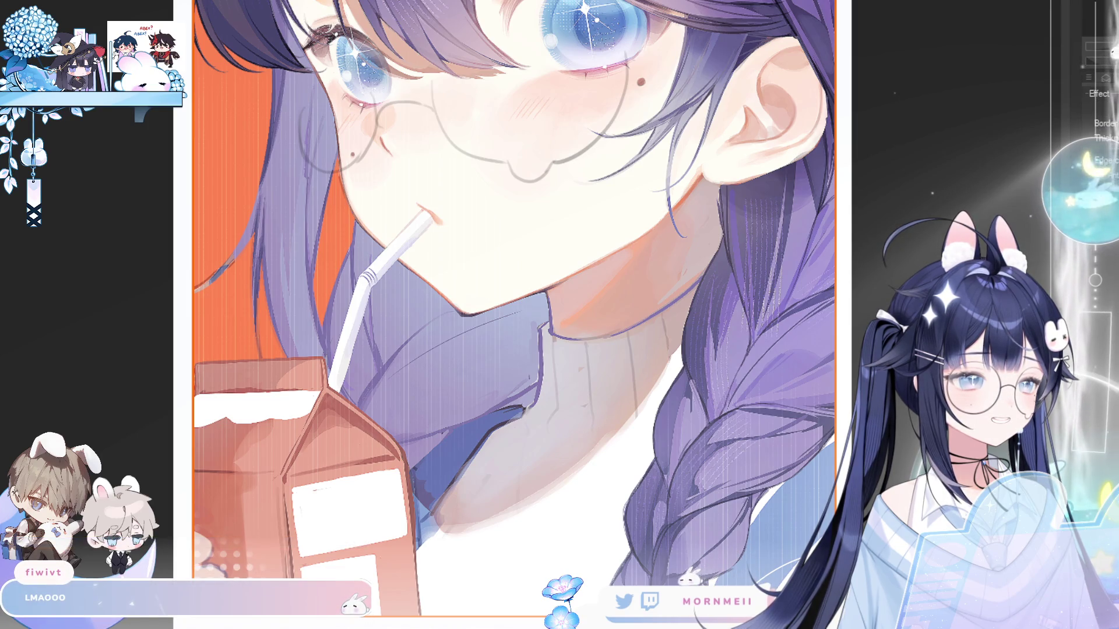
key("h")
key("h")
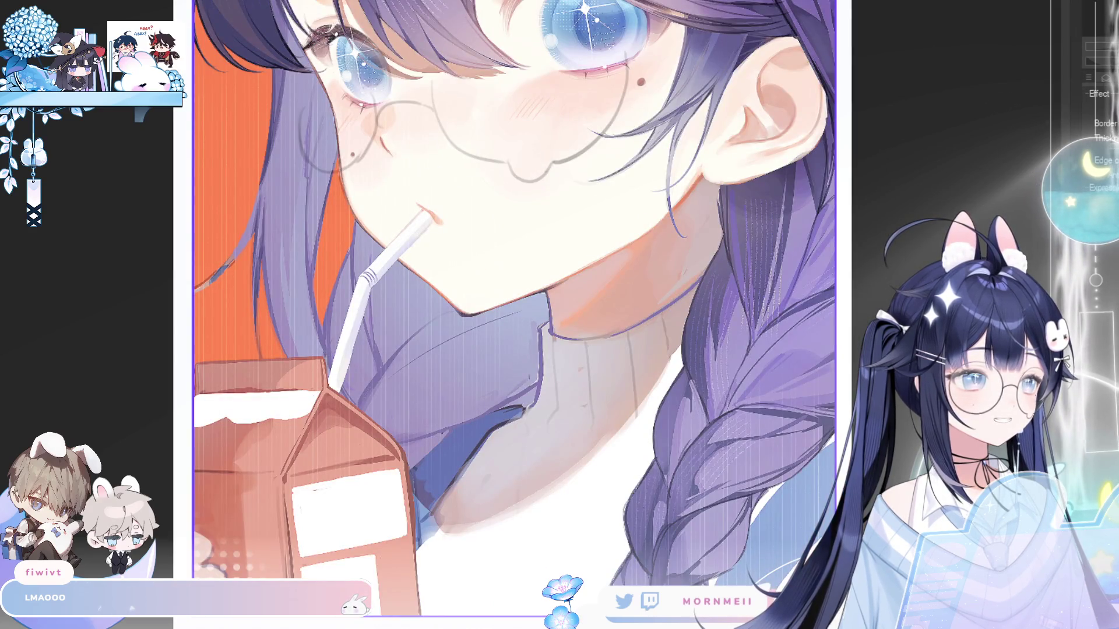
scroll(622, 307, "down", 3)
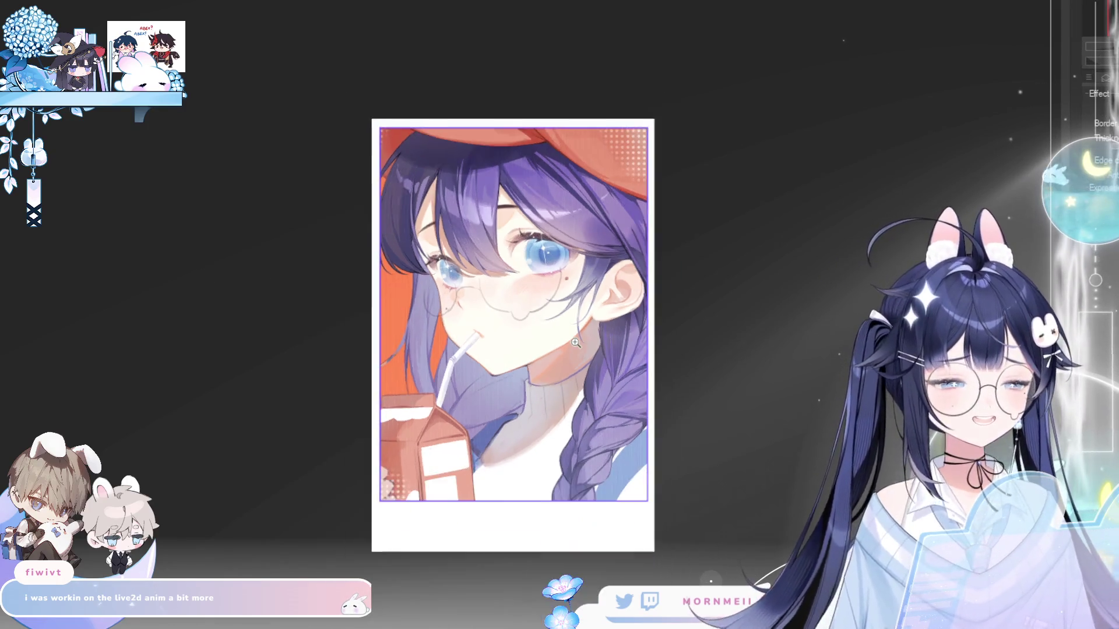
left_click(567, 368)
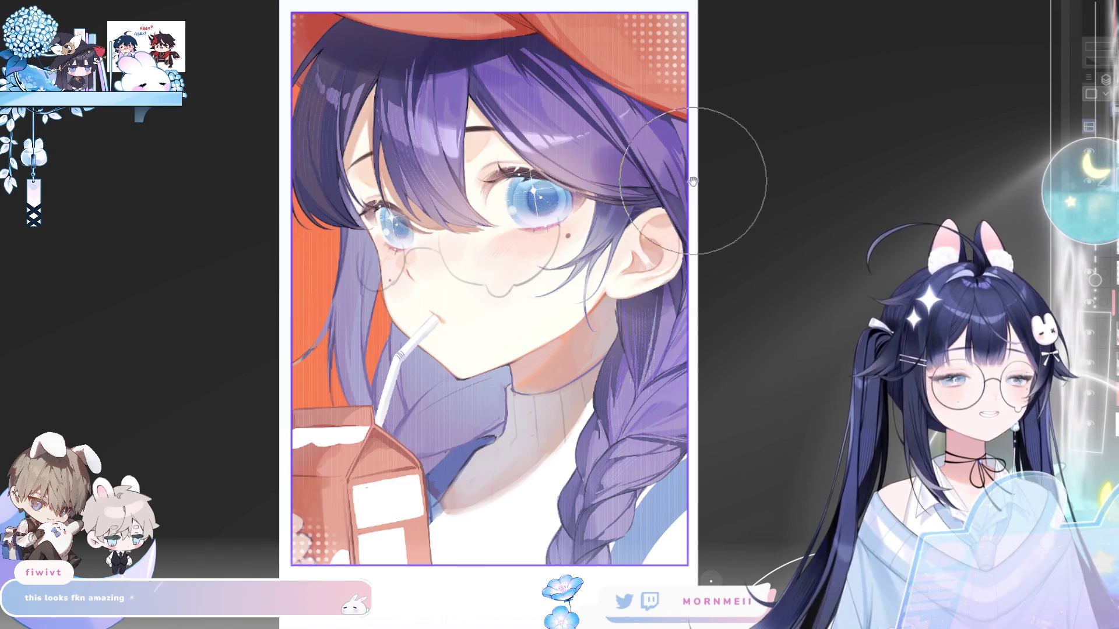
left_click_drag(695, 134, 679, 201)
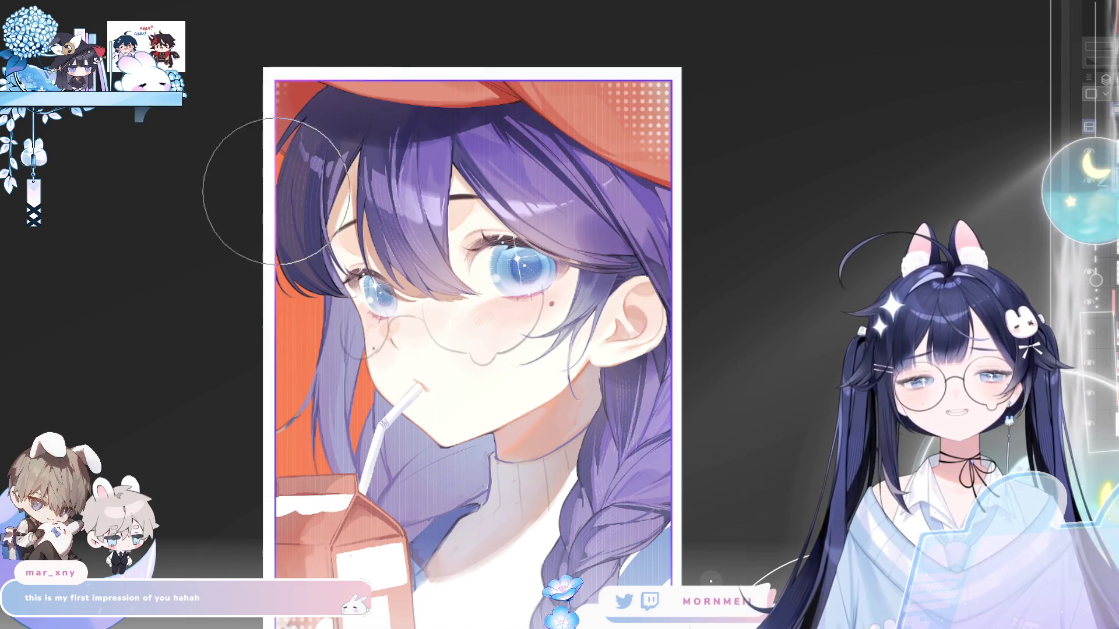
left_click_drag(344, 347, 344, 262)
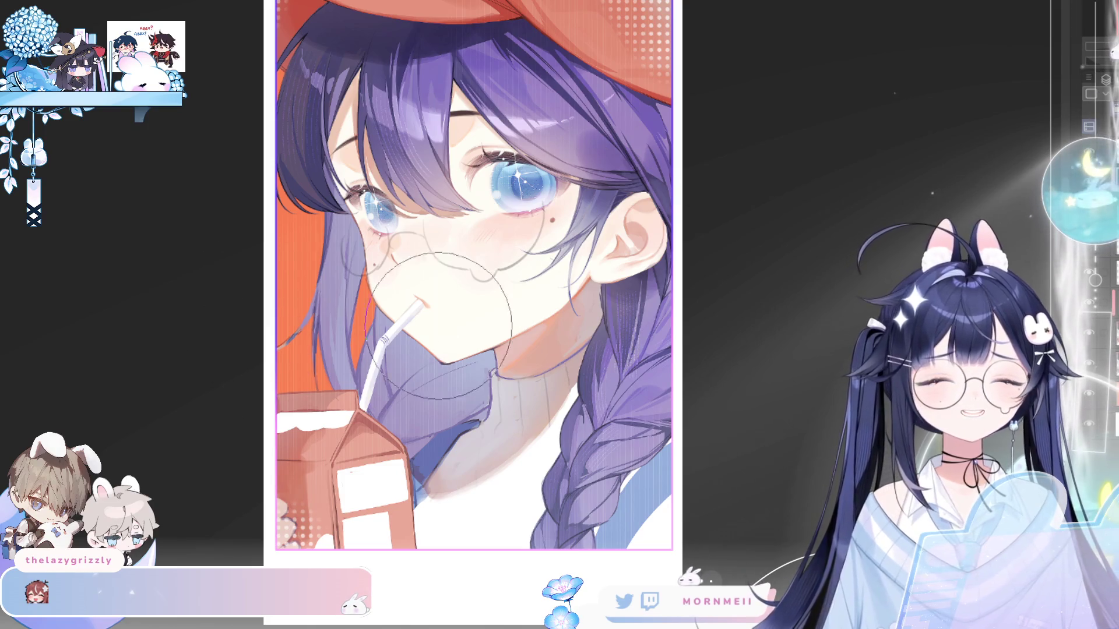
scroll(483, 452, "up", 2)
scroll(528, 477, "up", 1)
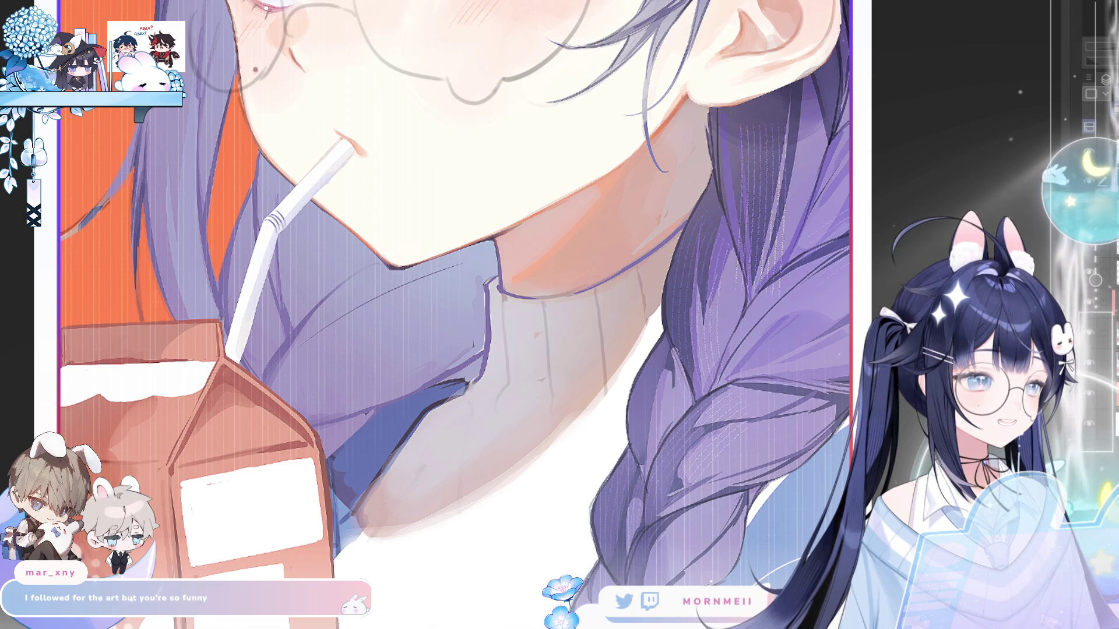
scroll(719, 255, "down", 3)
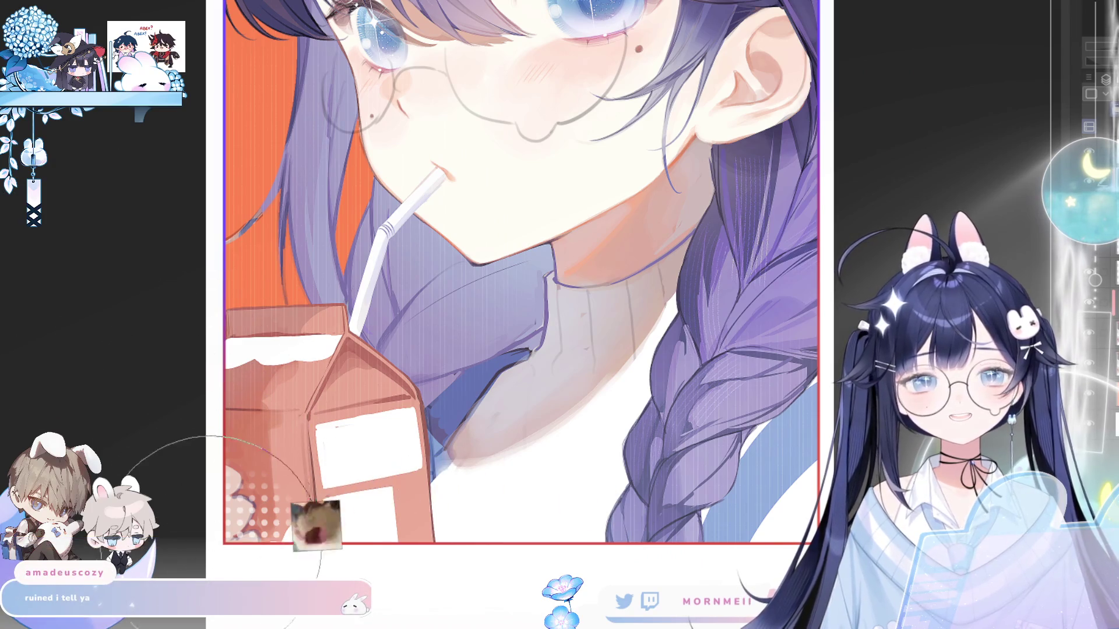
scroll(740, 501, "down", 2)
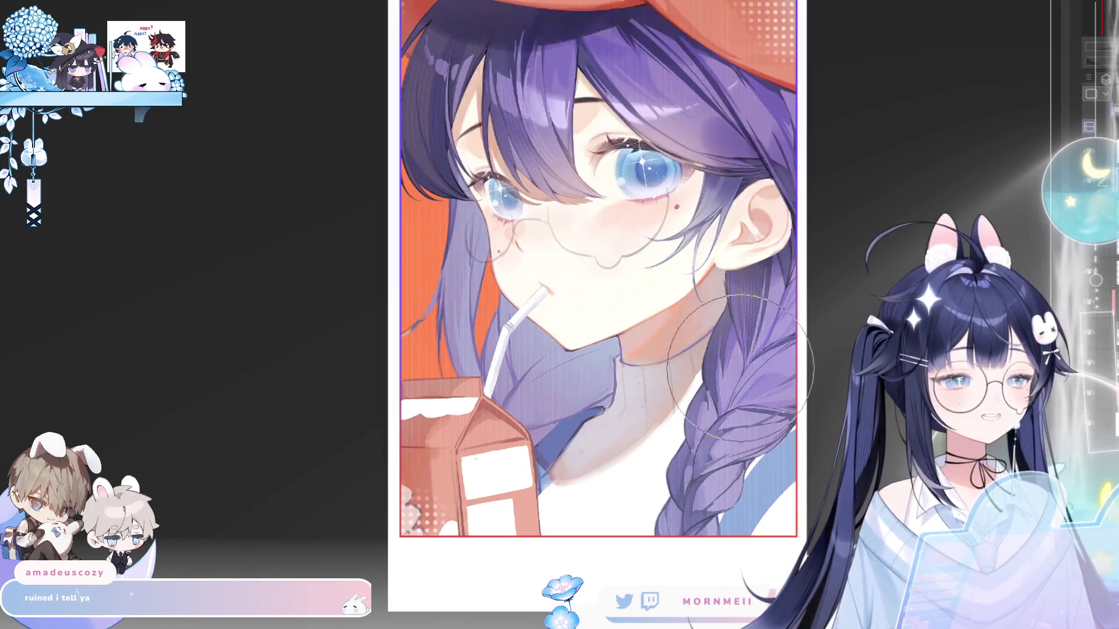
key("h")
key("h")
scroll(874, 317, "up", 2)
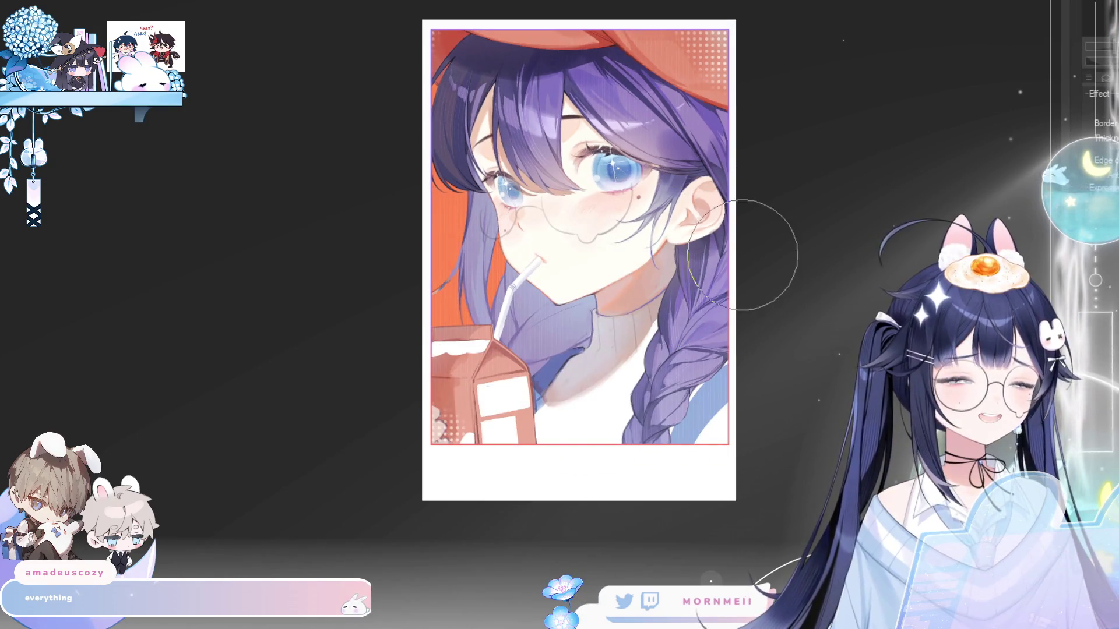
scroll(698, 324, "down", 4)
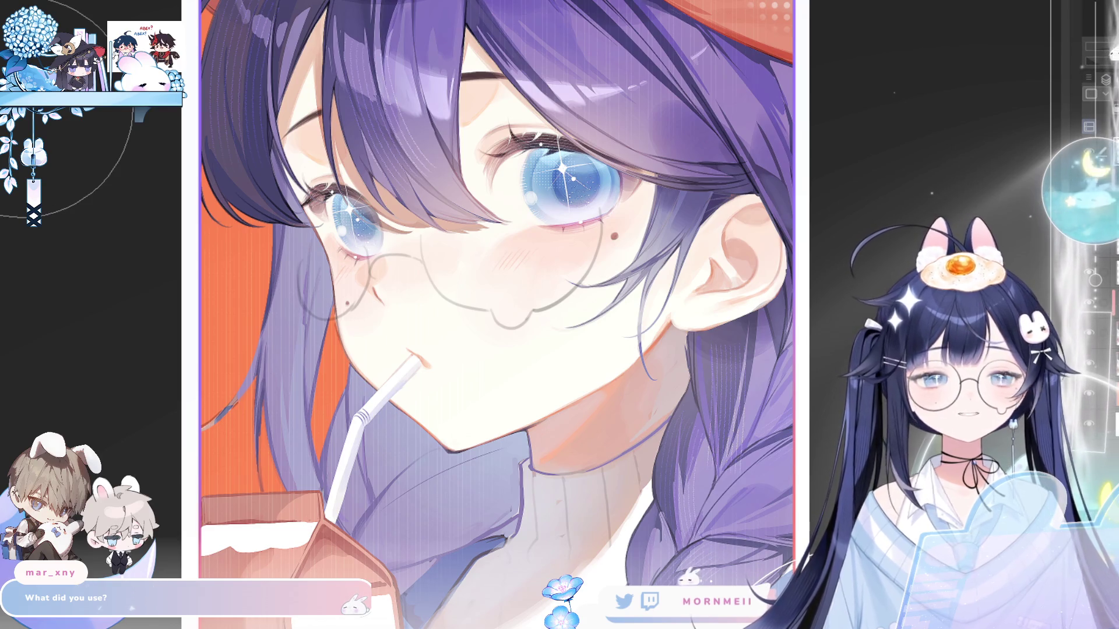
scroll(318, 221, "up", 2)
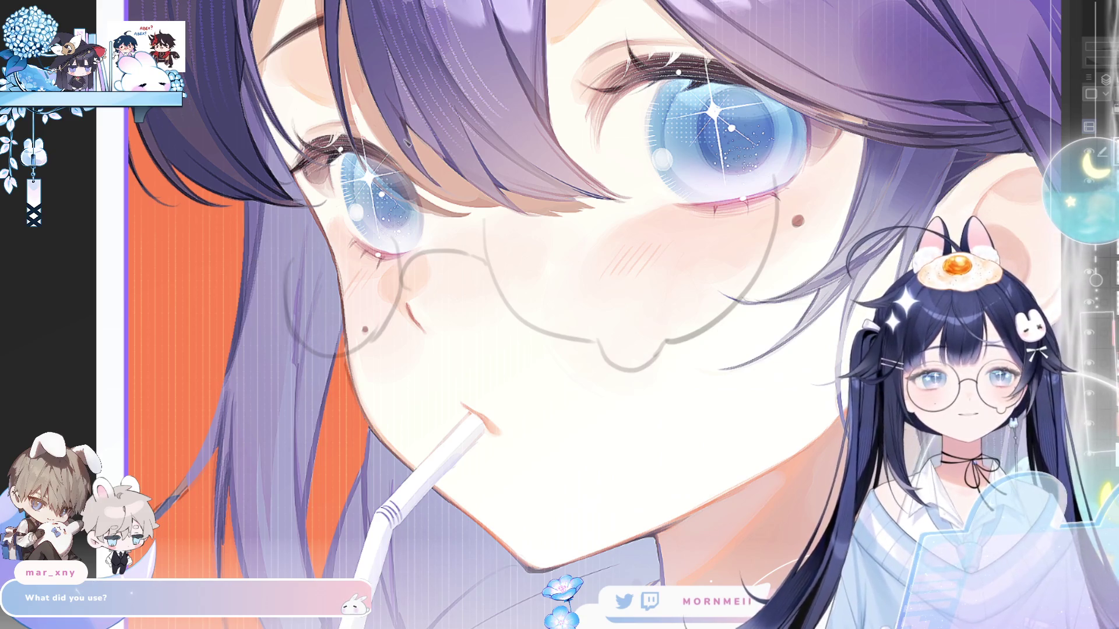
- Draw the curved left lens rim and give the line a purple border
left_click(316, 321)
left_click_drag(324, 354, 367, 332)
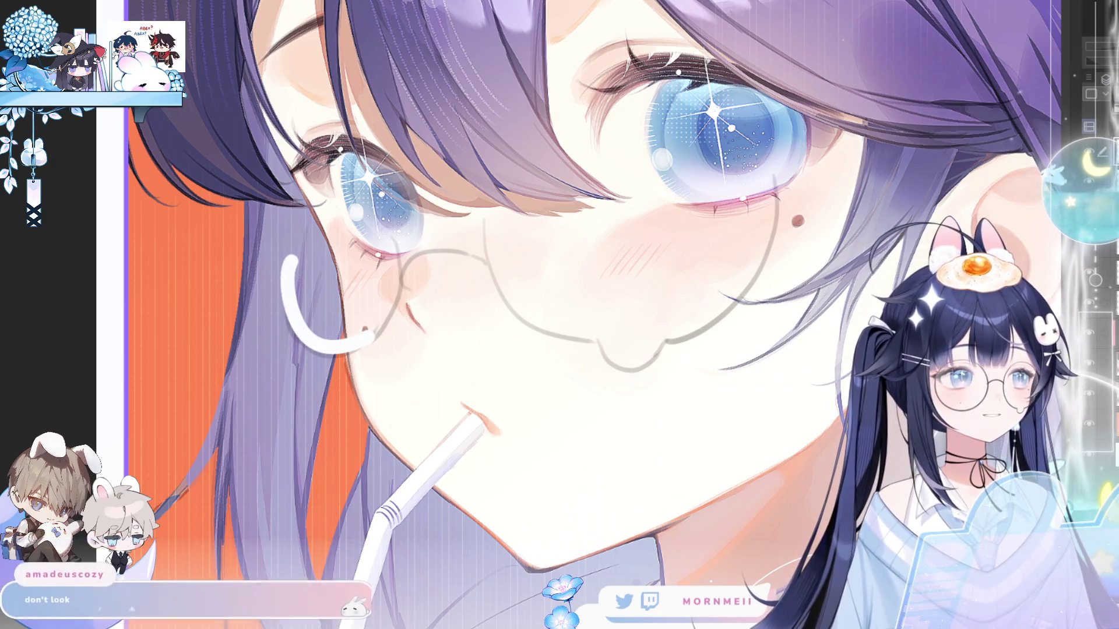
left_click_drag(290, 260, 372, 335)
key("ctrl+z")
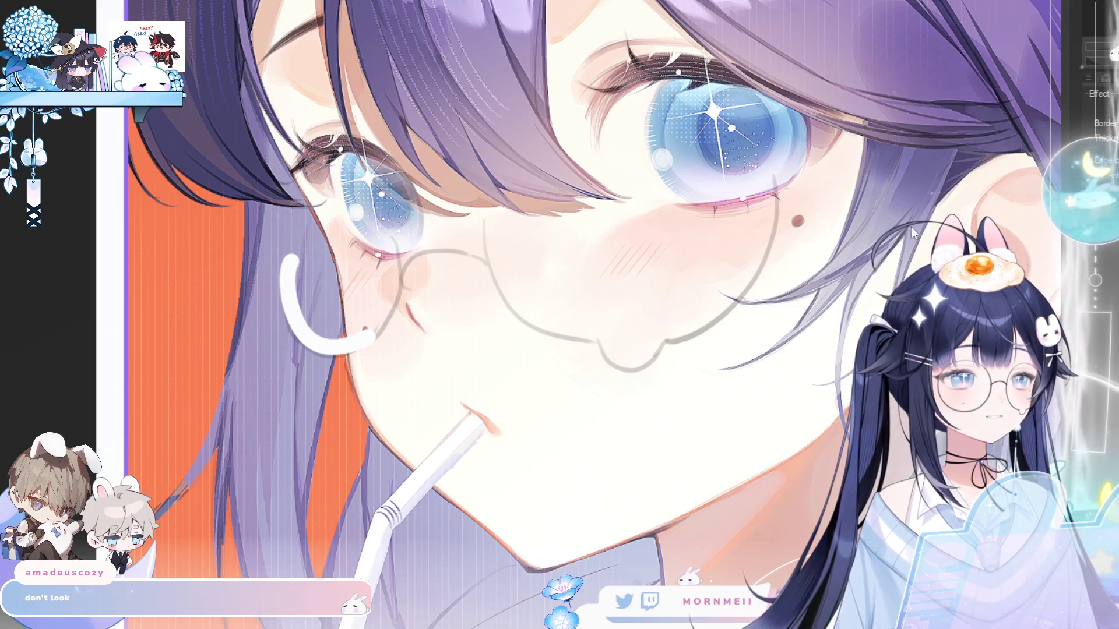
key("ctrl+y")
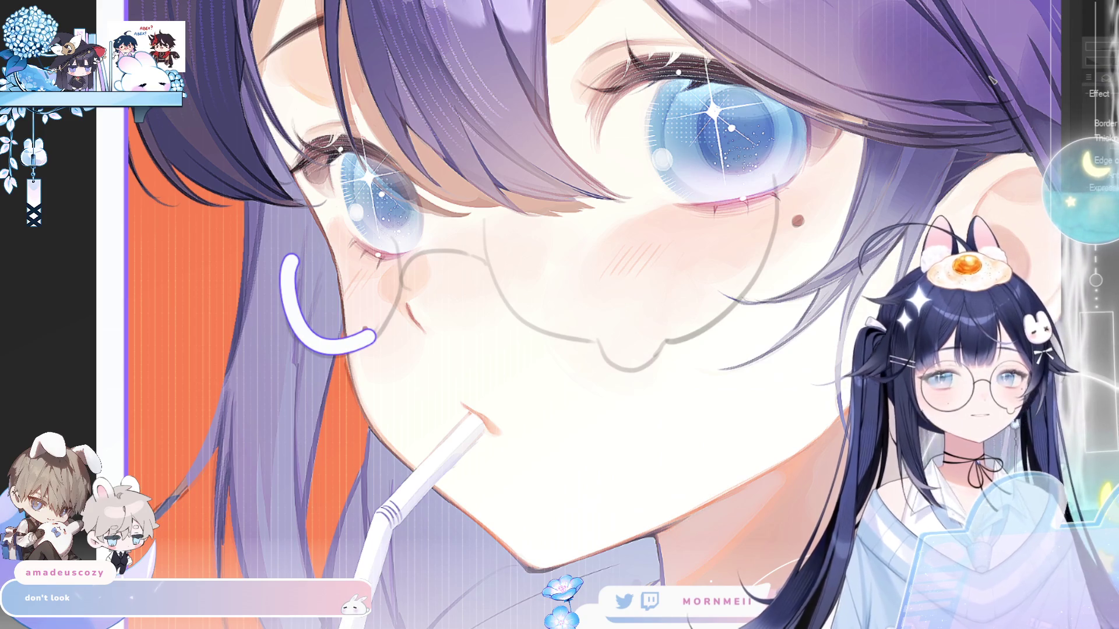
- Hide the first rim attempt and redraw the left lens's outer curve on a mirrored view
left_click(1106, 78)
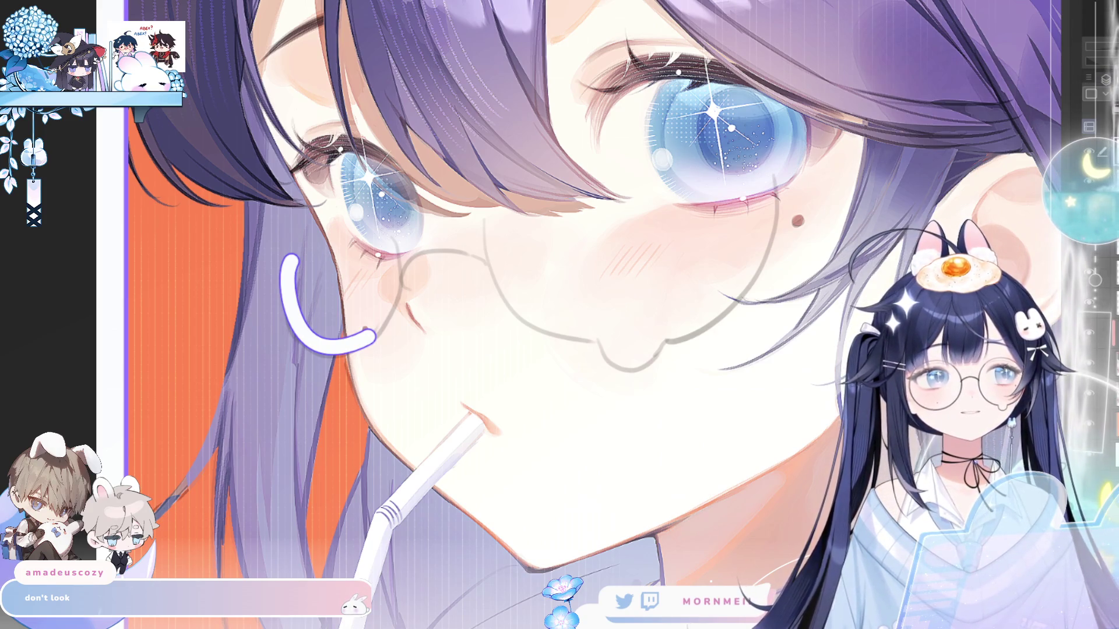
left_click(1089, 271)
key("h")
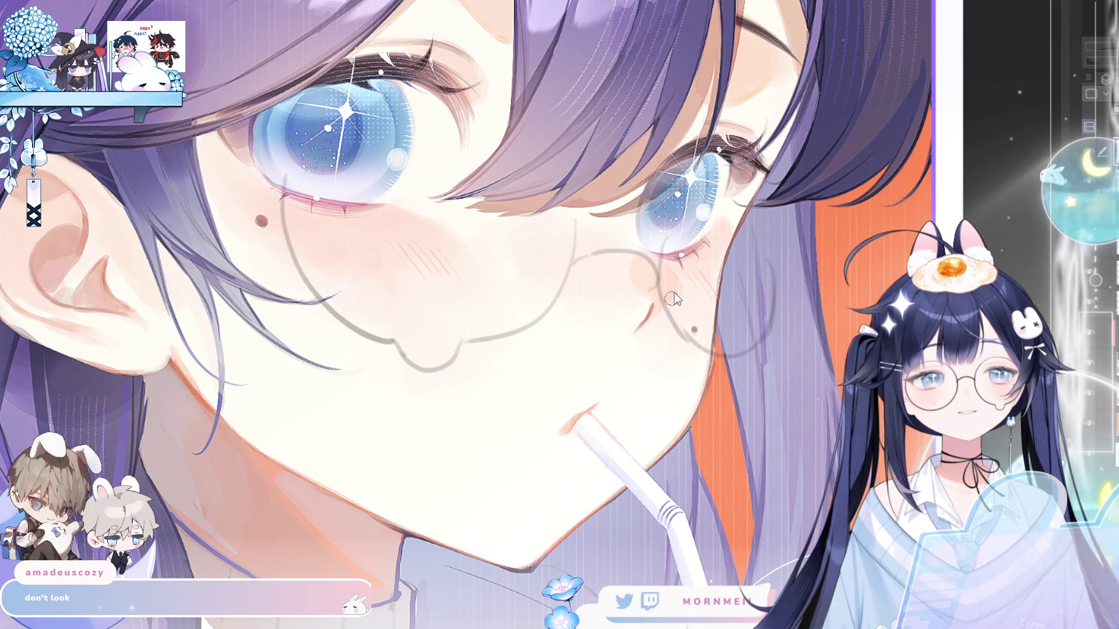
left_click_drag(670, 244, 664, 283)
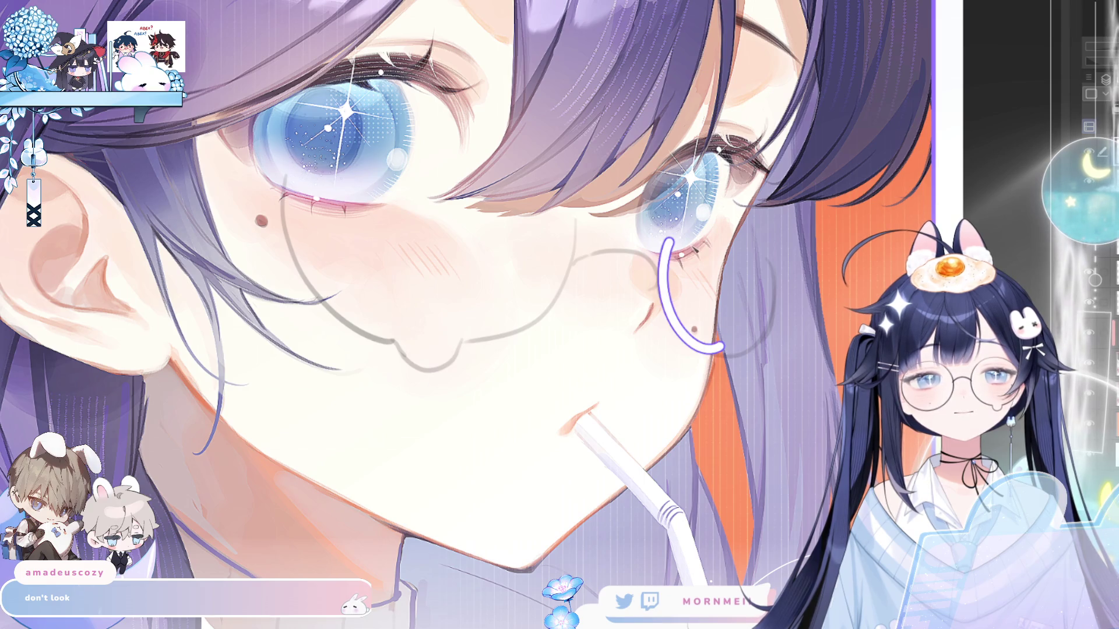
key("h")
left_click_drag(303, 253, 354, 346)
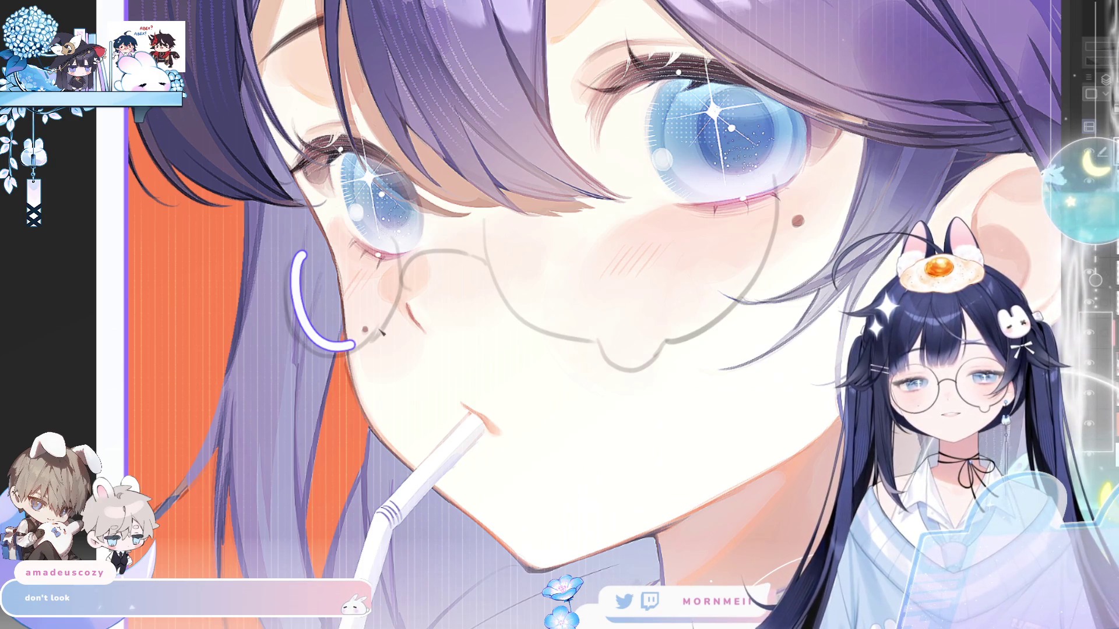
- On the mirrored view, add a second curve meeting the bottom of the lens rim
key("h")
mouse_move(673, 233)
left_mouse_down()
mouse_move(670, 329)
mouse_move(708, 343)
left_mouse_up()
key("ctrl+z")
key("ctrl+z")
left_click_drag(673, 233, 708, 348)
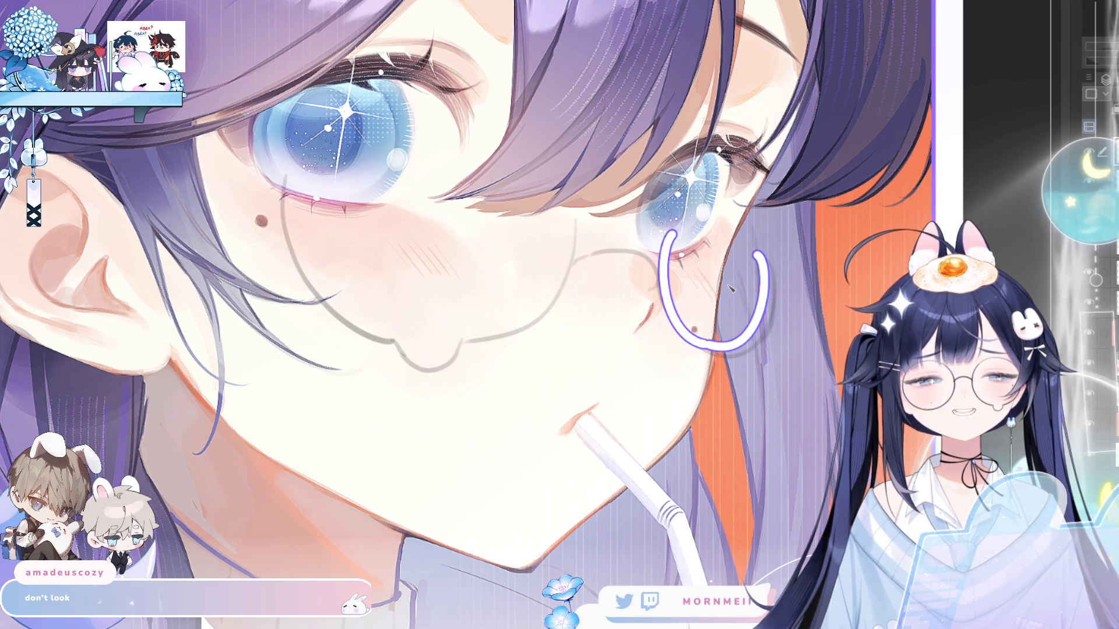
key("h")
- Try the bridge and right lens lower rim strokes, then clear the traced glasses lines
left_click_drag(406, 254, 464, 242)
key("ctrl+z")
left_click_drag(402, 283, 469, 254)
key("ctrl+z")
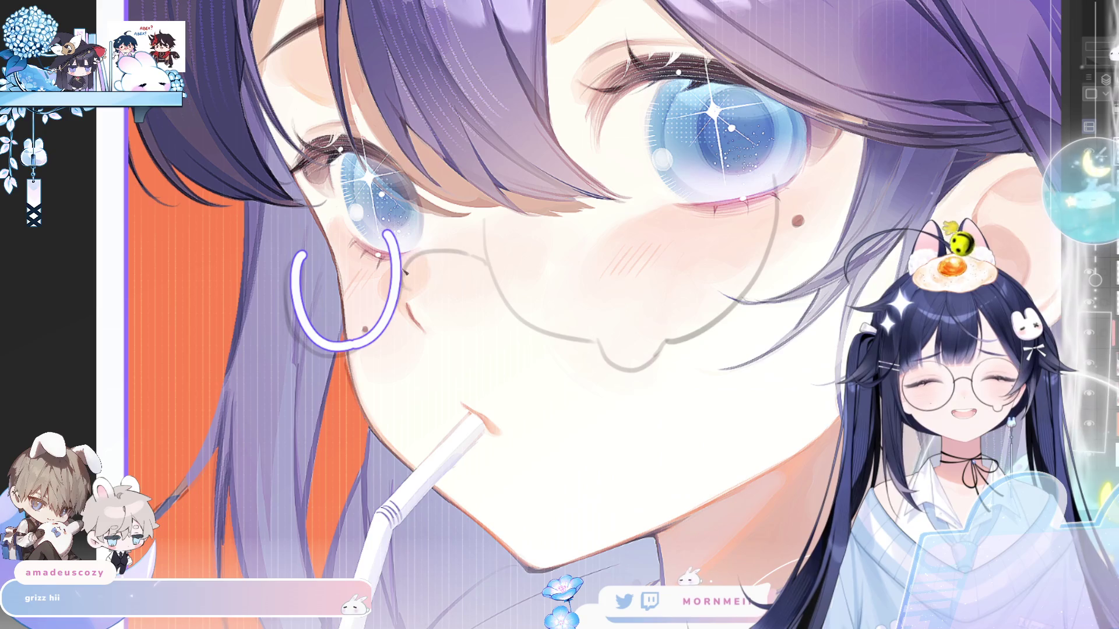
left_click_drag(402, 281, 471, 272)
mouse_move(477, 224)
left_mouse_down()
mouse_move(483, 308)
mouse_move(524, 334)
mouse_move(582, 338)
left_mouse_up()
key("ctrl+z")
key("ctrl+z")
key("ctrl+z")
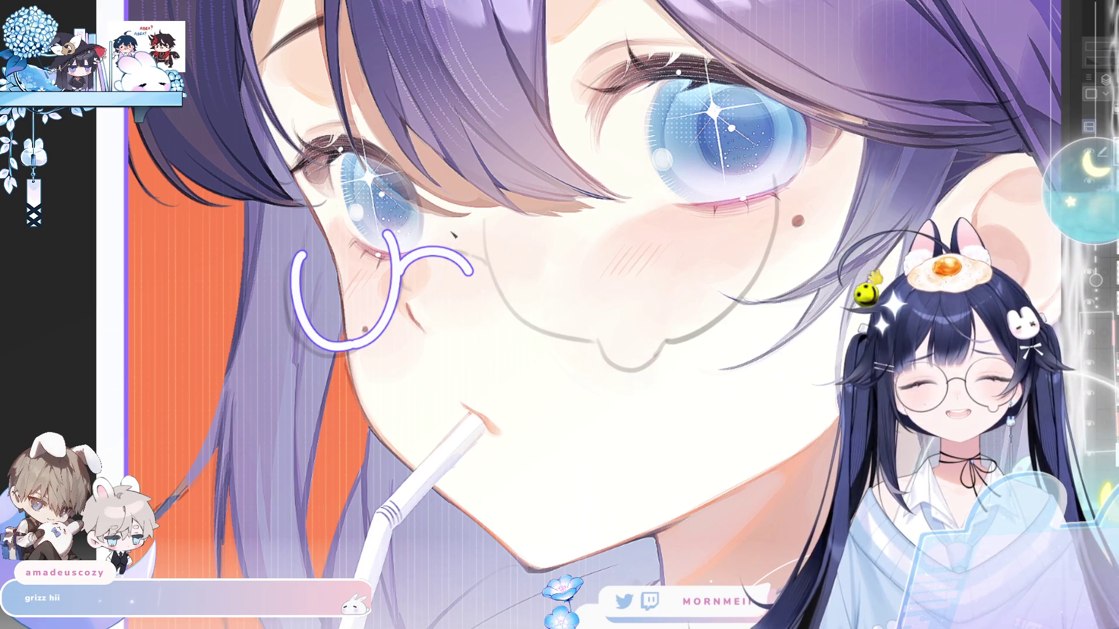
left_click_drag(476, 225, 499, 312)
key("ctrl+z")
key("ctrl+z")
mouse_move(477, 225)
left_mouse_down()
mouse_move(544, 338)
mouse_move(579, 347)
left_mouse_up()
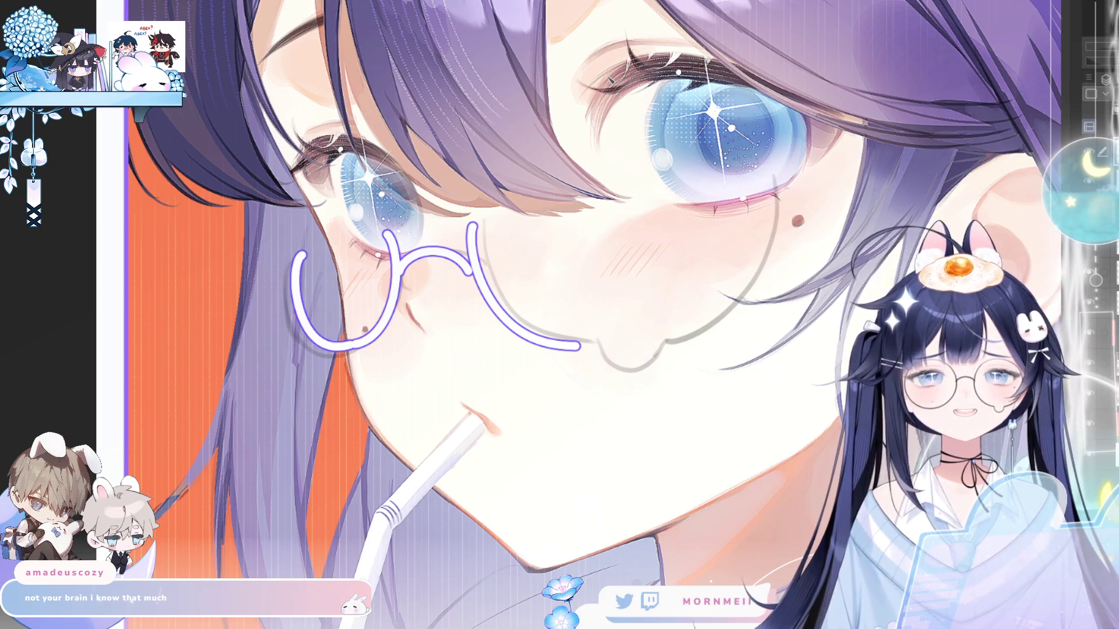
key("ctrl+d")
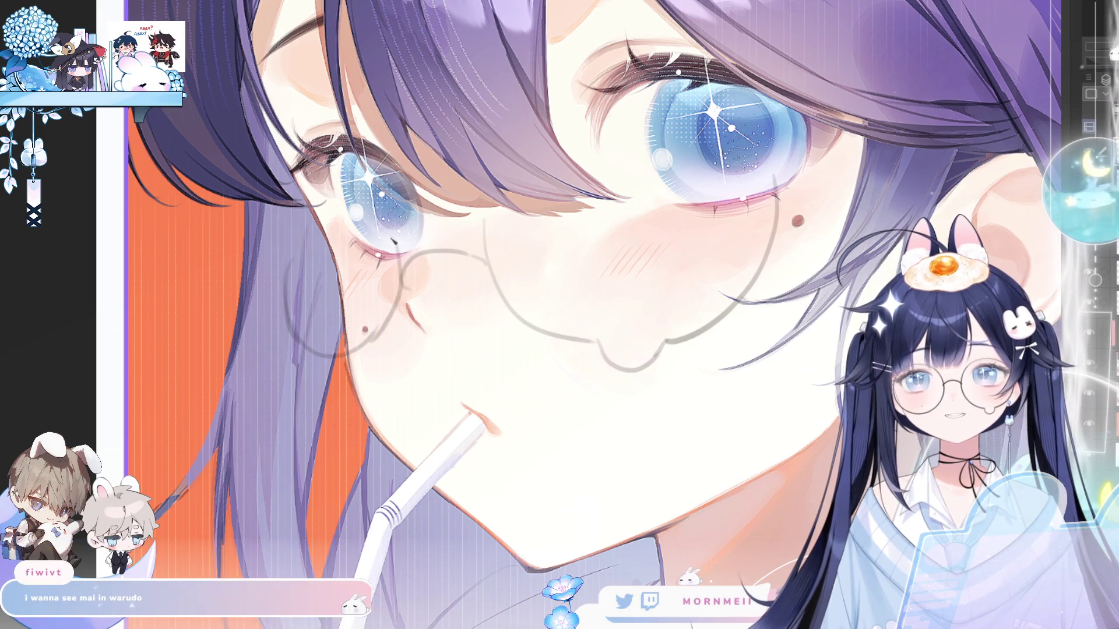
- Draw the lens rim down the cheek and the long curve of the right lens
key("h")
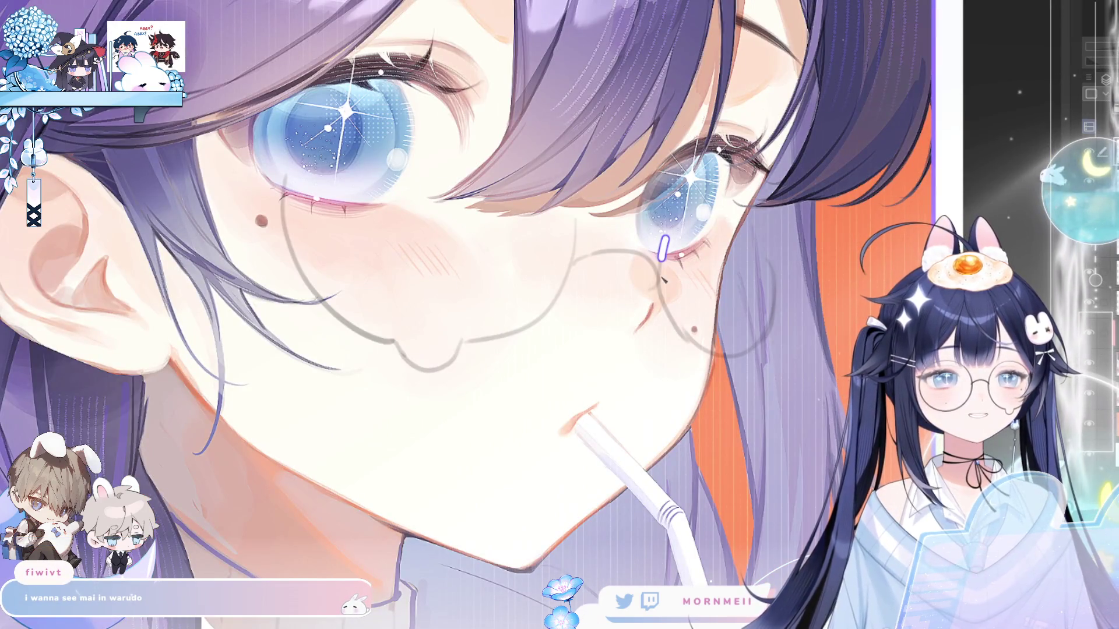
left_click_drag(664, 277, 705, 352)
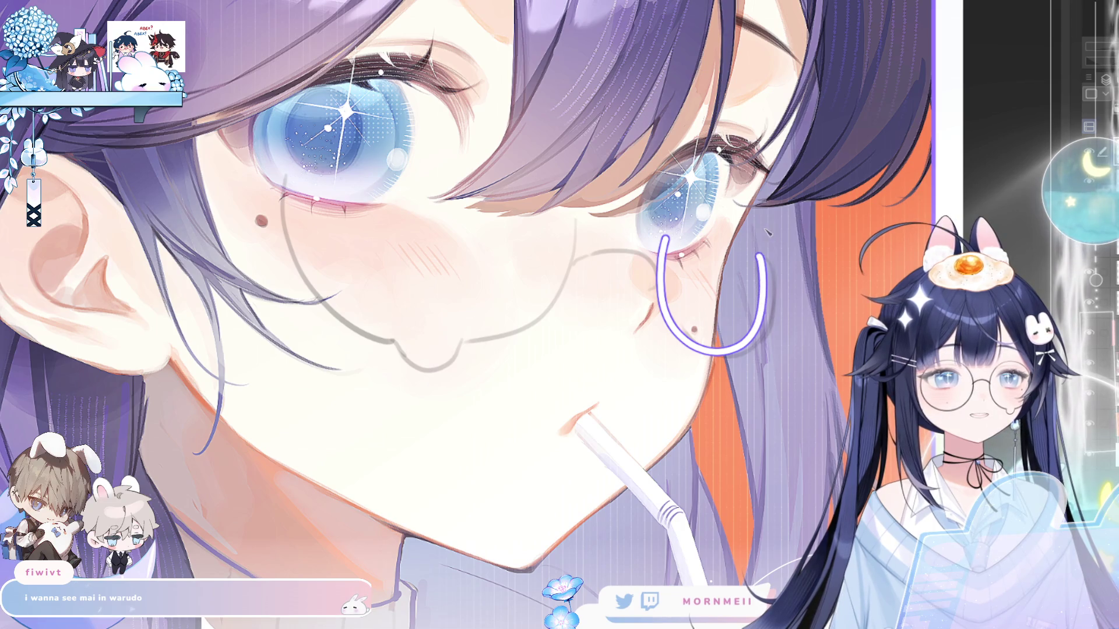
key("h")
mouse_move(487, 257)
left_mouse_down()
mouse_move(583, 342)
mouse_move(759, 224)
mouse_move(761, 188)
left_mouse_up()
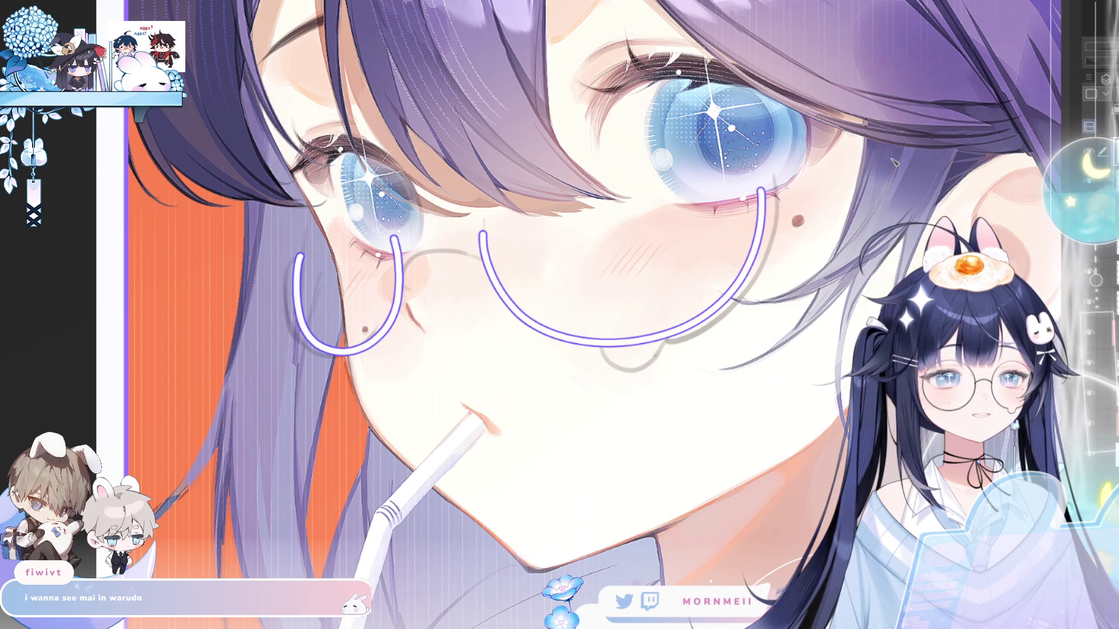
- Trace the drop-shaped loop under the glasses bridge in purple, undoing the failed attempts
mouse_move(603, 349)
left_mouse_down()
mouse_move(629, 373)
mouse_move(661, 348)
mouse_move(610, 359)
mouse_move(661, 346)
left_mouse_up()
key("ctrl+z")
key("ctrl+z")
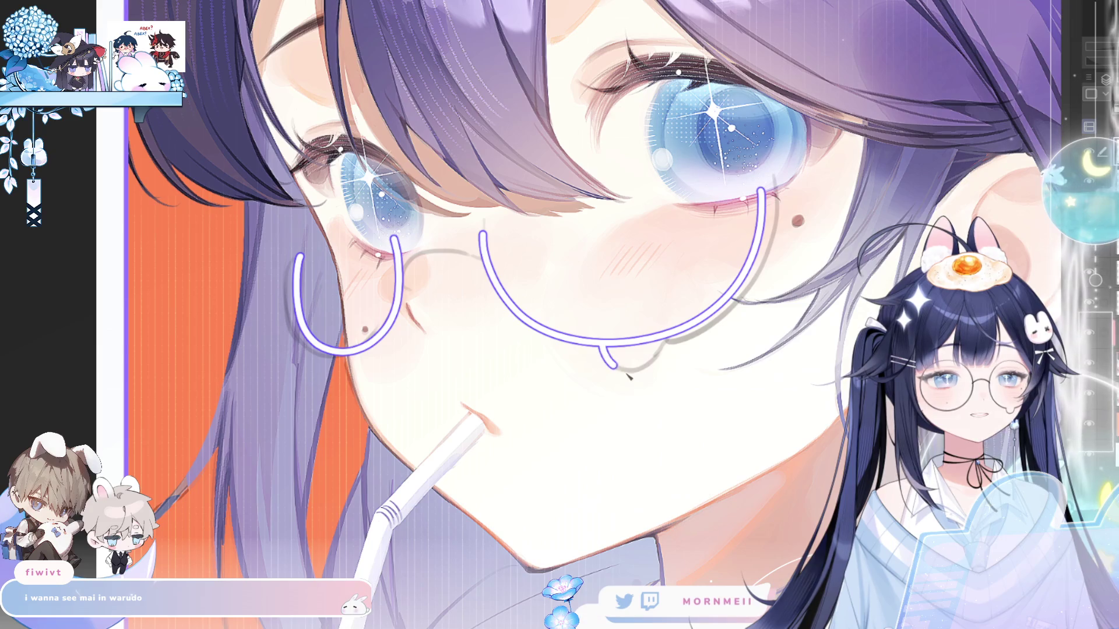
key("ctrl+z")
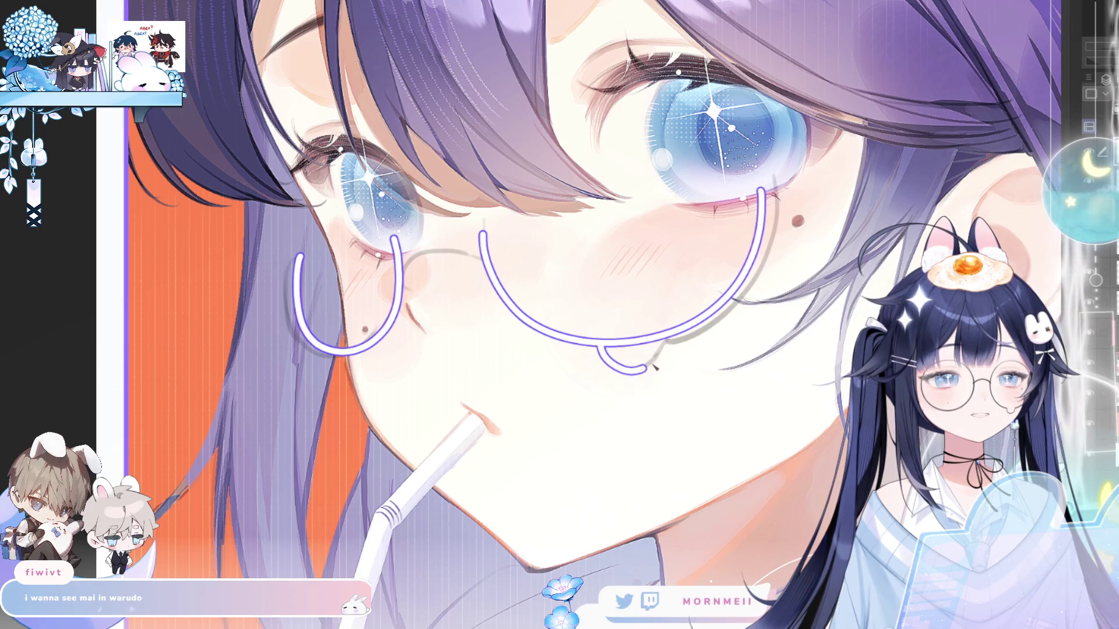
key("h")
key("ctrl+z")
mouse_move(393, 340)
left_mouse_down()
mouse_move(420, 372)
mouse_move(464, 352)
left_mouse_up()
key("ctrl+z")
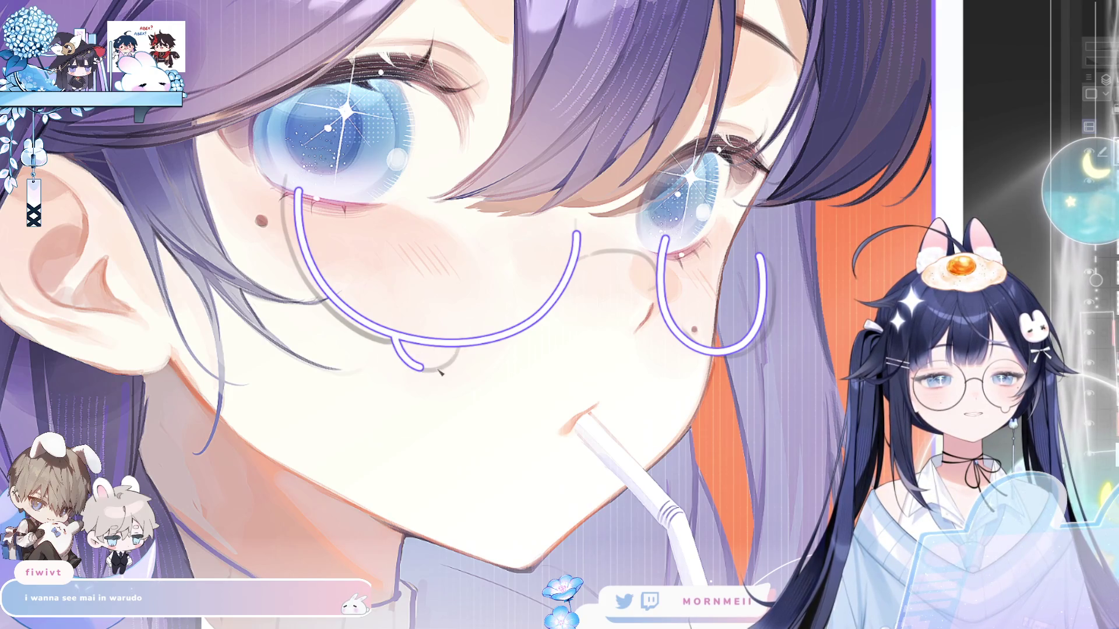
- Erase the stray line crossing the small loop and zoom in on the glasses
key("h")
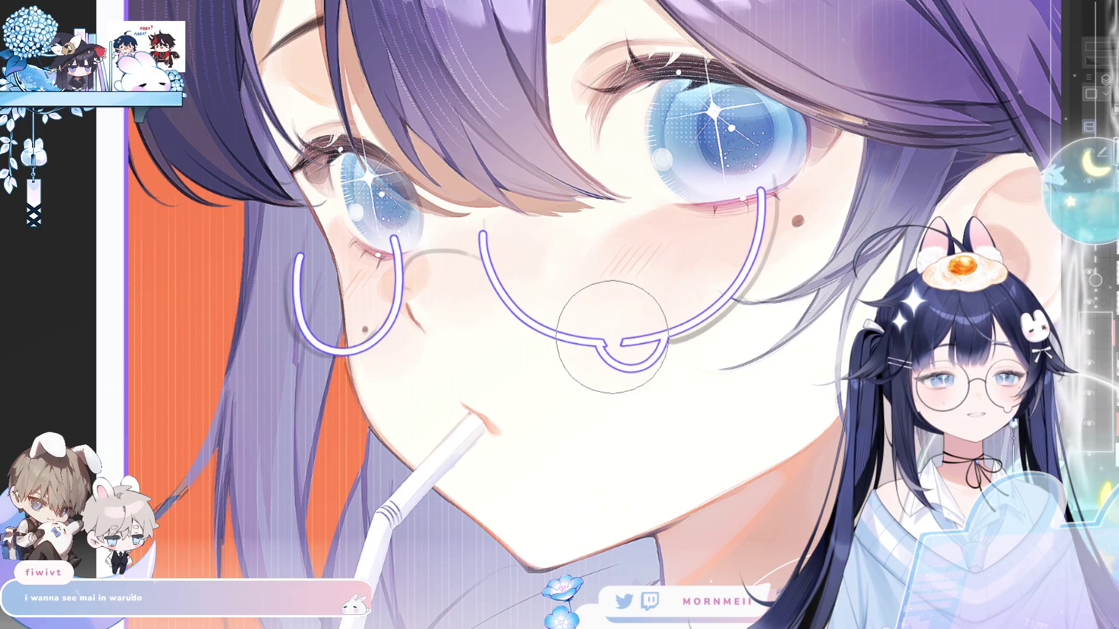
left_click(629, 339)
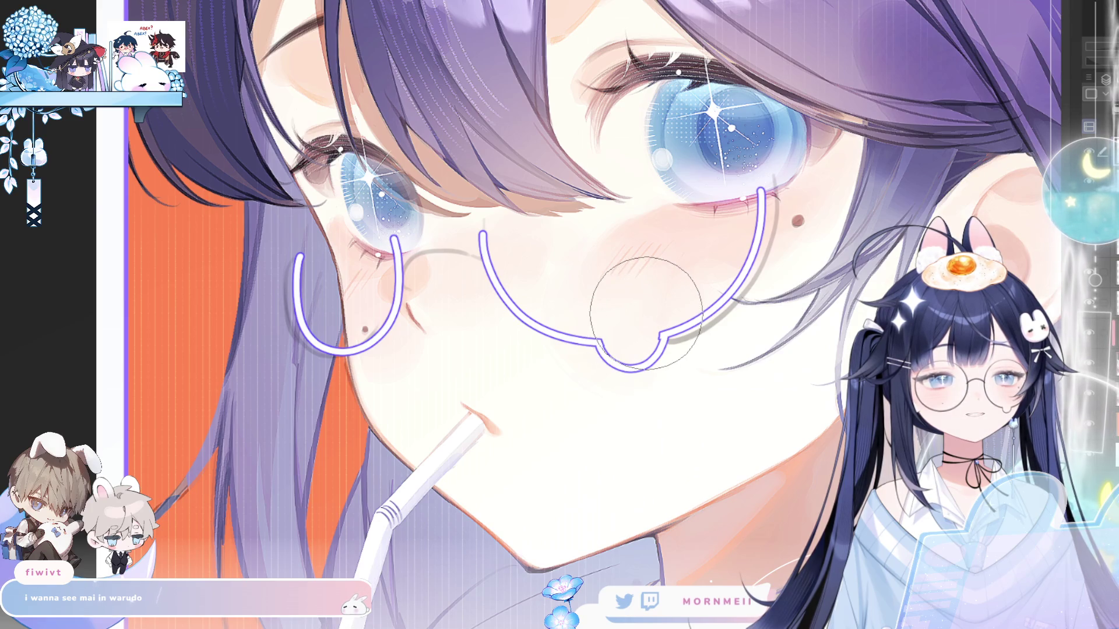
key("h")
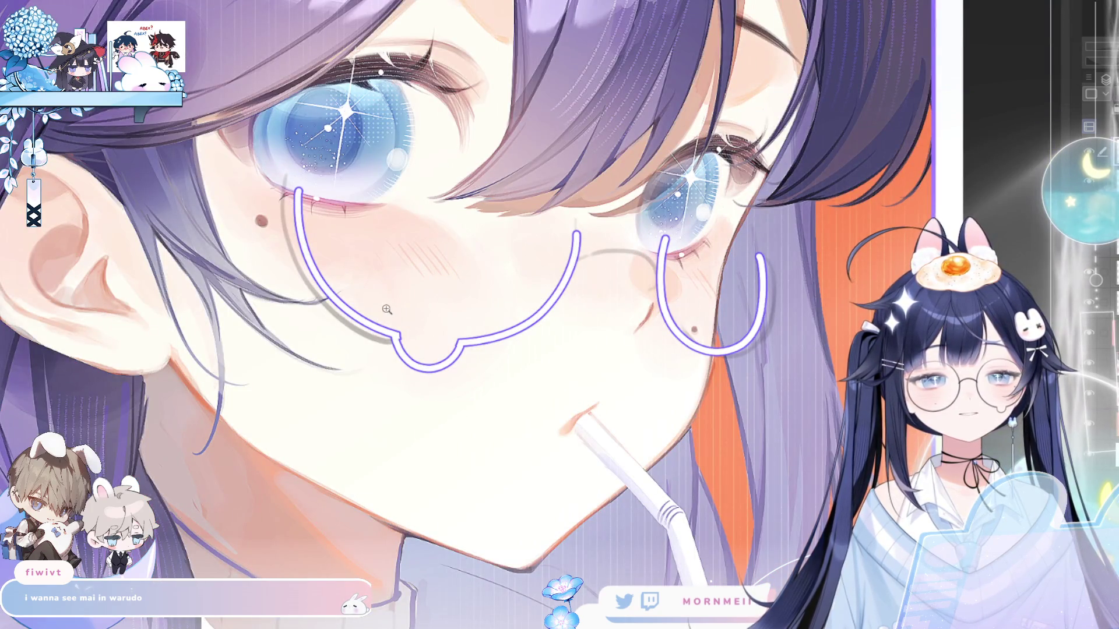
left_click(387, 307)
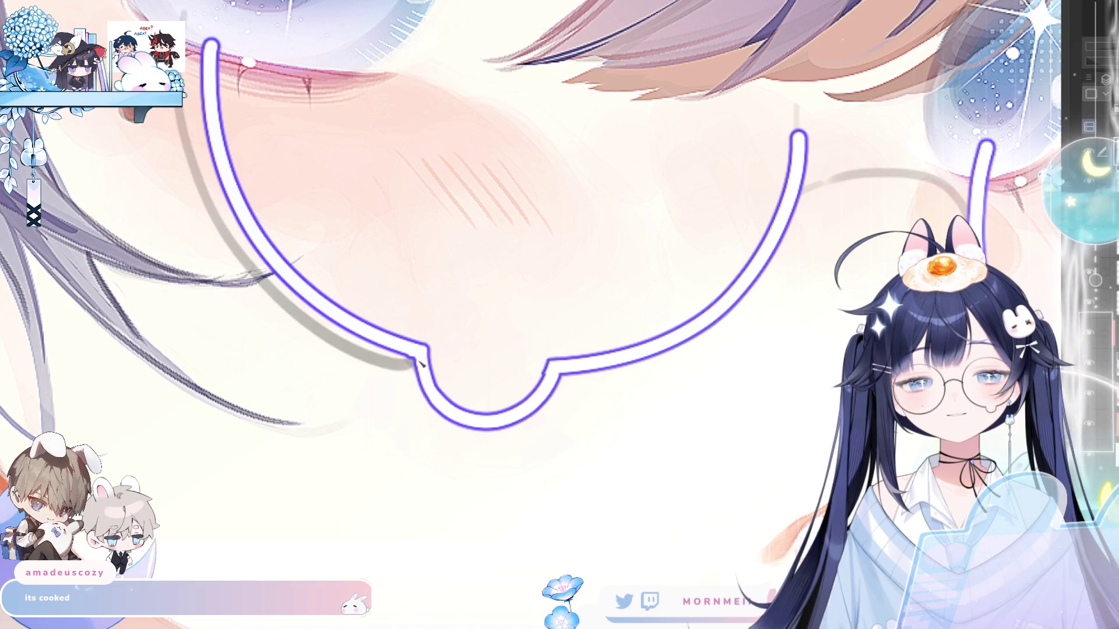
- Draw a purple bridge stroke joining the two lens outlines on the mirrored, zoomed view
key("h")
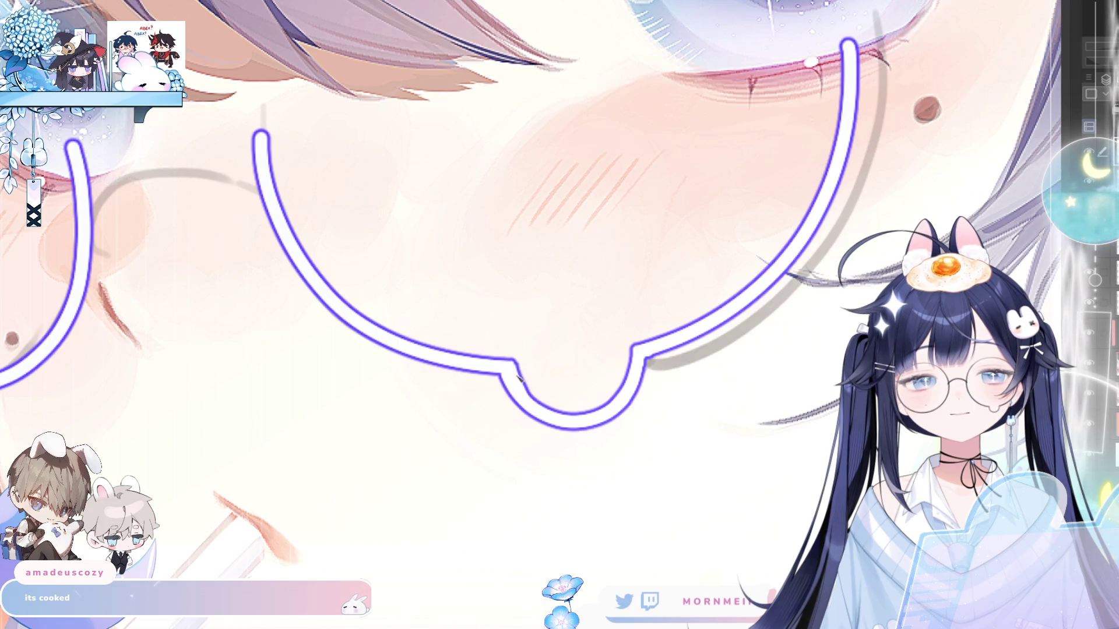
key("ctrl+0")
key("h")
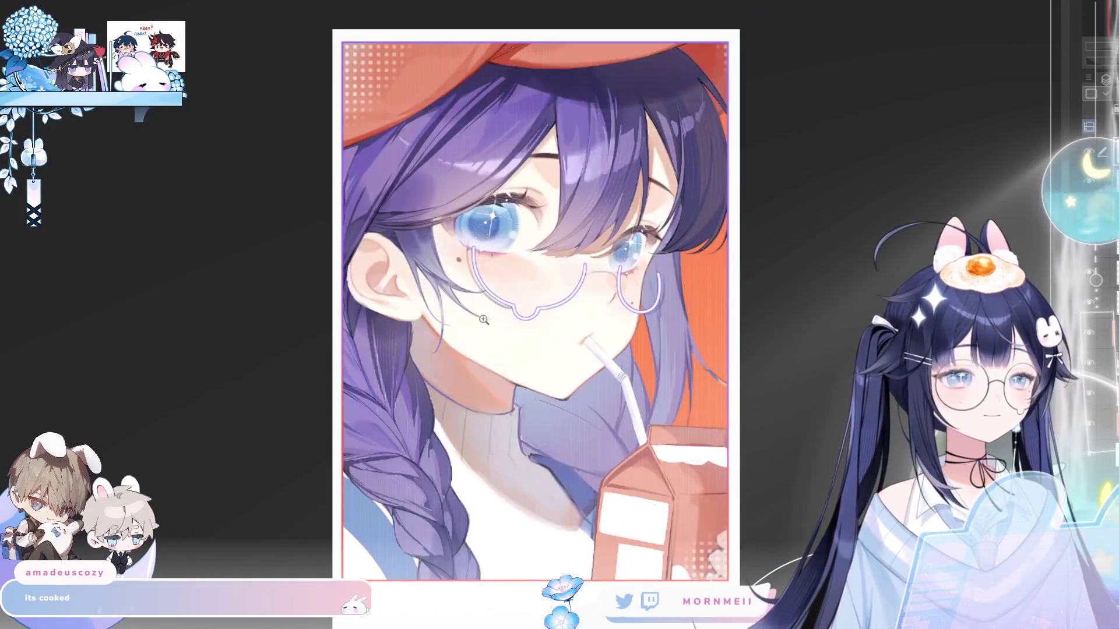
key("h")
key("ctrl+plus")
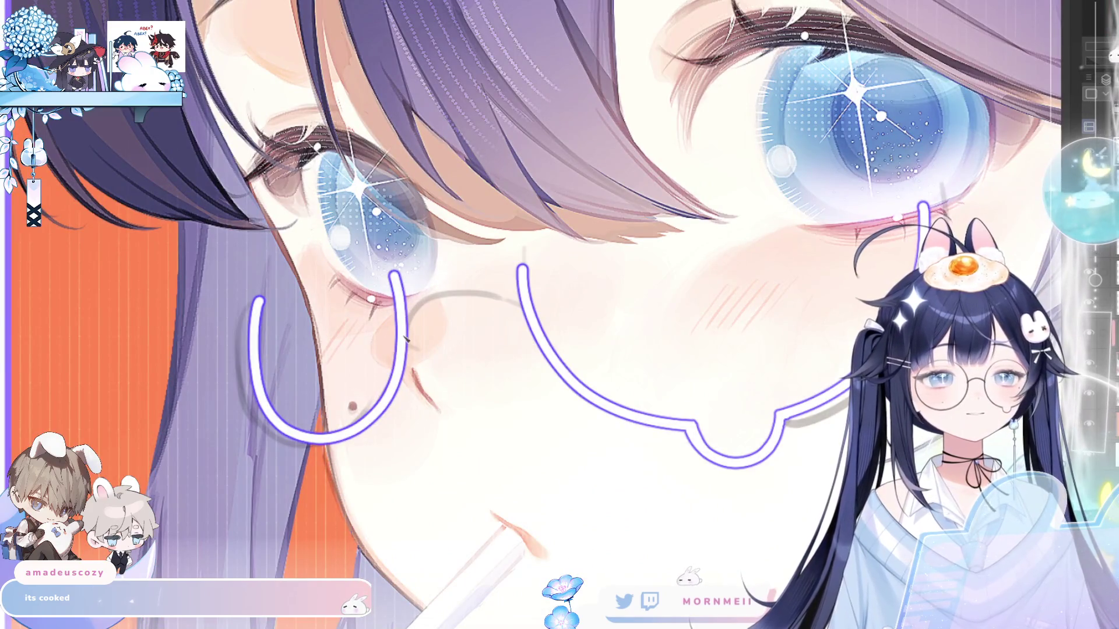
key("h")
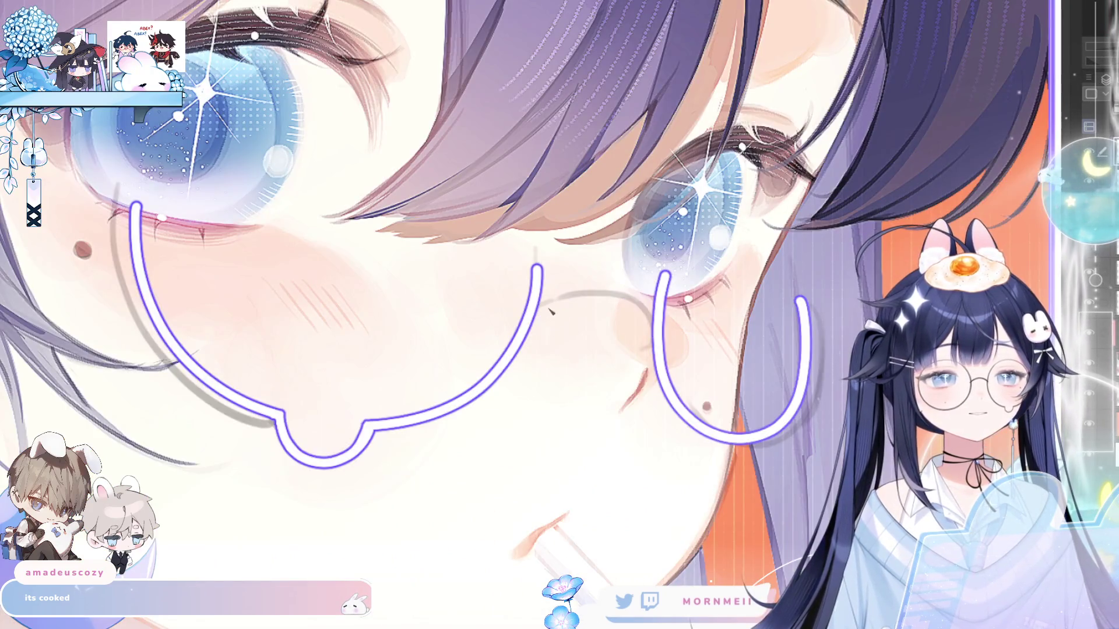
mouse_move(518, 330)
left_mouse_down()
mouse_move(611, 294)
mouse_move(661, 340)
left_mouse_up()
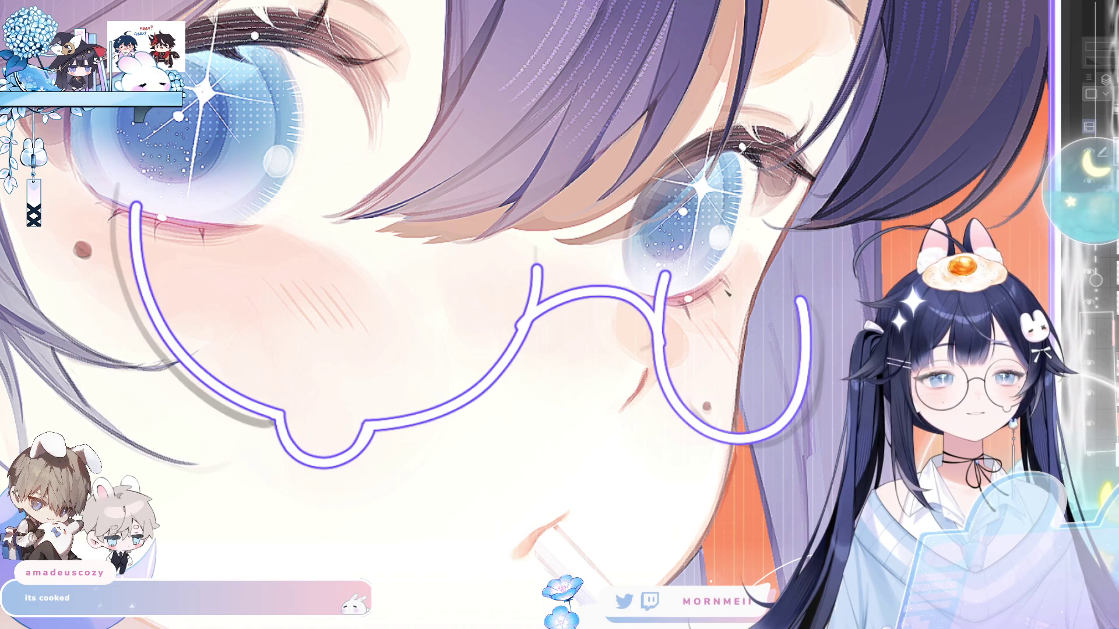
- Zoom out and flip the canvas back and forth to check the bridge
key("ctrl+0")
key("h")
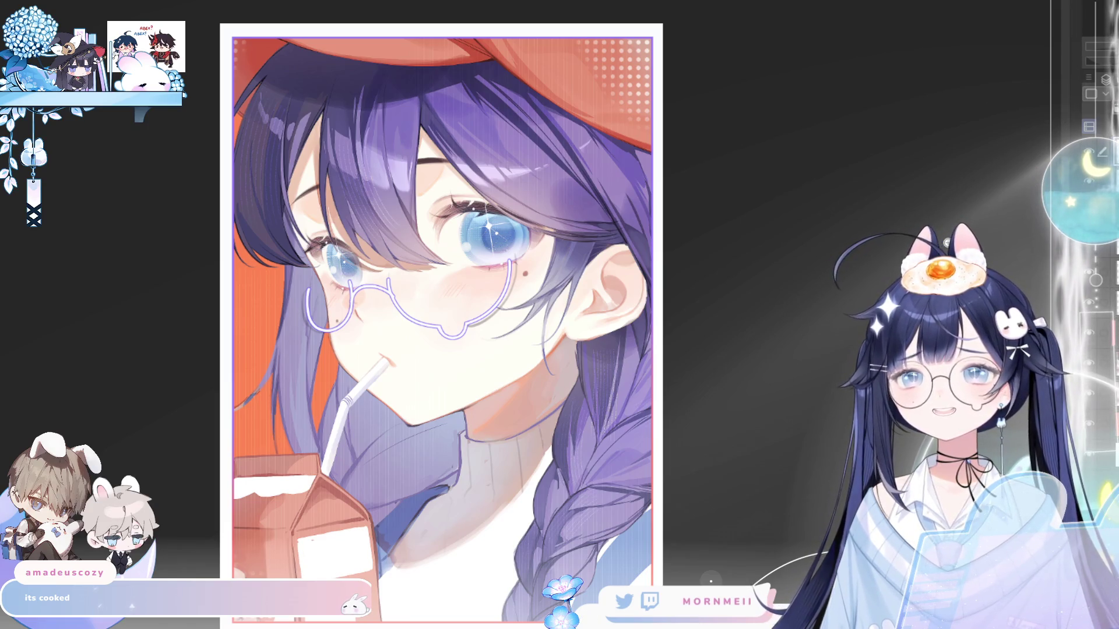
key("h")
key("h")
scroll(419, 223, "up", 3)
key("h")
key("h")
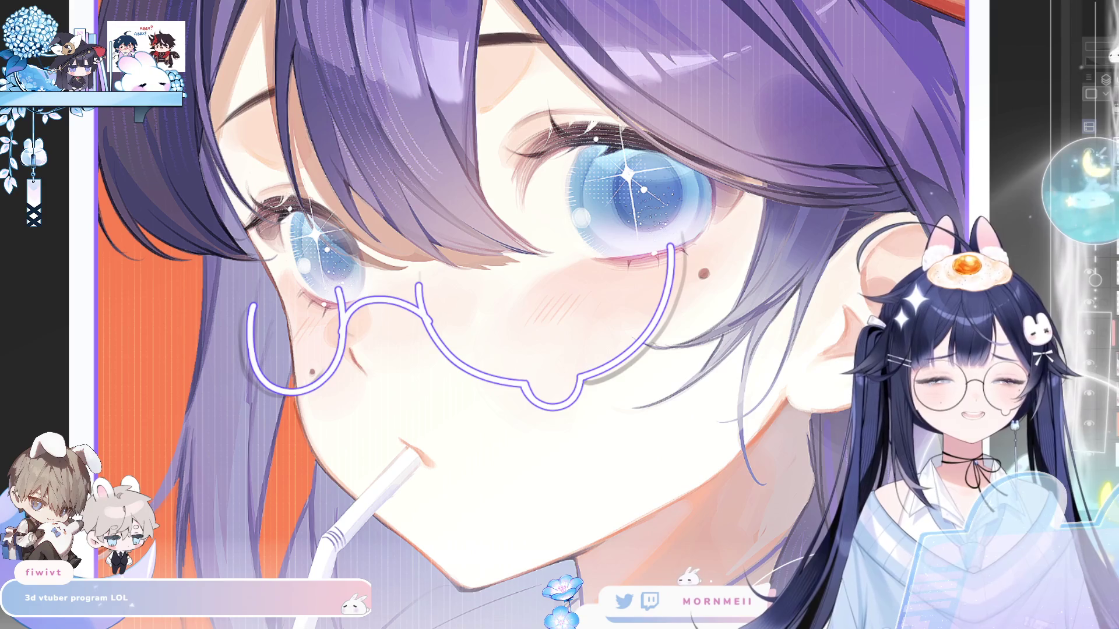
- Start and cancel a transform of the glasses, then recentre on the face
key("ctrl+shift+t")
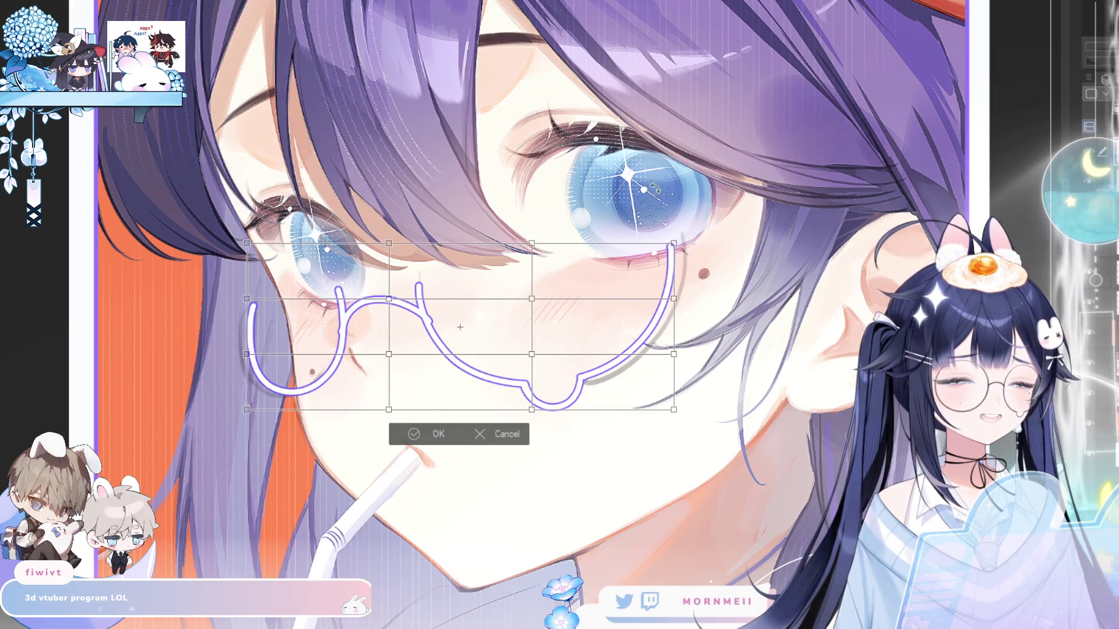
left_click(503, 441)
key("ctrl+0")
scroll(665, 245, "up", 5)
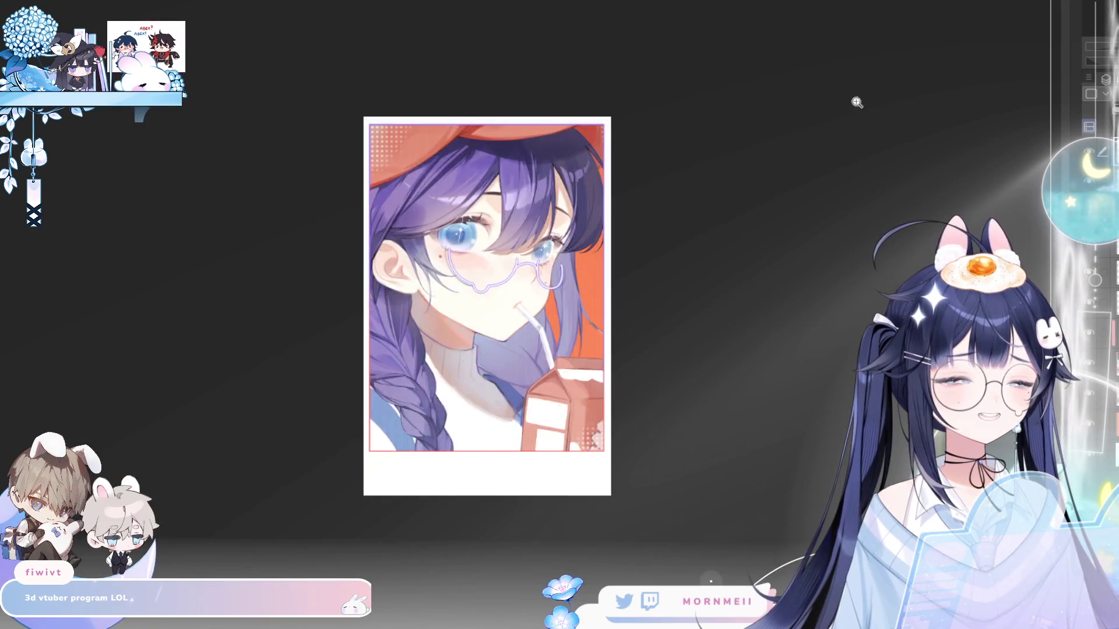
left_click_drag(664, 245, 651, 397)
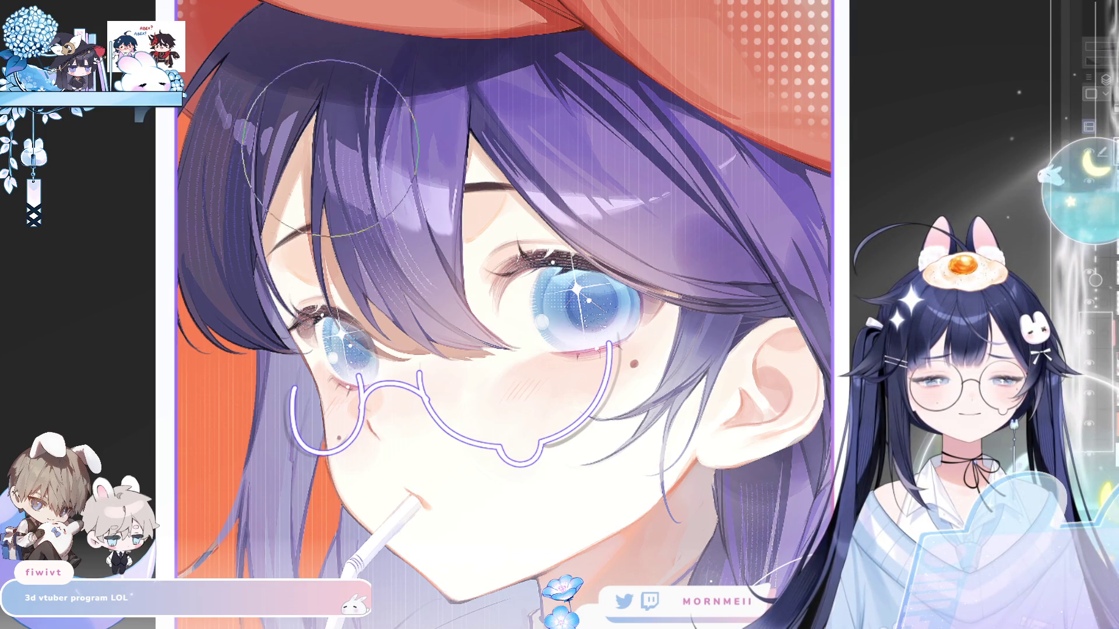
- Compare the glasses' proportions by flipping the canvas, then zoom in on them
key("h")
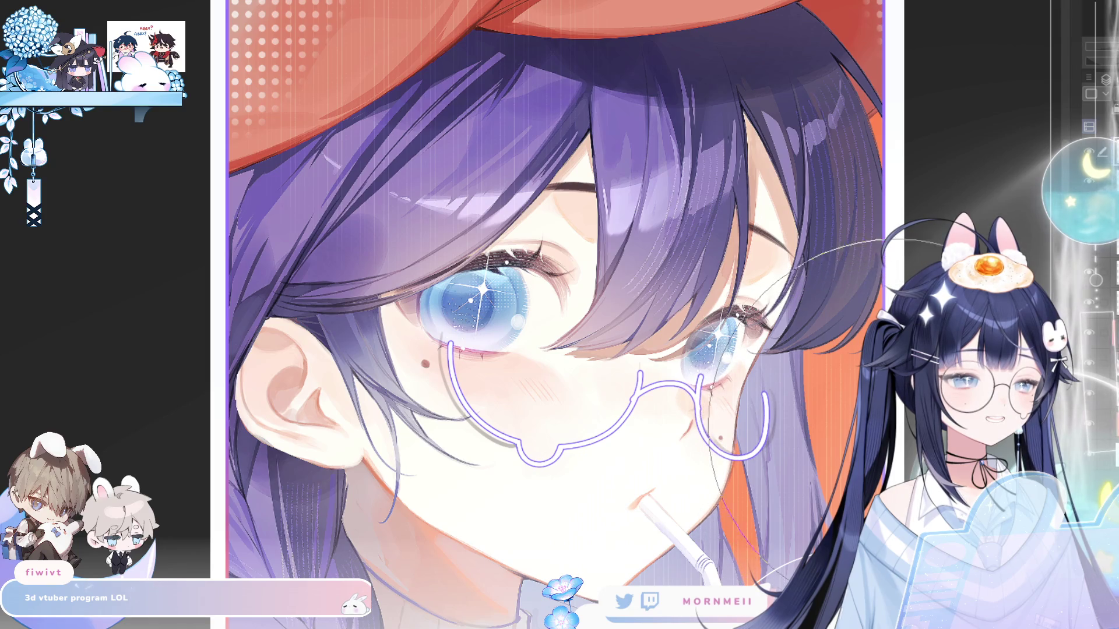
key("h")
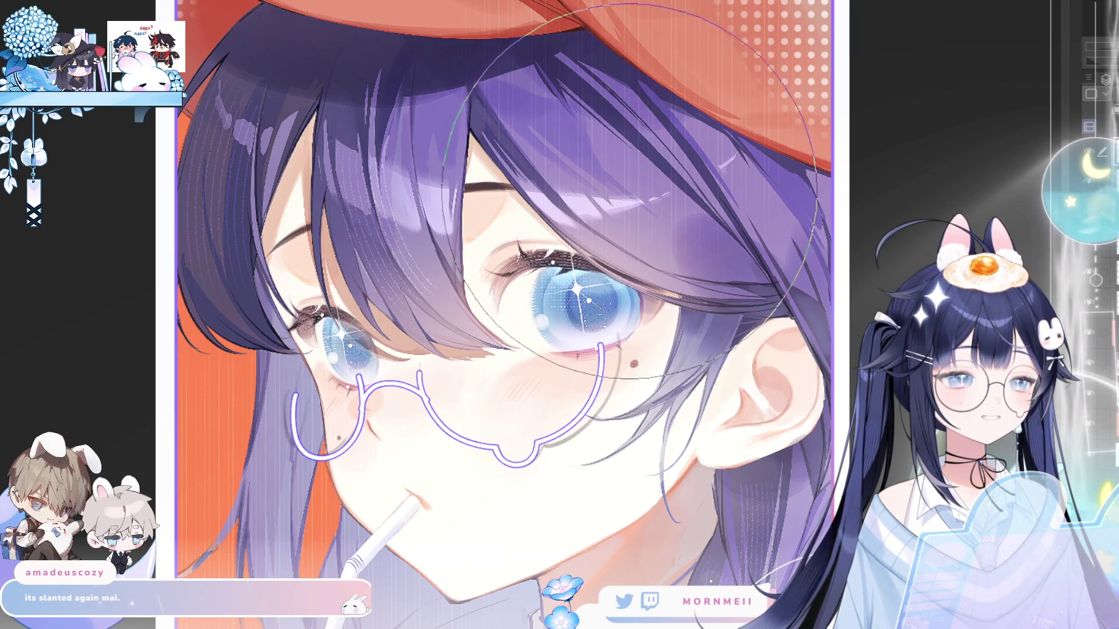
key("h")
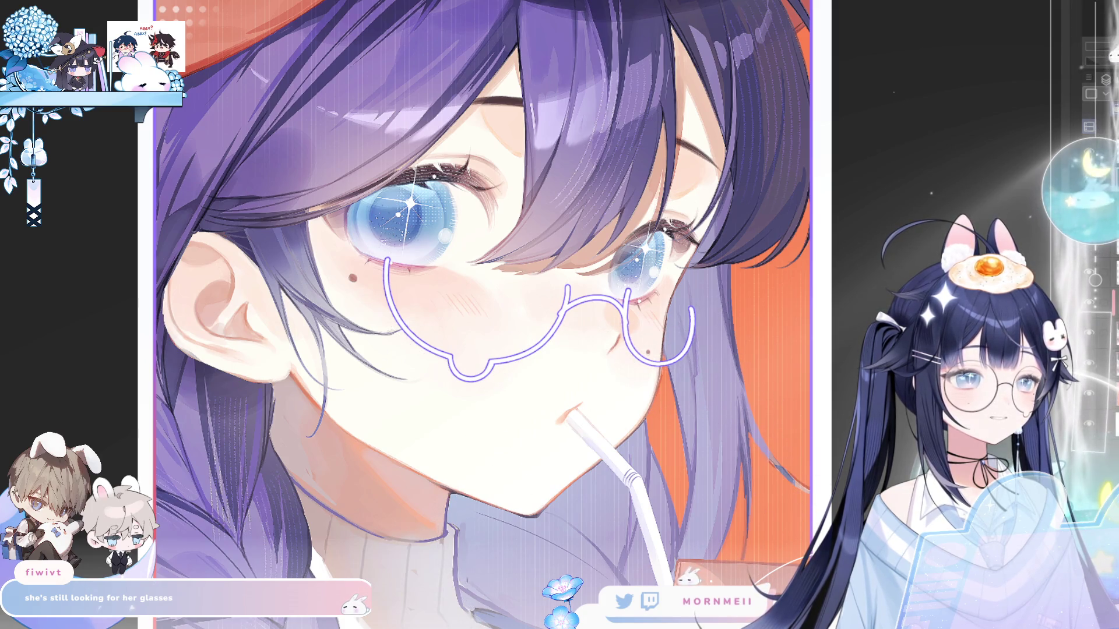
key("h")
key("ctrl+0")
key("h")
key("h")
left_click(564, 355)
left_click(564, 355)
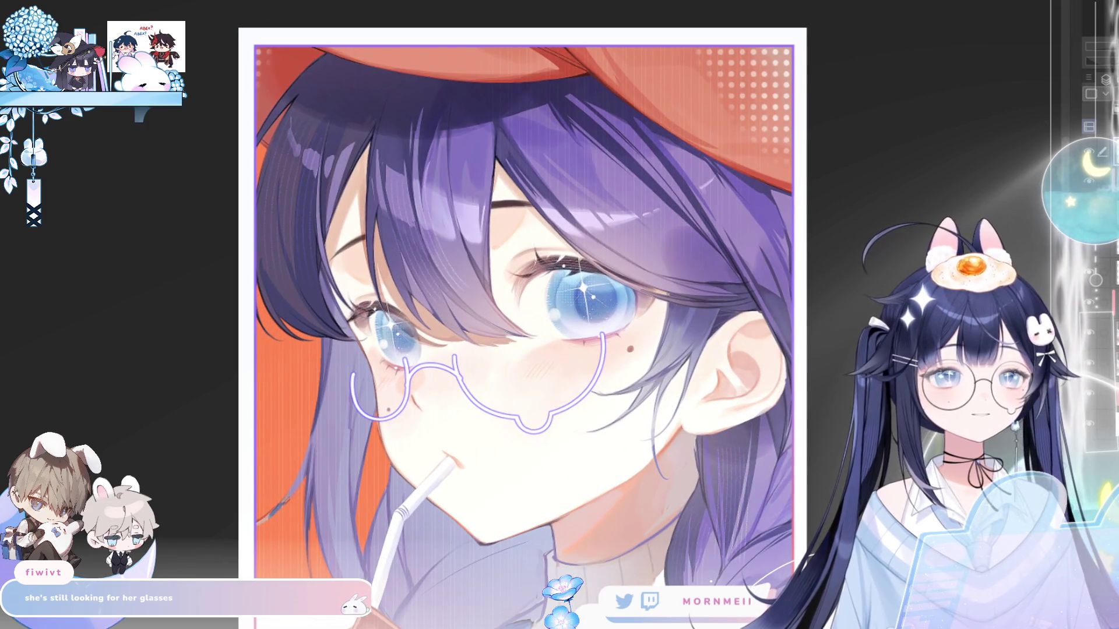
- Stretch the glasses layer slightly wider to the right with Ctrl+T and confirm
key("ctrl+t")
mouse_move(605, 383)
left_mouse_down()
mouse_move(625, 379)
mouse_move(603, 390)
left_mouse_up()
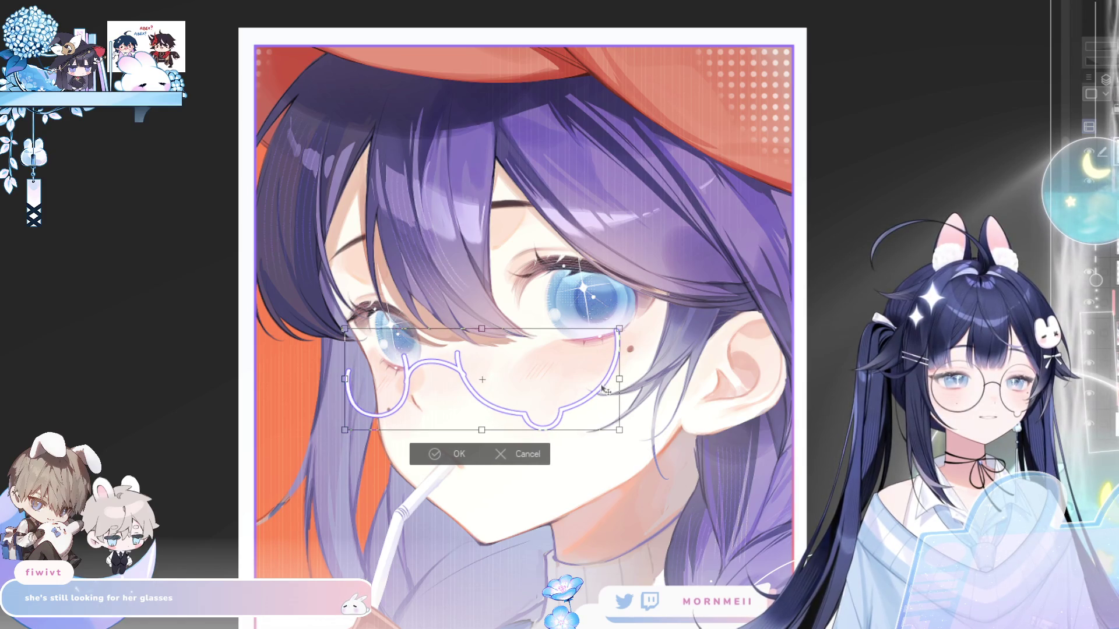
left_click(451, 457)
- Flip and zoom the canvas to check the widened glasses, ending between the eyes
key("h")
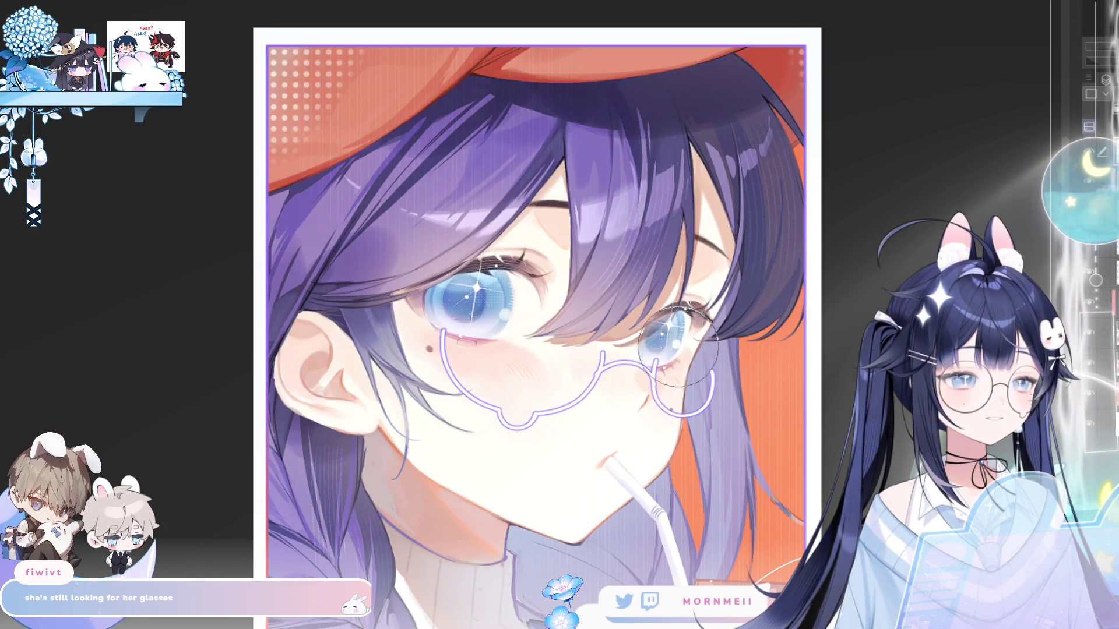
key("h")
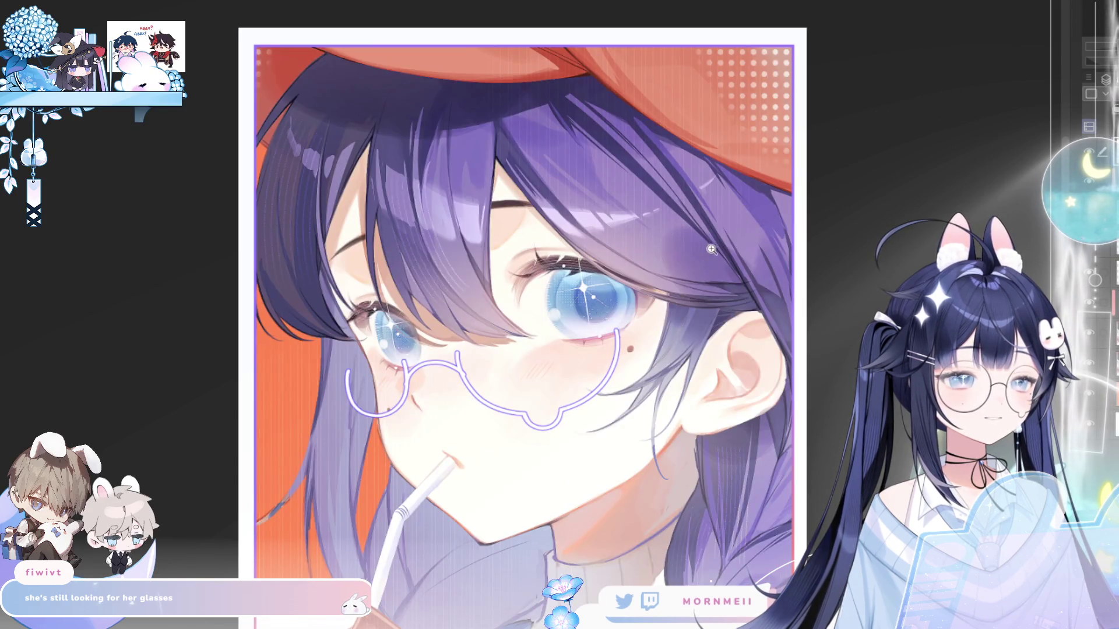
key("ctrl+minus")
key("h")
key("h")
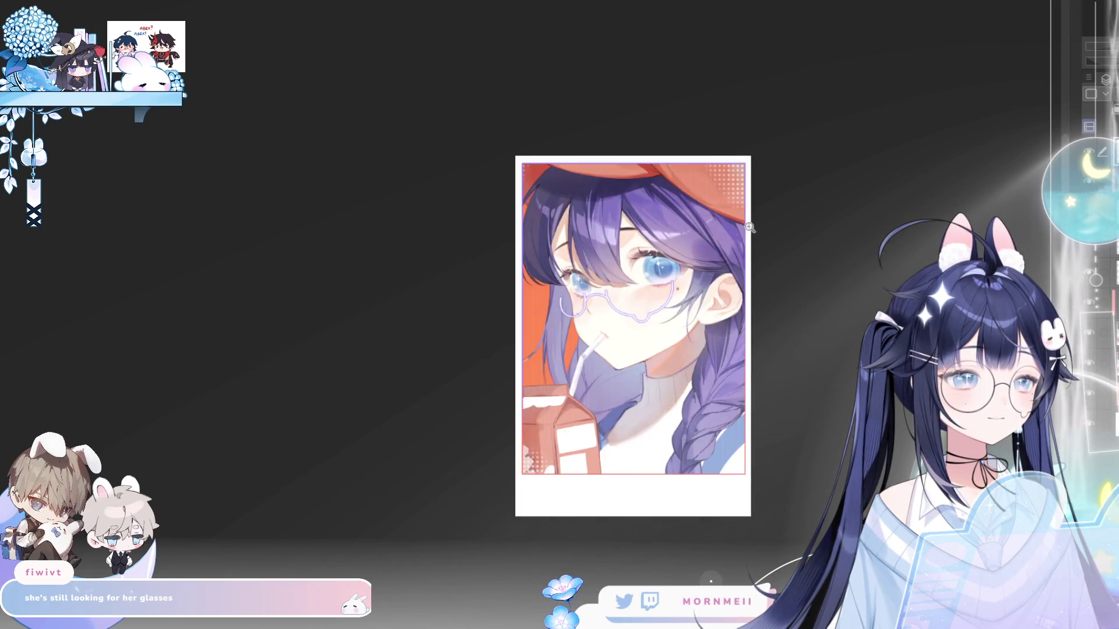
key("ctrl+plus")
key("ctrl+plus")
left_click(565, 361)
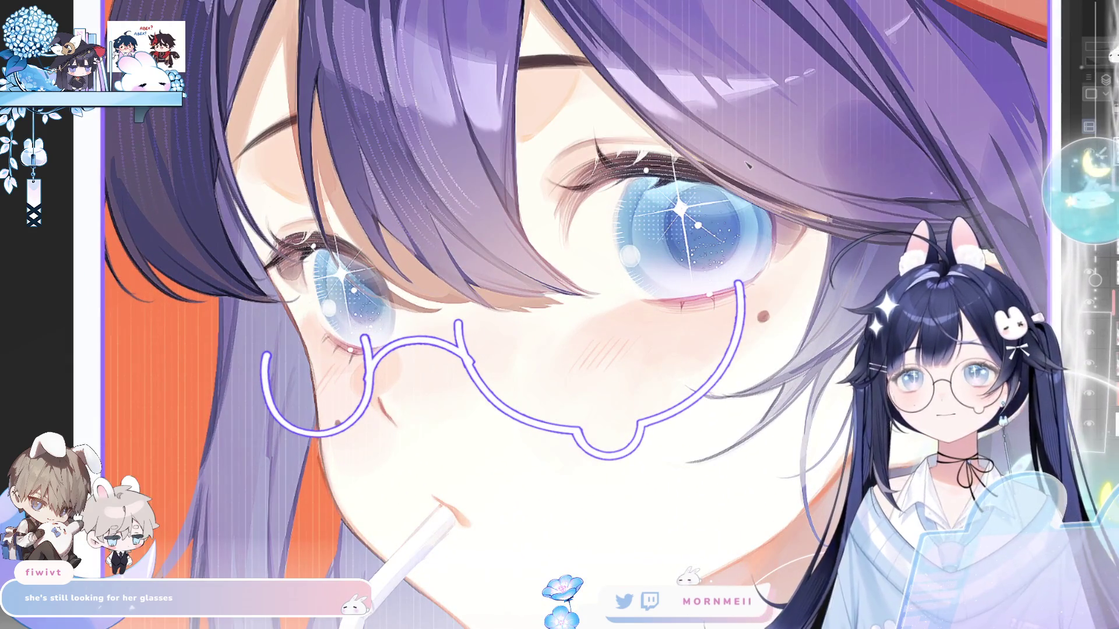
- Retrace the right lens's purple rim several times, undoing each unsatisfying stroke
key("h")
key("h")
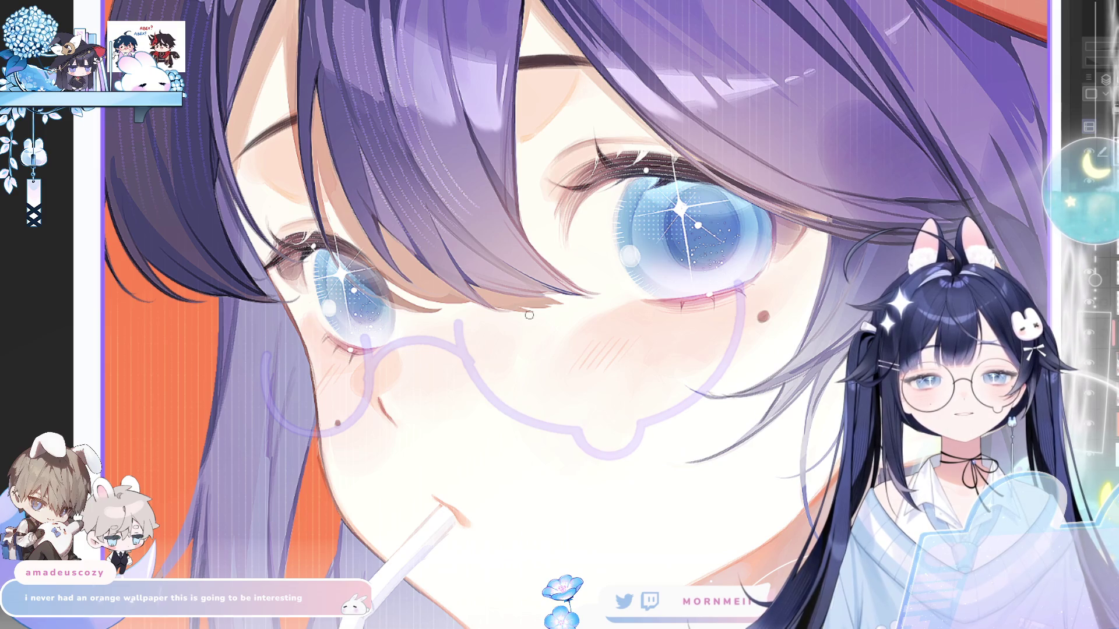
mouse_move(460, 298)
left_mouse_down()
mouse_move(469, 360)
mouse_move(700, 390)
mouse_move(723, 317)
left_mouse_up()
key("h")
key("h")
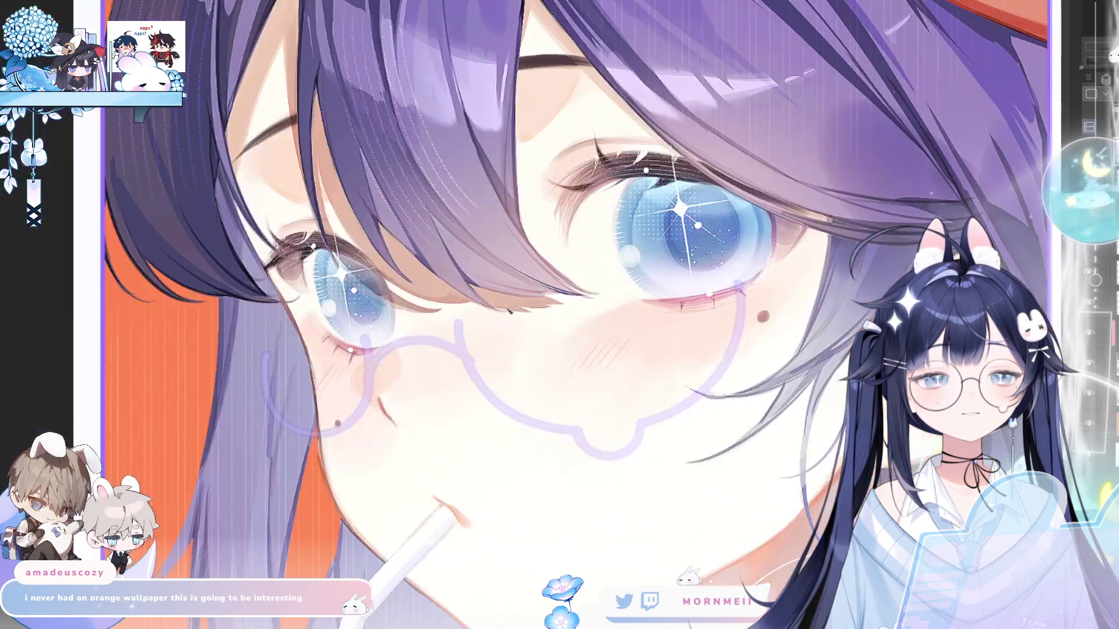
mouse_move(457, 296)
left_mouse_down()
mouse_move(545, 415)
mouse_move(722, 283)
left_mouse_up()
key("ctrl+z")
mouse_move(454, 297)
left_mouse_down()
mouse_move(526, 424)
mouse_move(747, 324)
mouse_move(742, 286)
left_mouse_up()
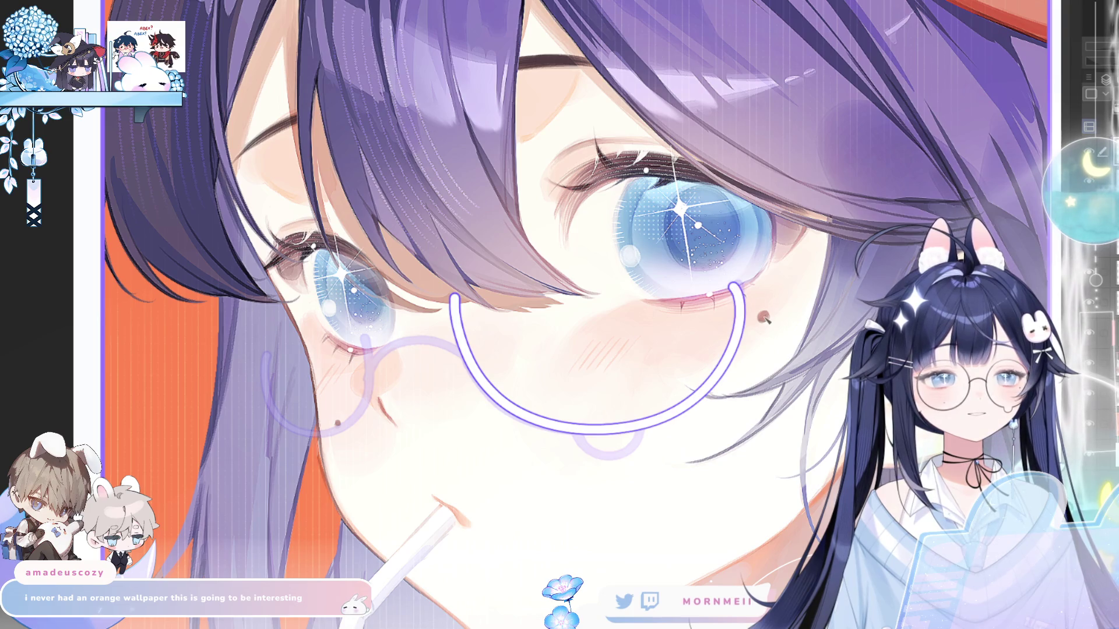
key("ctrl+z")
mouse_move(456, 315)
left_mouse_down()
mouse_move(644, 434)
mouse_move(743, 291)
left_mouse_up()
key("ctrl+z")
mouse_move(456, 314)
left_mouse_down()
mouse_move(475, 373)
mouse_move(697, 408)
mouse_move(746, 274)
left_mouse_up()
key("h")
key("h")
key("ctrl+z")
- Draw a new rim from the lens bottom up its right side, then trace the left lens's bottom
left_click_drag(456, 309, 465, 349)
left_click_drag(678, 411, 743, 285)
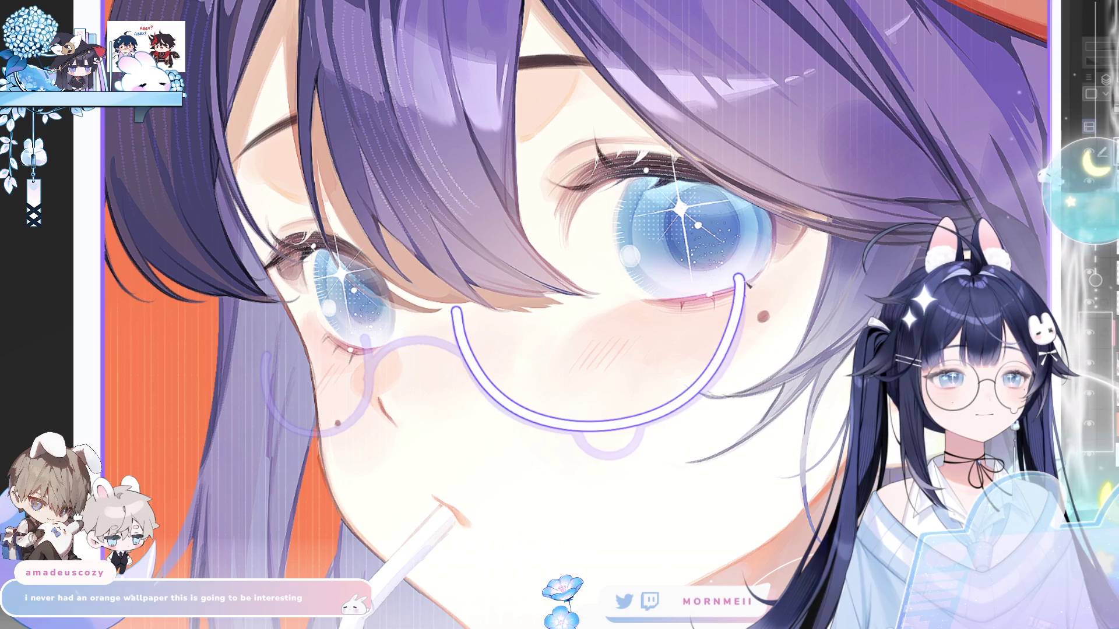
key("h")
mouse_move(323, 284)
left_mouse_down()
mouse_move(400, 426)
mouse_move(567, 373)
mouse_move(556, 348)
left_mouse_up()
key("h")
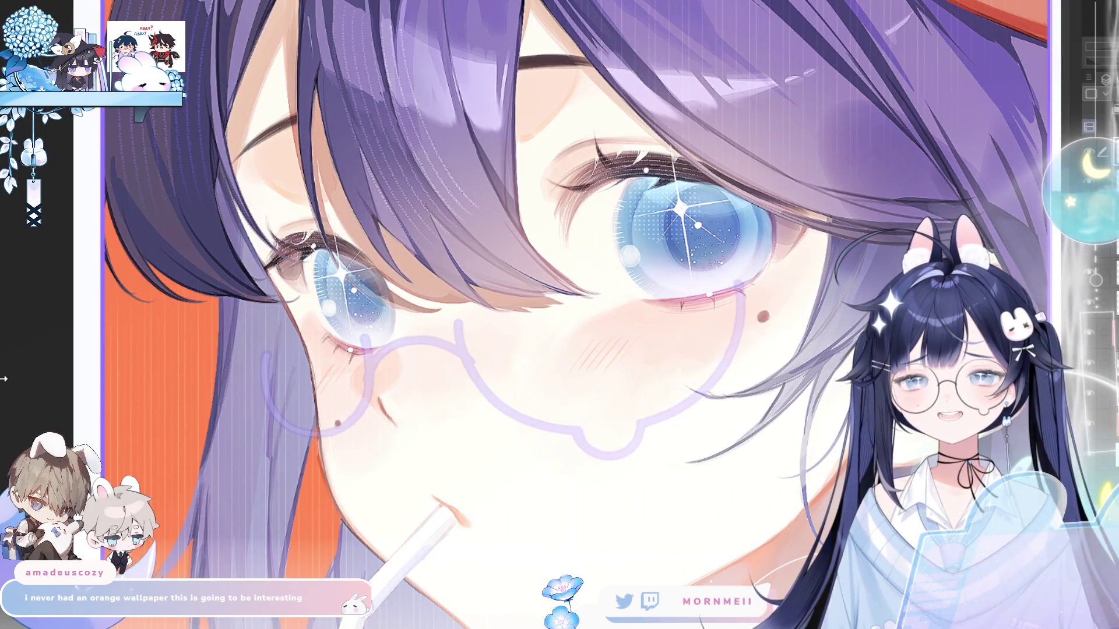
mouse_move(583, 239)
left_mouse_down()
mouse_move(615, 254)
mouse_move(641, 361)
mouse_move(641, 530)
left_mouse_up()
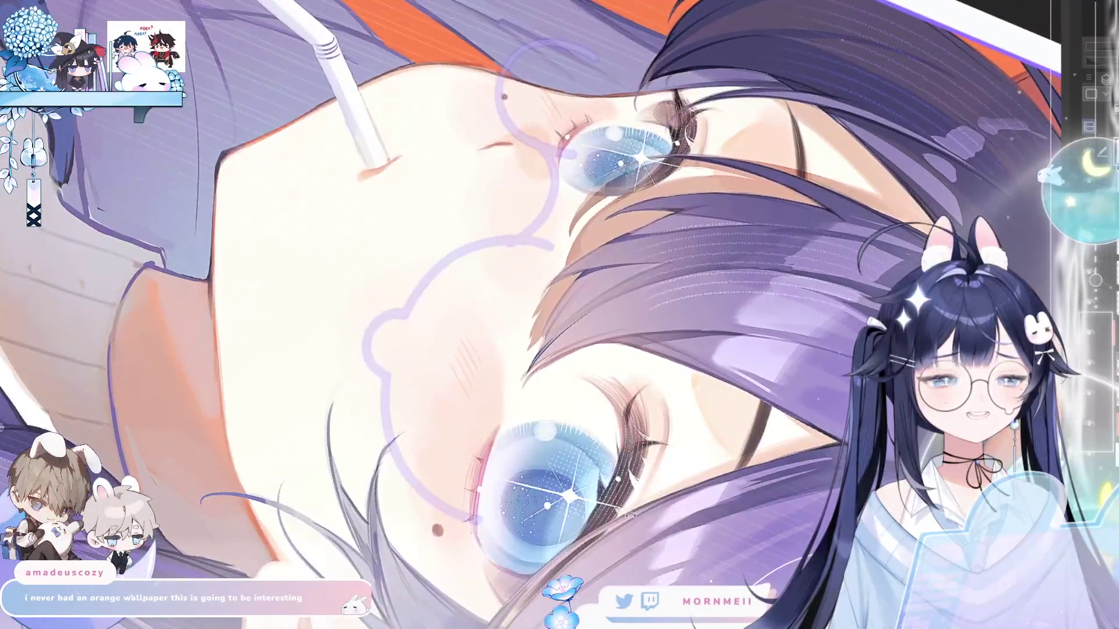
- Retrace the C-shaped lens rim up from the bear-ear bump, checking it in the mirrored view
mouse_move(476, 518)
left_mouse_down()
mouse_move(384, 338)
mouse_move(555, 254)
mouse_move(572, 284)
left_mouse_up()
scroll(536, 157, "up", 3)
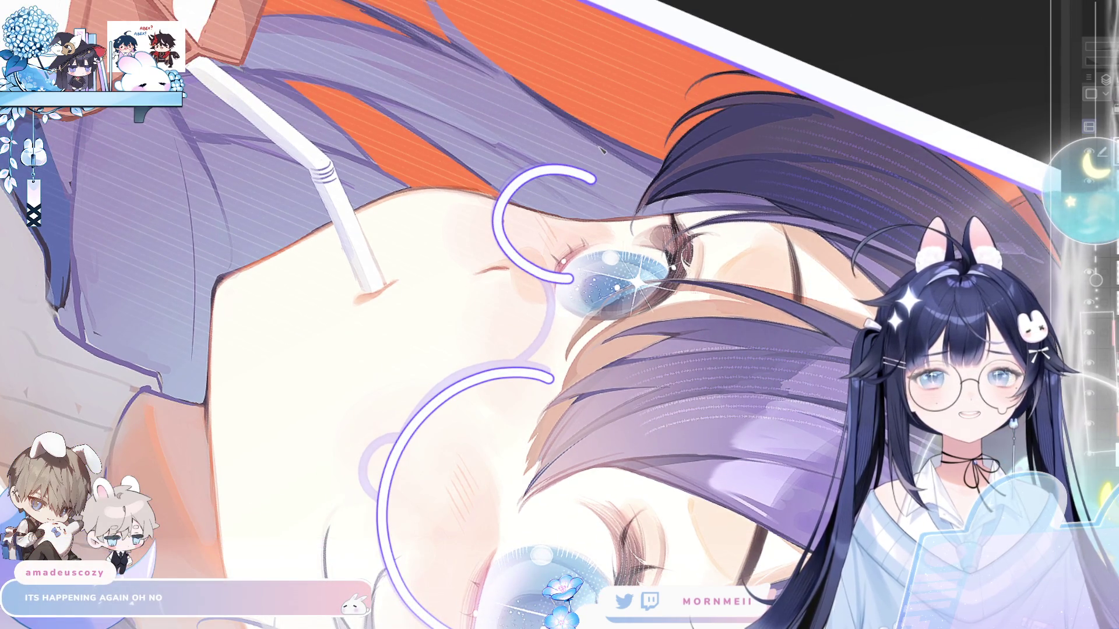
key("ctrl+z")
mouse_move(563, 278)
left_mouse_down()
mouse_move(504, 256)
mouse_move(513, 169)
mouse_move(584, 169)
mouse_move(521, 172)
mouse_move(546, 278)
left_mouse_up()
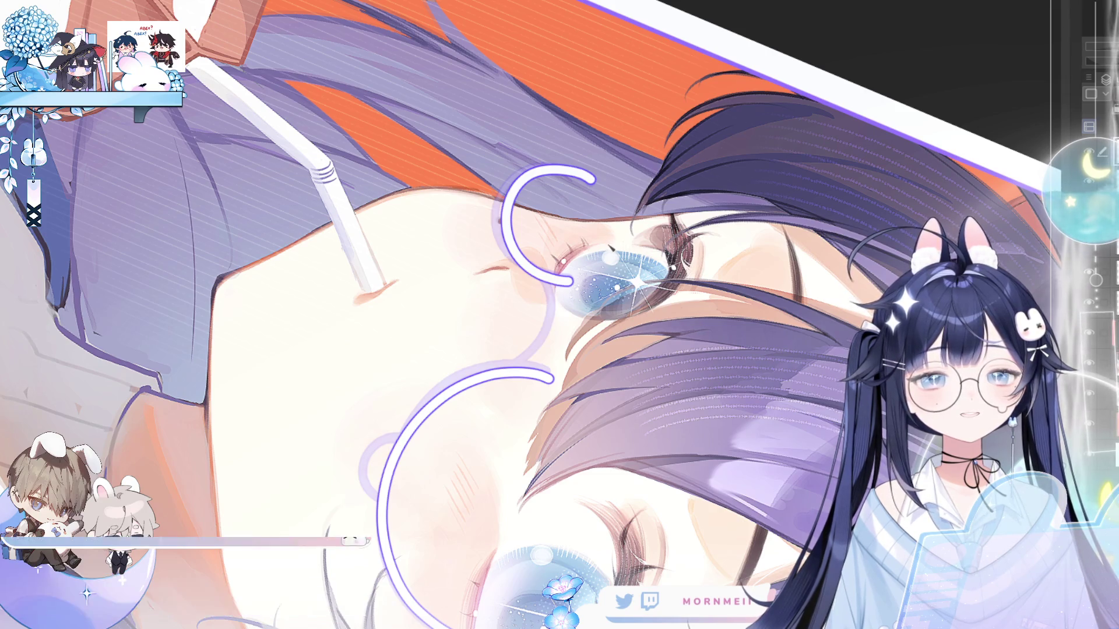
key("h")
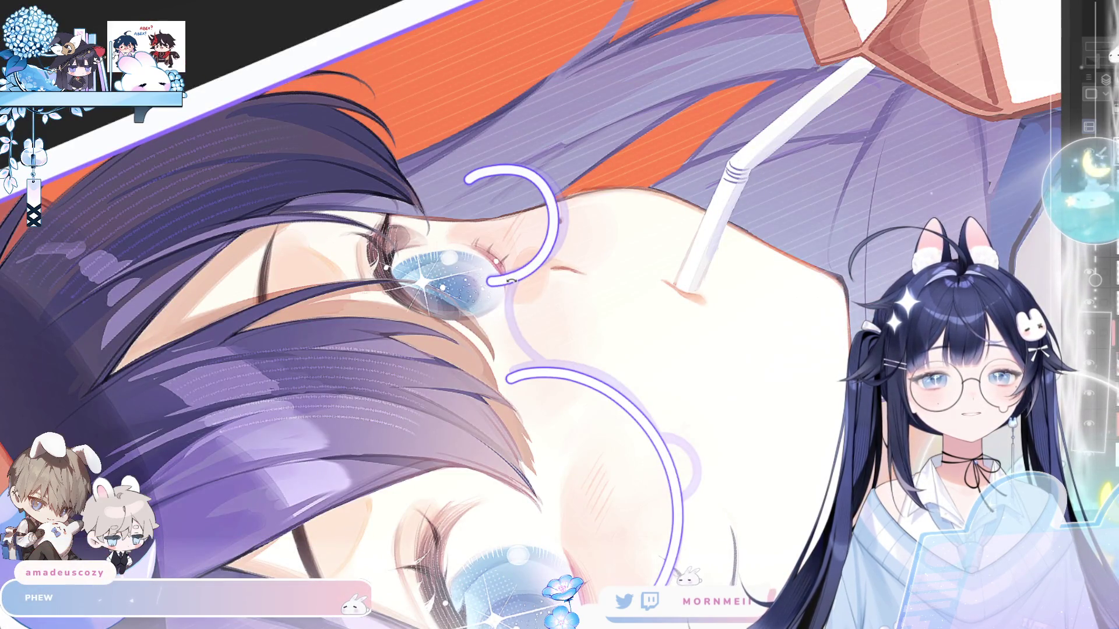
key("h")
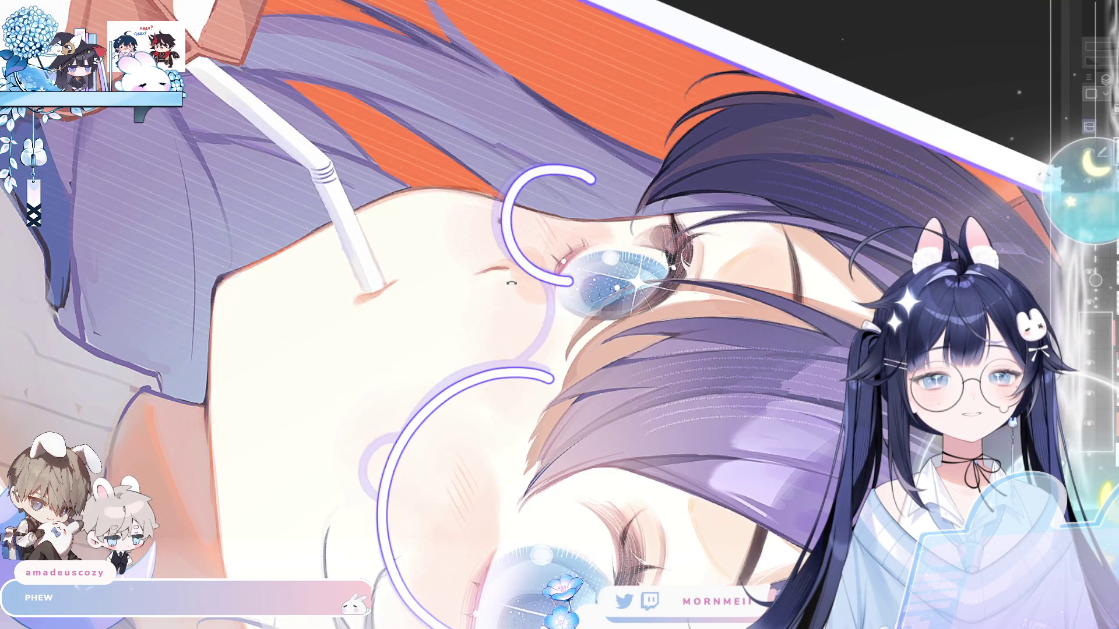
key("h")
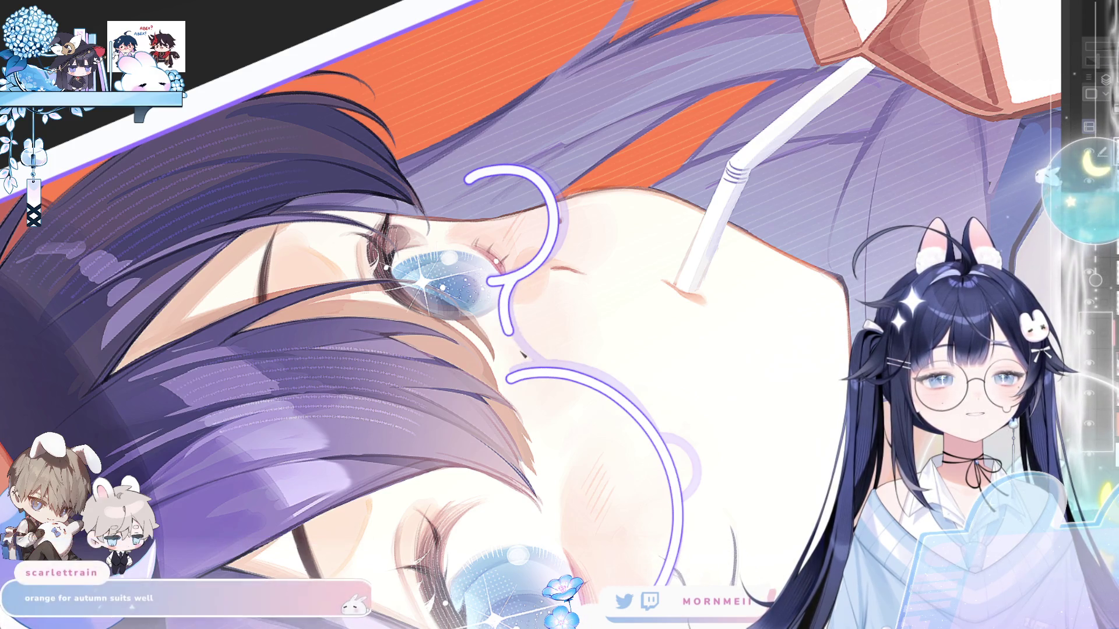
- Rotate the canvas to a better angle and erase the small stray curve beside the lens
left_click_drag(712, 369, 570, 231)
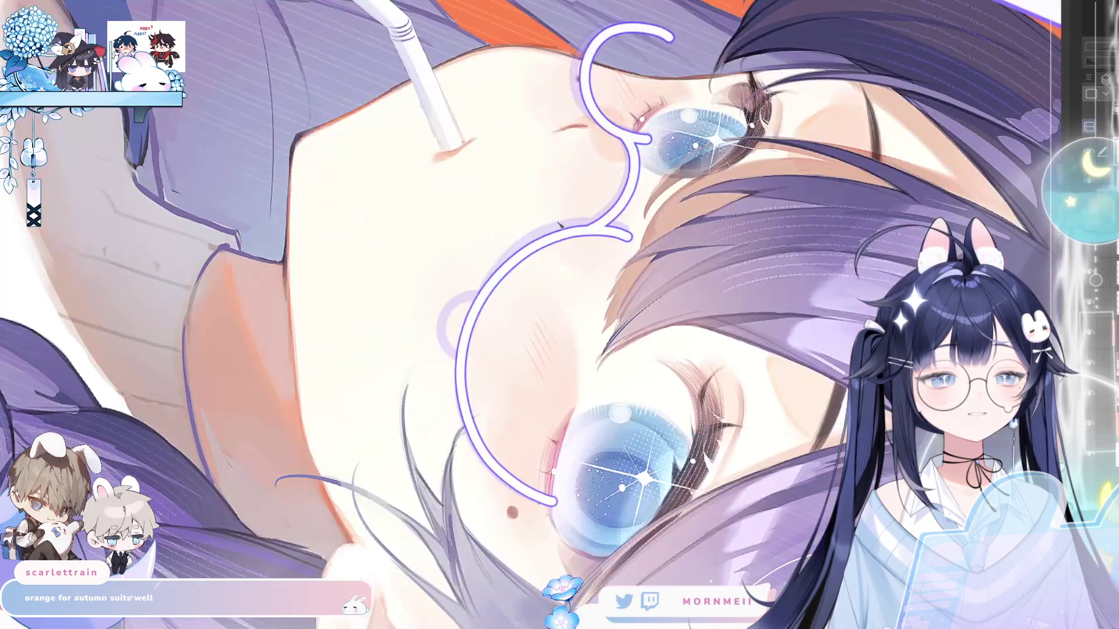
left_click_drag(593, 325, 479, 320)
key("h")
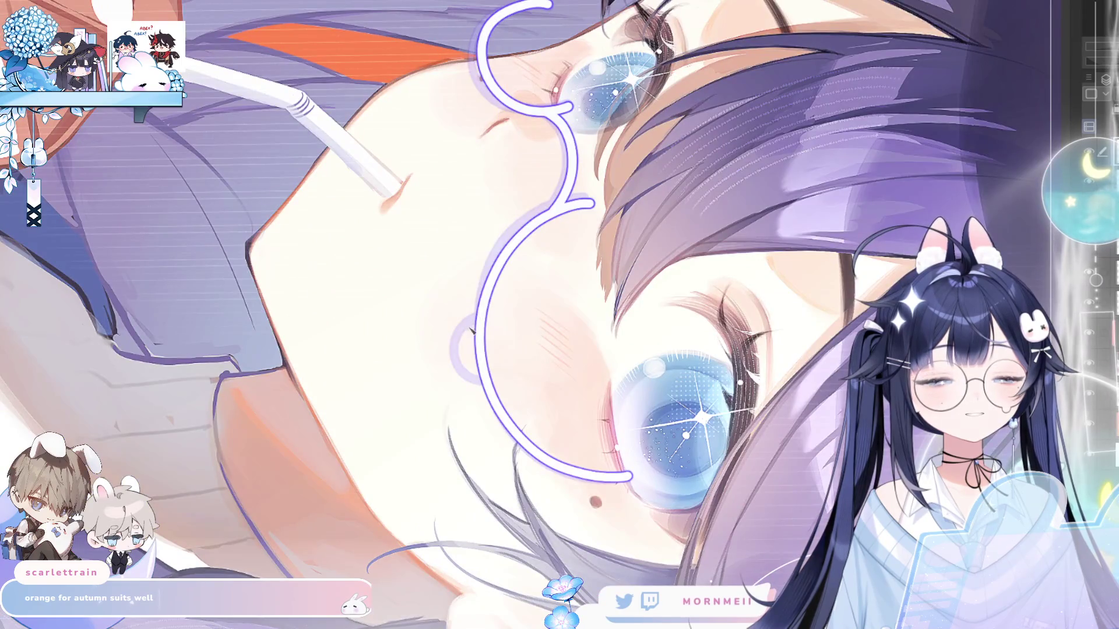
mouse_move(466, 385)
left_mouse_down()
mouse_move(476, 330)
mouse_move(483, 387)
left_mouse_up()
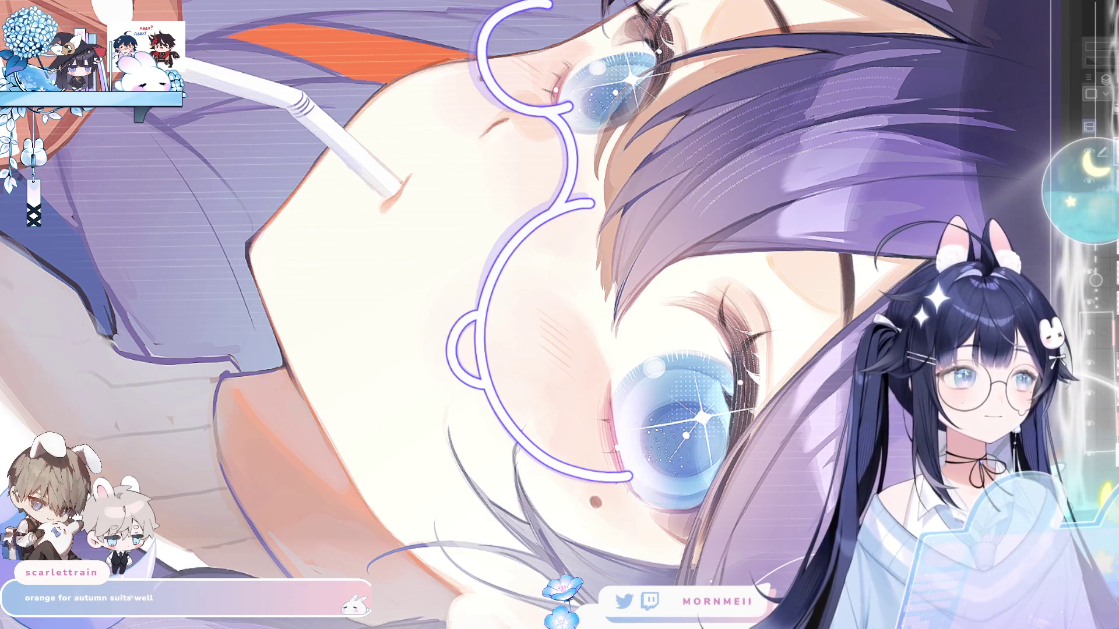
- Reshape the lower rim's join at the bear-ear bump so it bulges smoothly around it
scroll(801, 312, "down", 2)
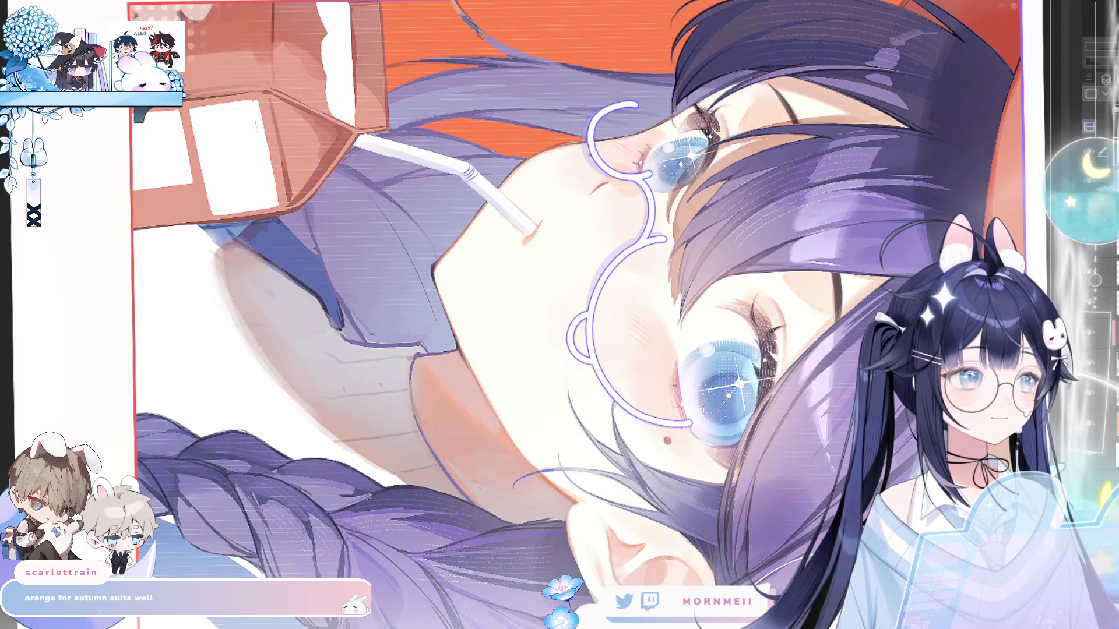
key("5")
scroll(516, 290, "up", 3)
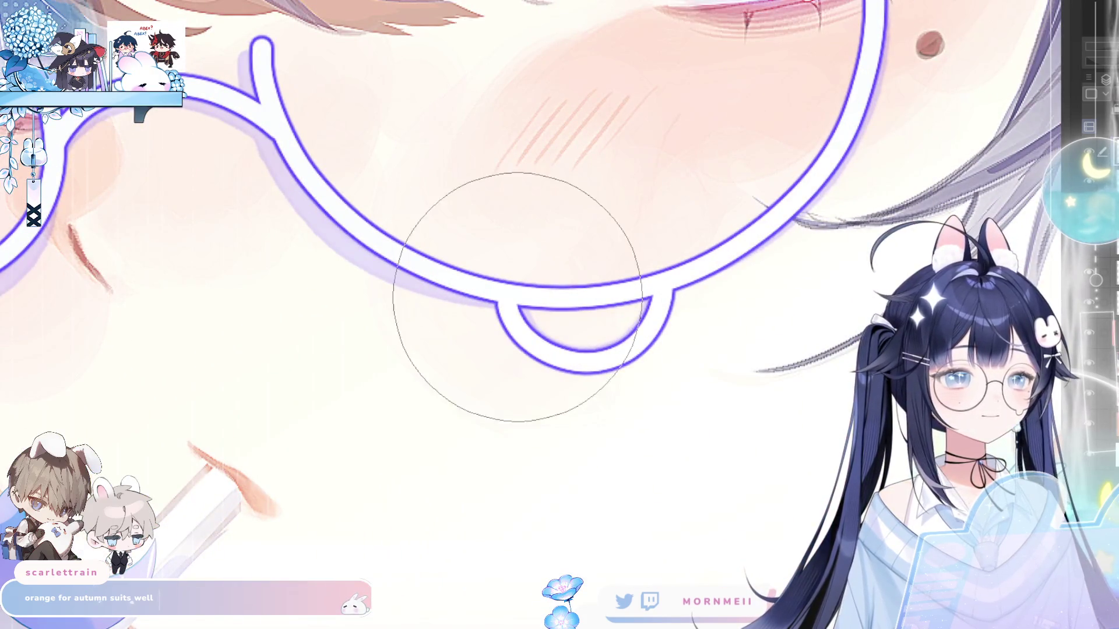
mouse_move(514, 267)
left_mouse_down()
mouse_move(523, 296)
mouse_move(547, 299)
mouse_move(567, 273)
mouse_move(595, 311)
mouse_move(649, 257)
mouse_move(638, 299)
left_mouse_up()
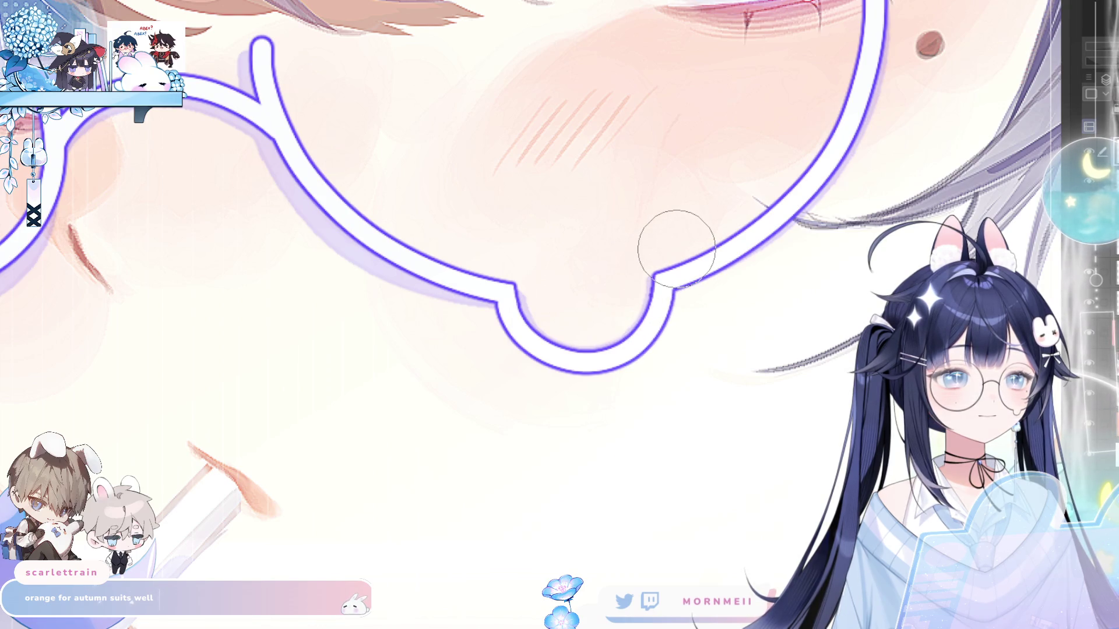
key("ctrl+0")
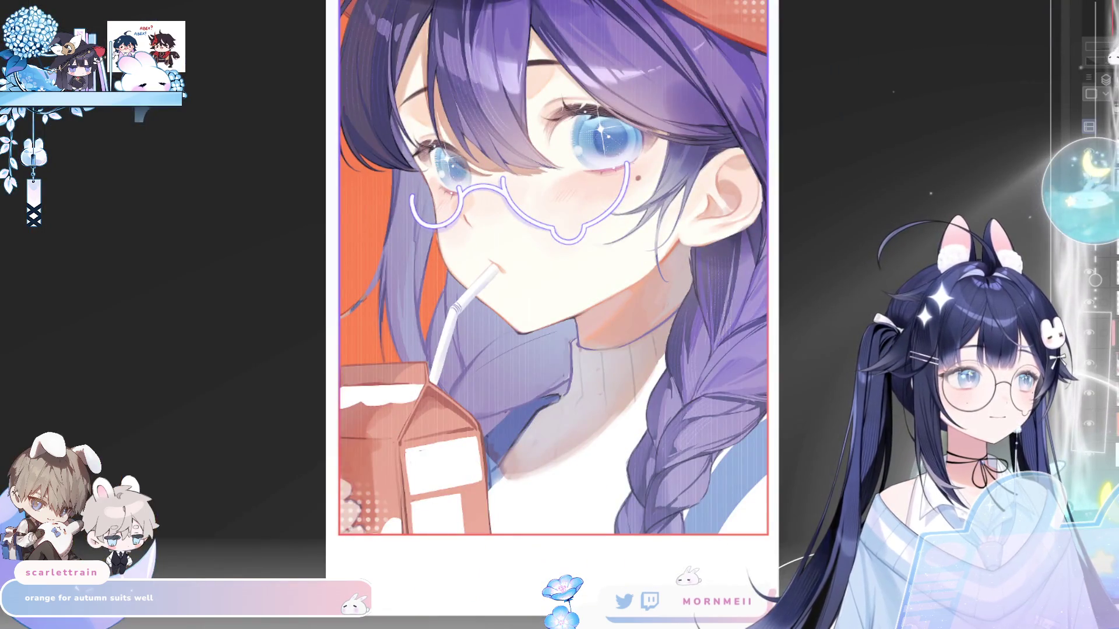
- Select the right side of the glasses and try skewing it, then revert and deselect
key("ctrl+0")
left_click(613, 283)
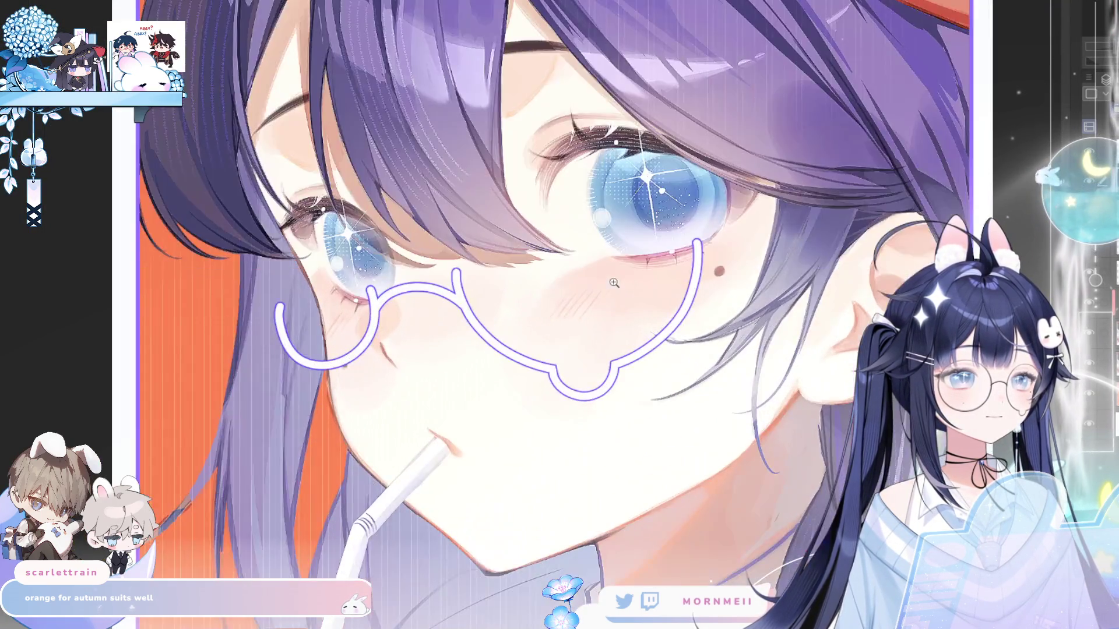
key("h")
key("h")
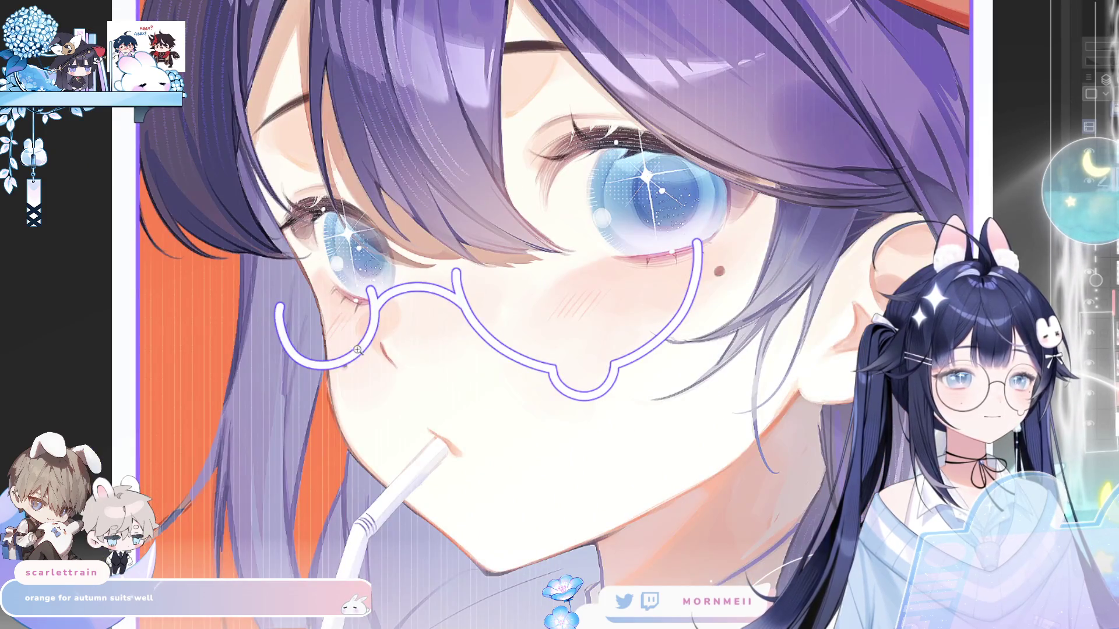
key("h")
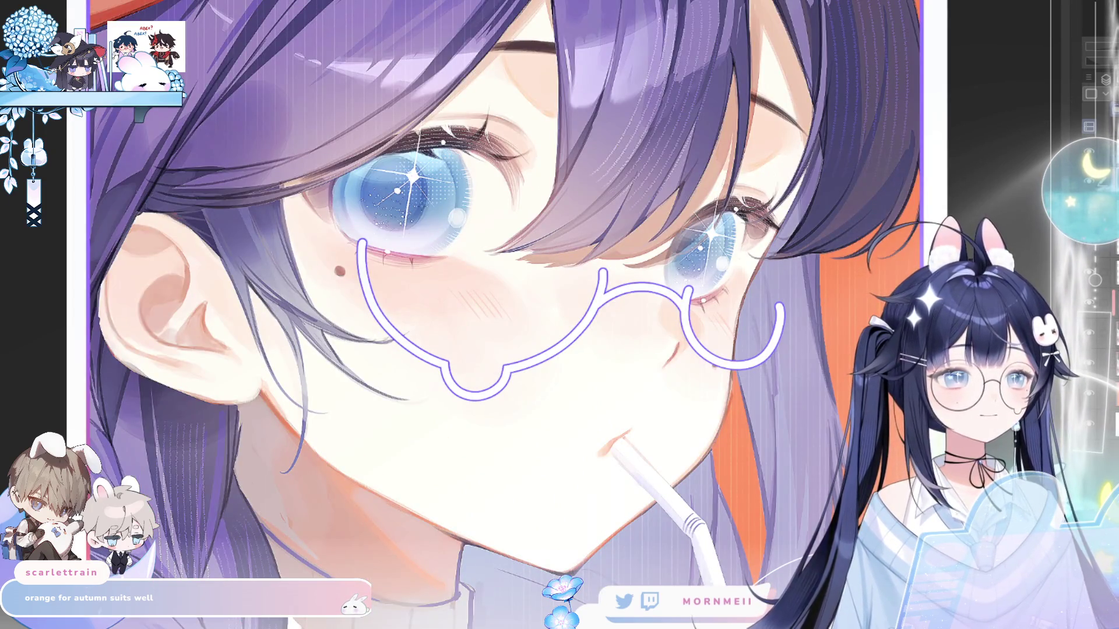
mouse_move(681, 384)
left_mouse_down()
mouse_move(732, 307)
mouse_move(928, 225)
left_mouse_up()
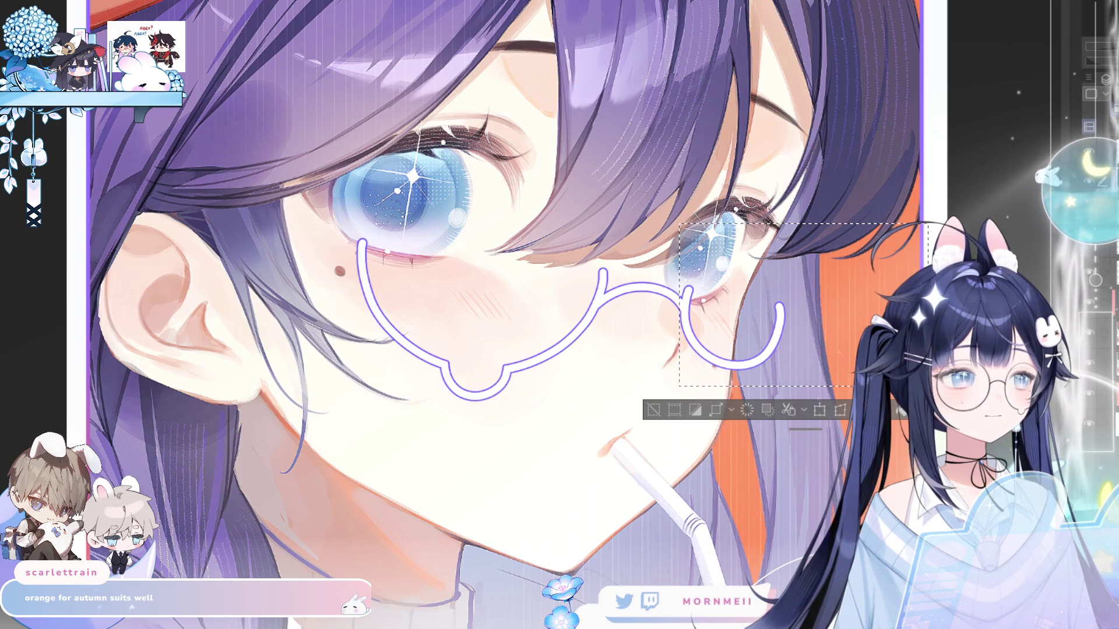
key("h")
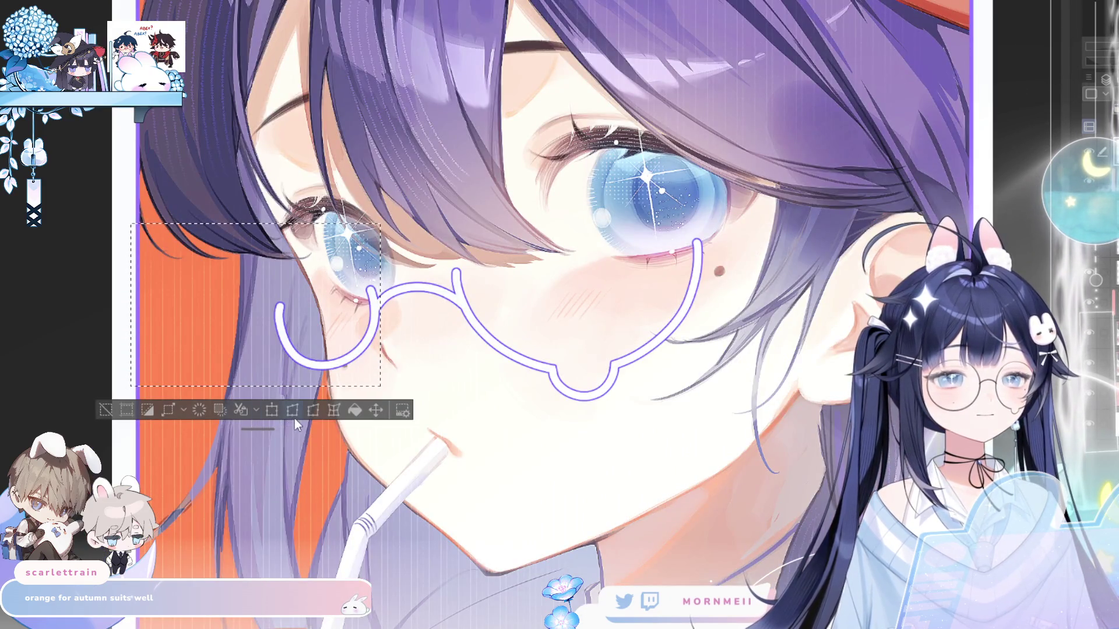
left_click(294, 413)
left_click_drag(255, 386, 244, 410)
key("ctrl+z")
key("h")
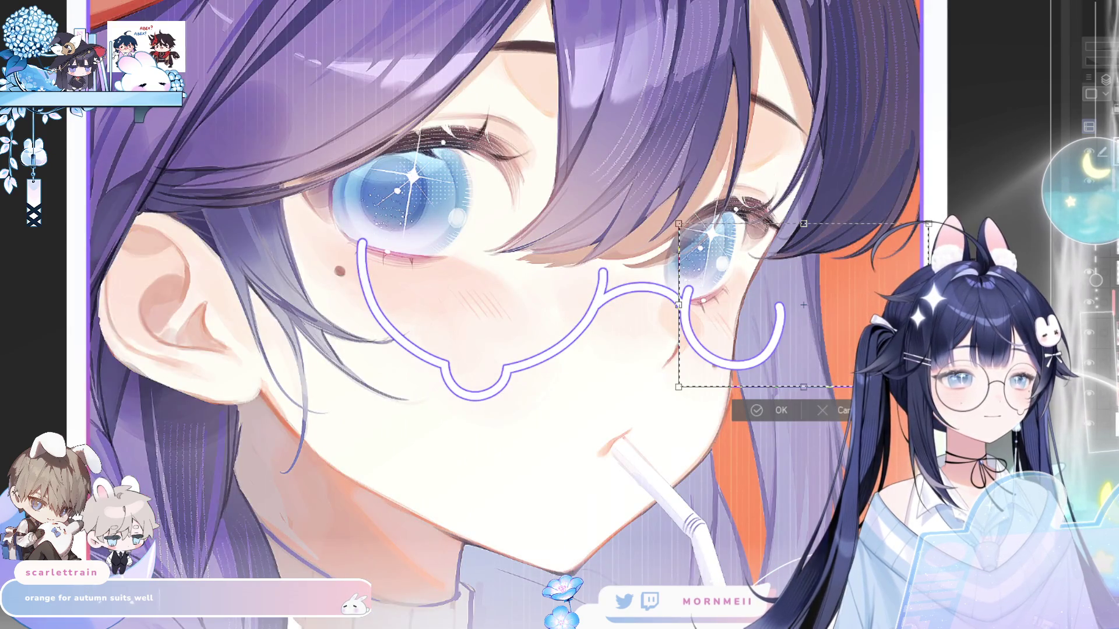
key("Escape")
left_click(652, 410)
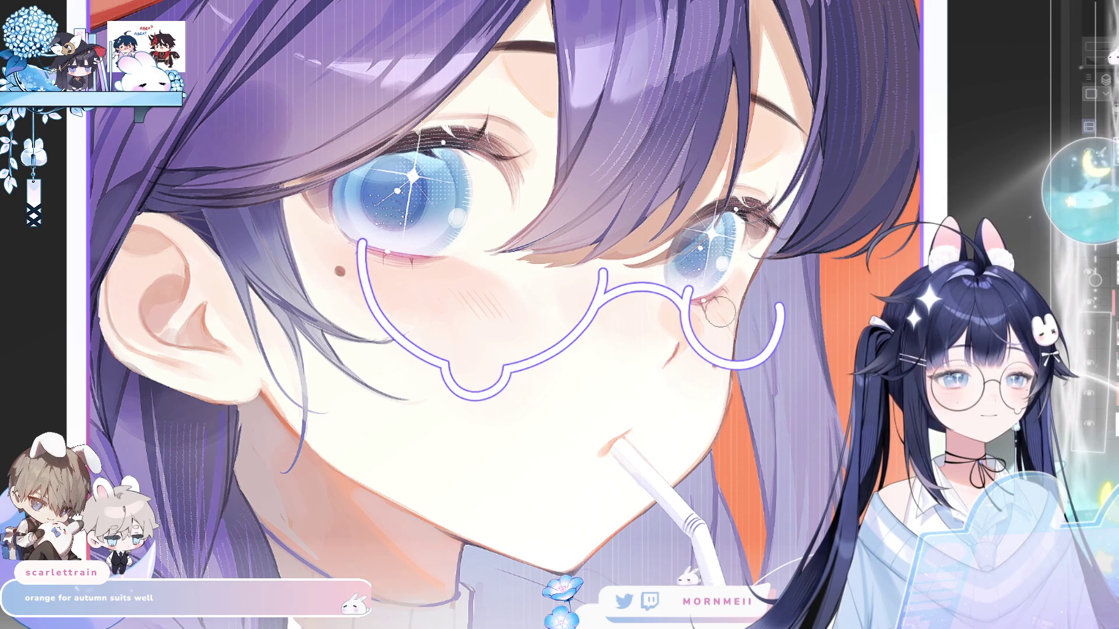
- Erase the old right lens outline and redraw a new rim around the right lens
mouse_move(690, 342)
left_mouse_down()
mouse_move(769, 341)
mouse_move(798, 326)
left_mouse_up()
key("h")
key("h")
scroll(713, 301, "up", 2)
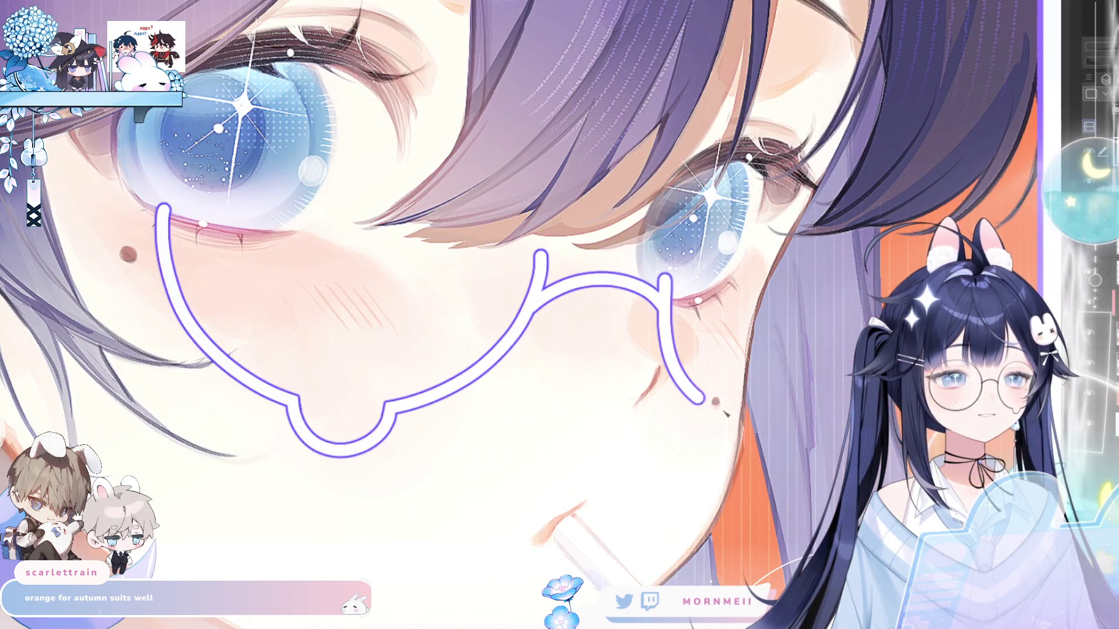
mouse_move(668, 286)
left_mouse_down()
mouse_move(679, 352)
mouse_move(786, 366)
mouse_move(775, 286)
left_mouse_up()
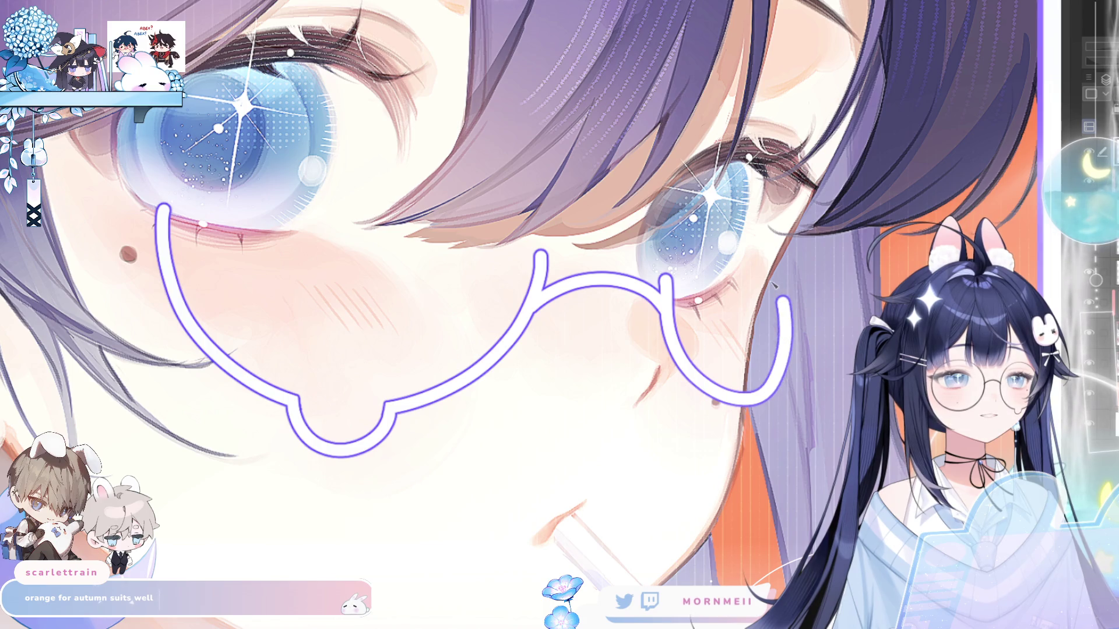
key("ctrl+z")
mouse_move(664, 280)
left_mouse_down()
mouse_move(708, 414)
mouse_move(787, 356)
mouse_move(782, 291)
left_mouse_up()
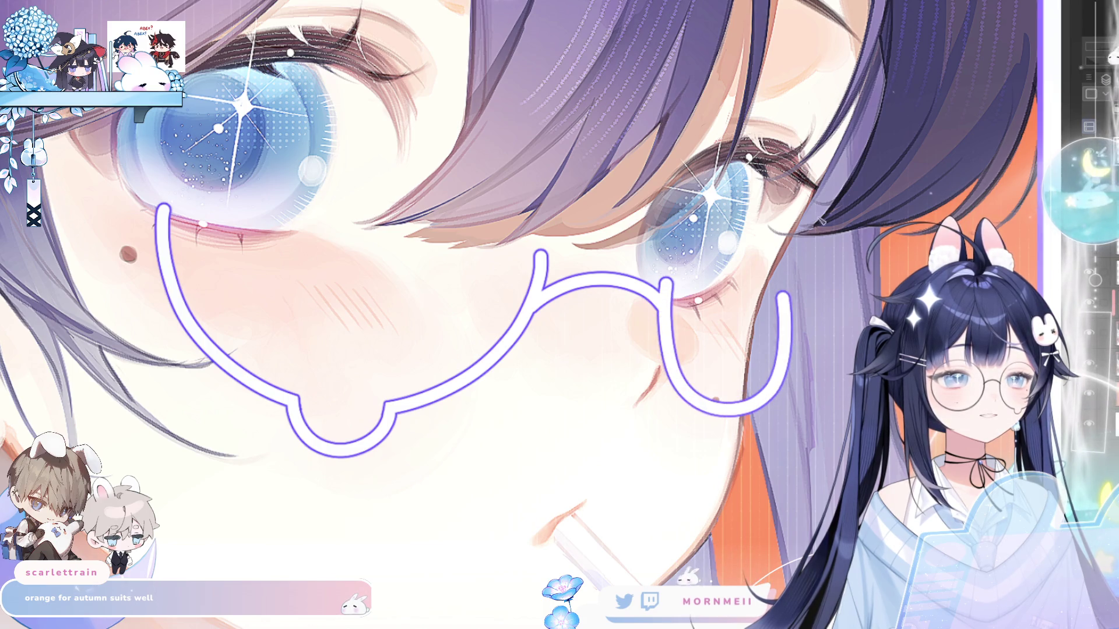
- Extend the right lens rim down the cheek beside the eye, checking it mirrored
key("h")
key("ctrl+0")
key("ctrl+alt+0")
key("h")
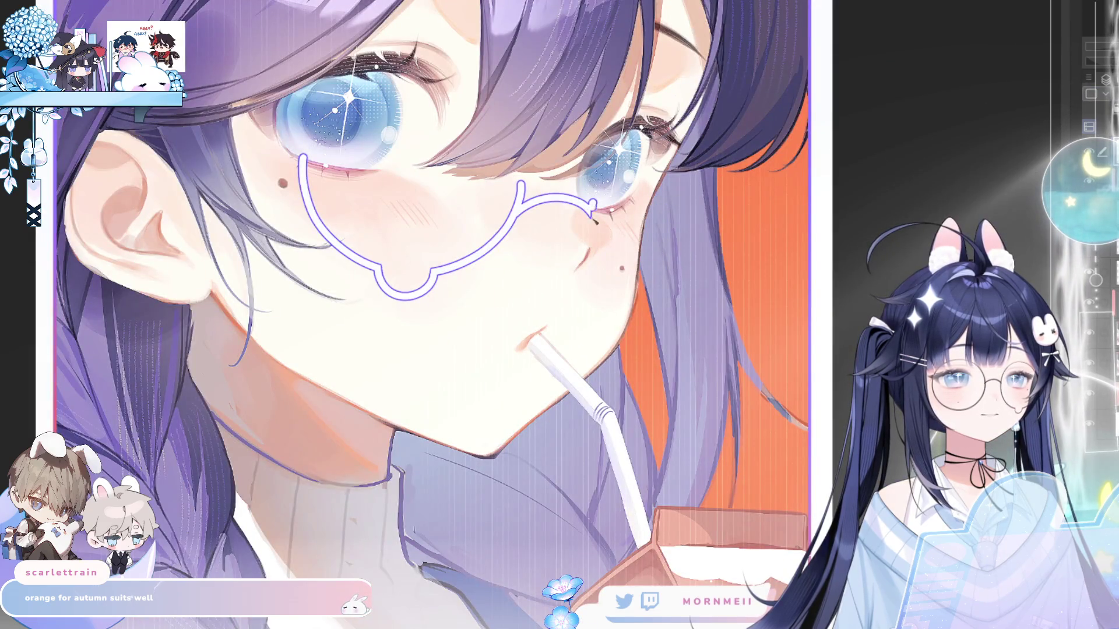
left_click_drag(593, 201, 593, 250)
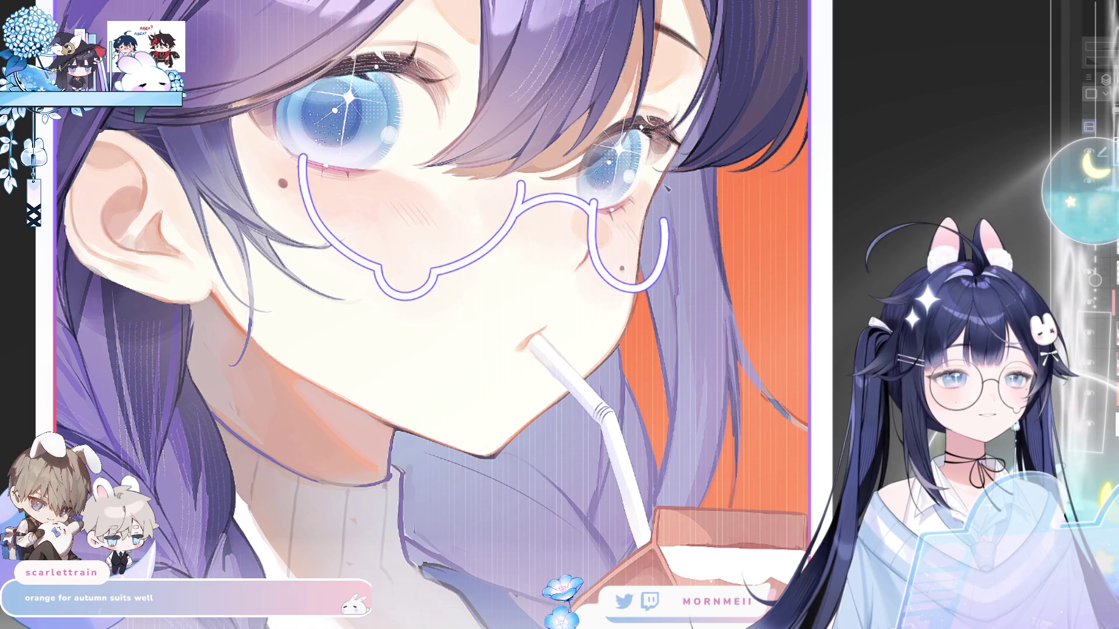
key("h")
key("ctrl+0")
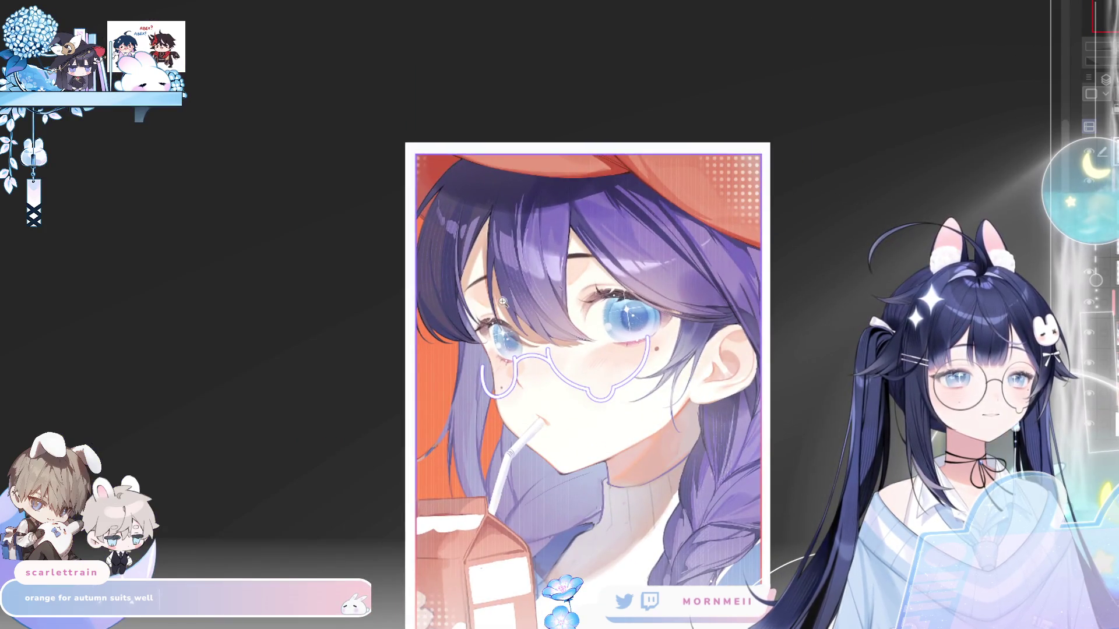
- Zoom in on the beret and draw the left bear-ear arch, redrawing it further left
key("h")
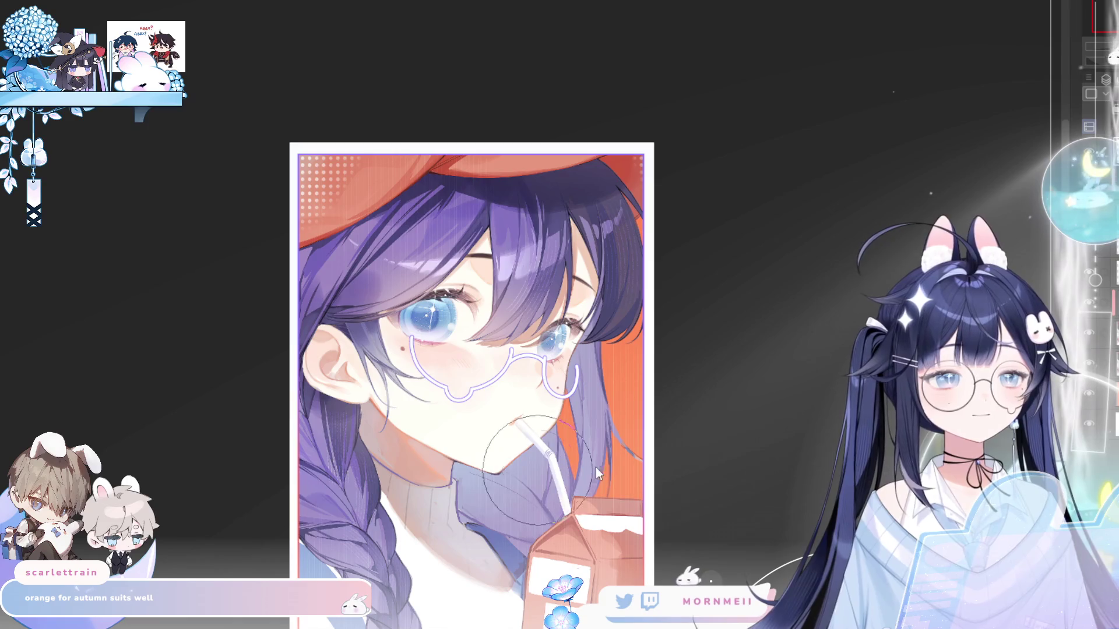
key("h")
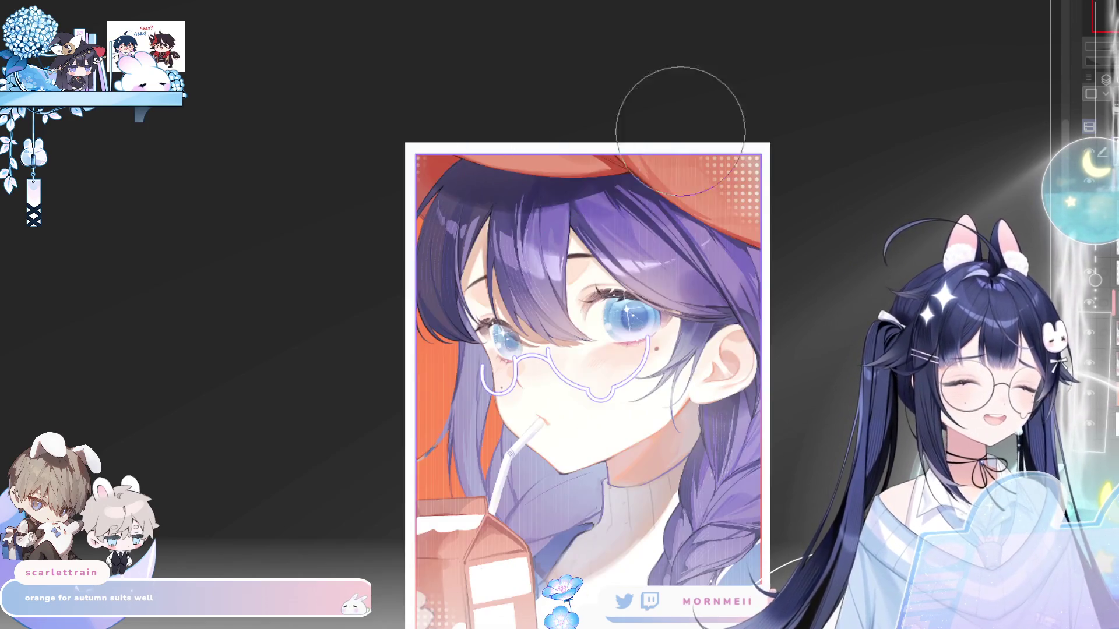
left_click(633, 176)
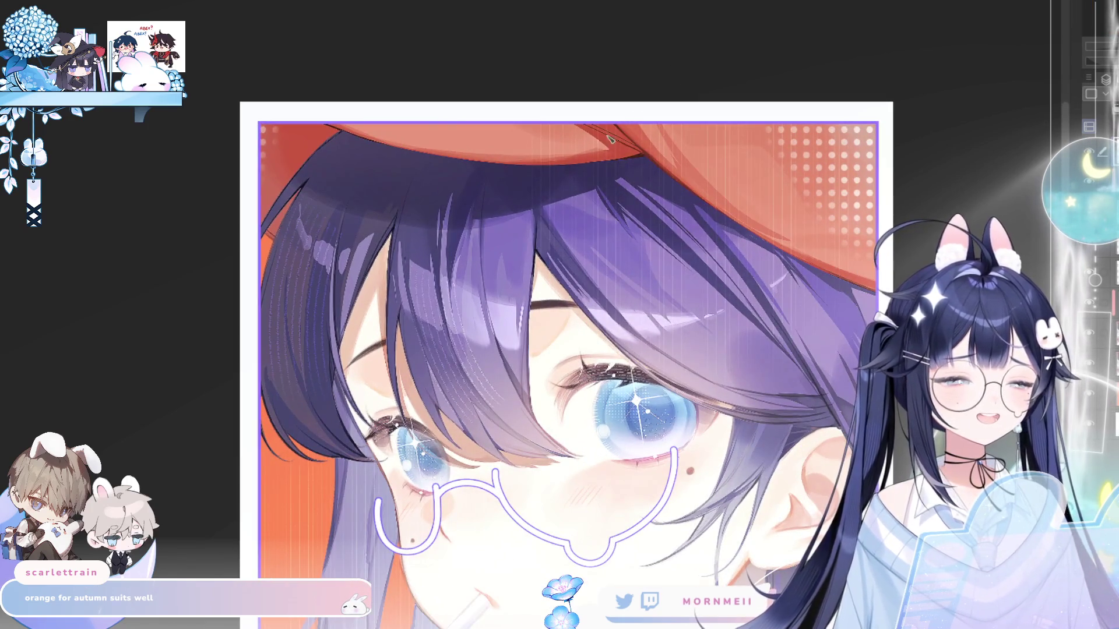
mouse_move(380, 204)
left_mouse_down()
mouse_move(441, 156)
mouse_move(465, 213)
left_mouse_up()
key("ctrl+z")
mouse_move(345, 208)
left_mouse_down()
mouse_move(408, 140)
mouse_move(437, 204)
left_mouse_up()
- Draw the right ear arch over the beret, undoing the strokes to retry
mouse_move(555, 203)
left_mouse_down()
mouse_move(581, 130)
mouse_move(636, 152)
mouse_move(550, 157)
mouse_move(662, 196)
mouse_move(661, 233)
left_mouse_up()
key("ctrl+z")
scroll(689, 144, "down", 3)
key("ctrl+z")
key("h")
key("h")
scroll(746, 75, "up", 3)
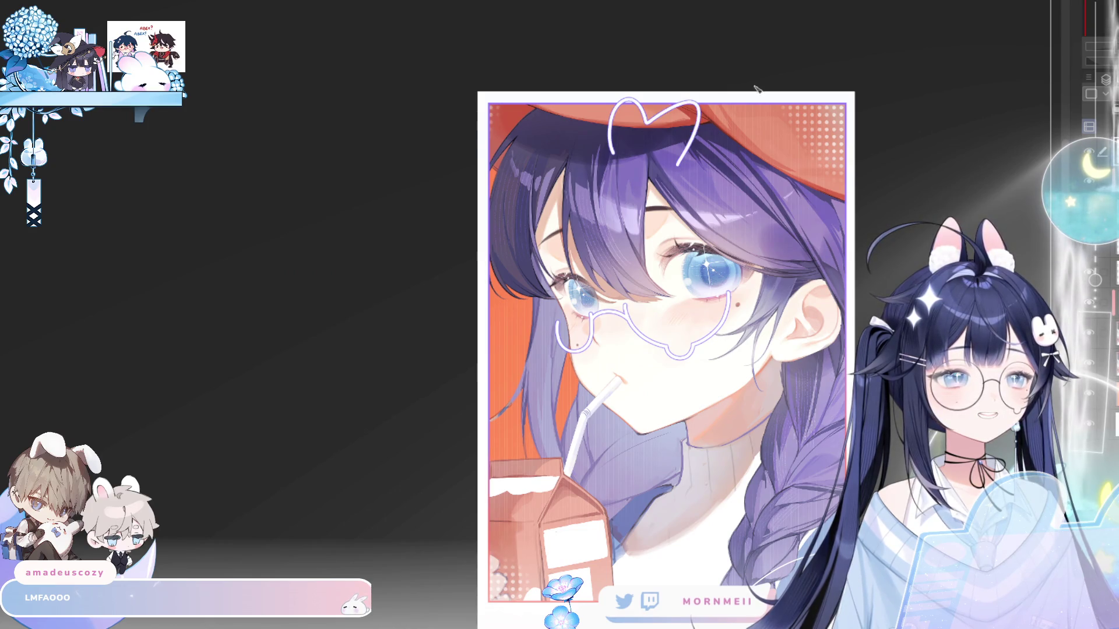
- Remove the heart-shaped ear stroke and the leftover white stroke from the beret
key("ctrl+z")
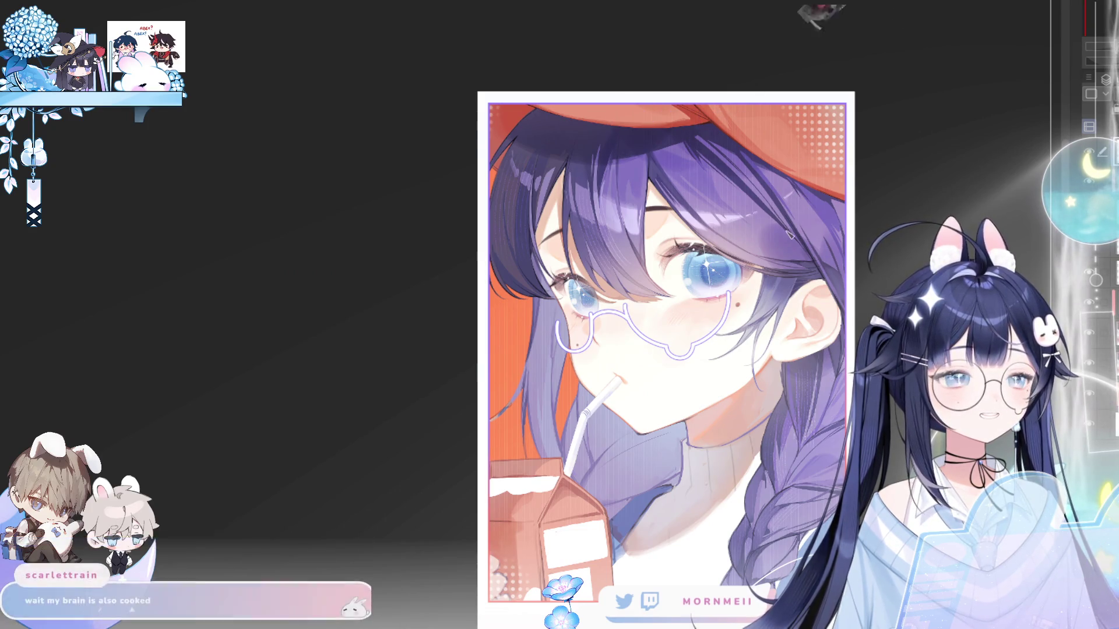
key("ctrl+y")
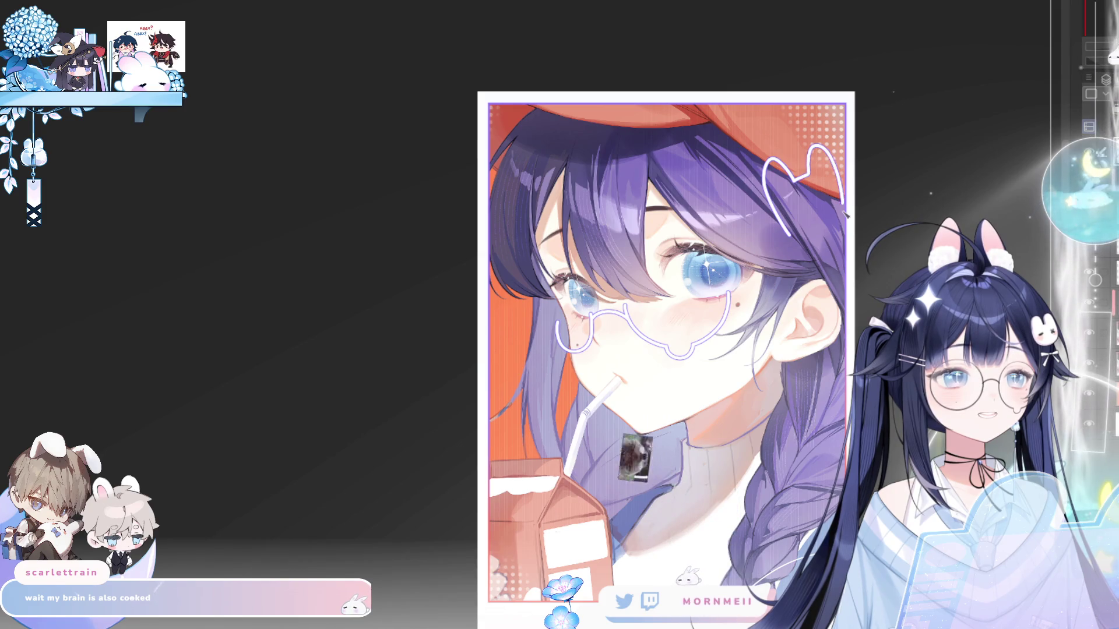
key("h")
key("h")
key("ctrl+z")
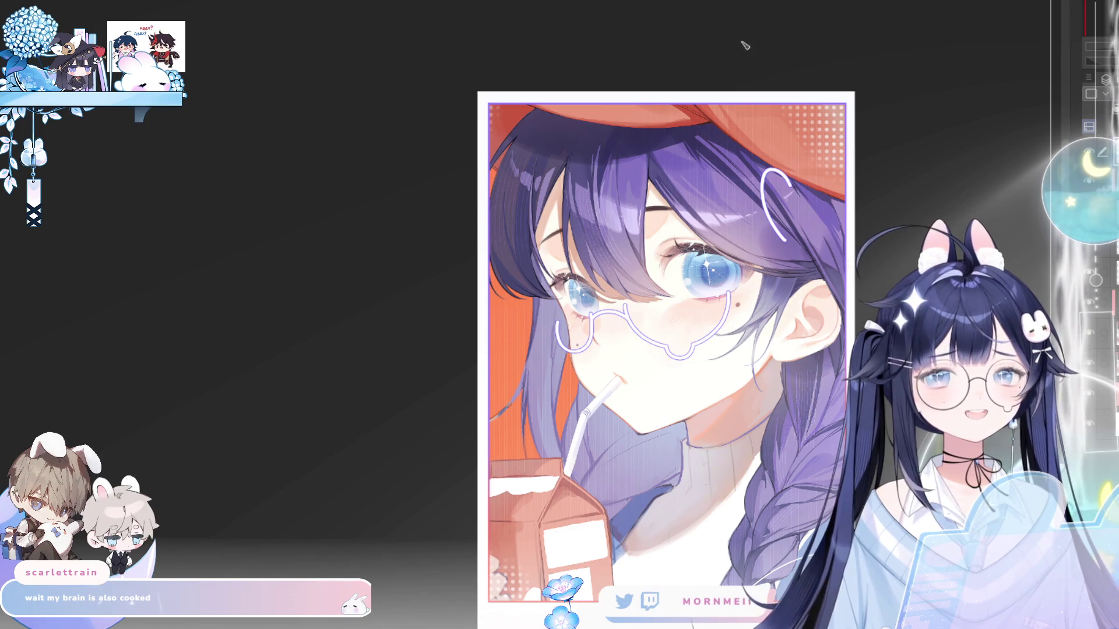
key("ctrl+z")
scroll(780, 151, "up", 1)
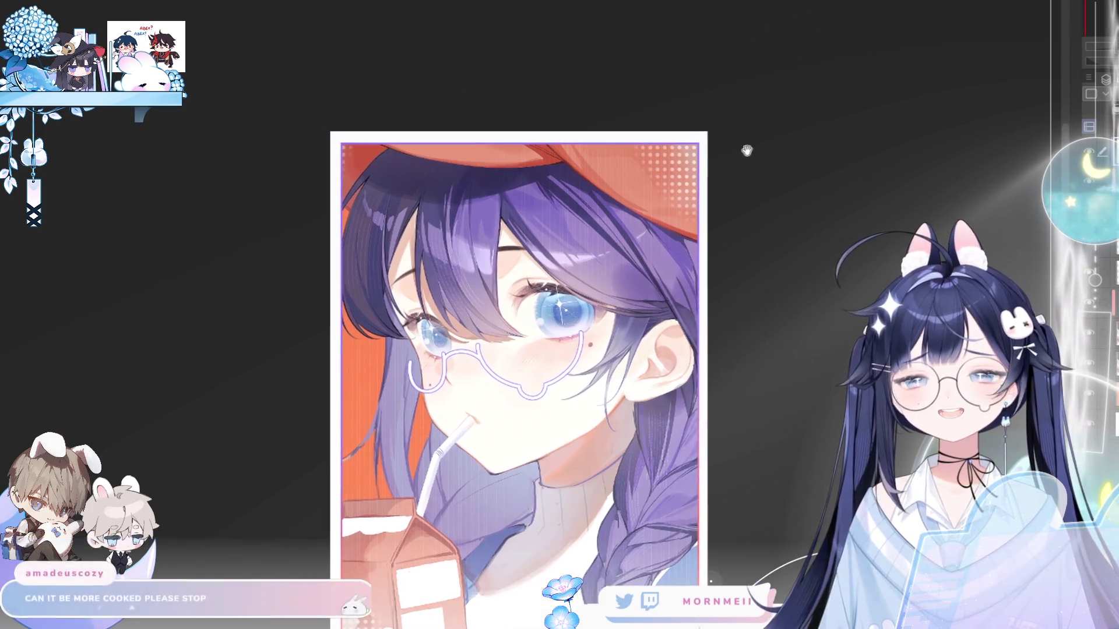
scroll(698, 193, "up", 1)
scroll(698, 193, "up", 1)
scroll(505, 179, "up", 1)
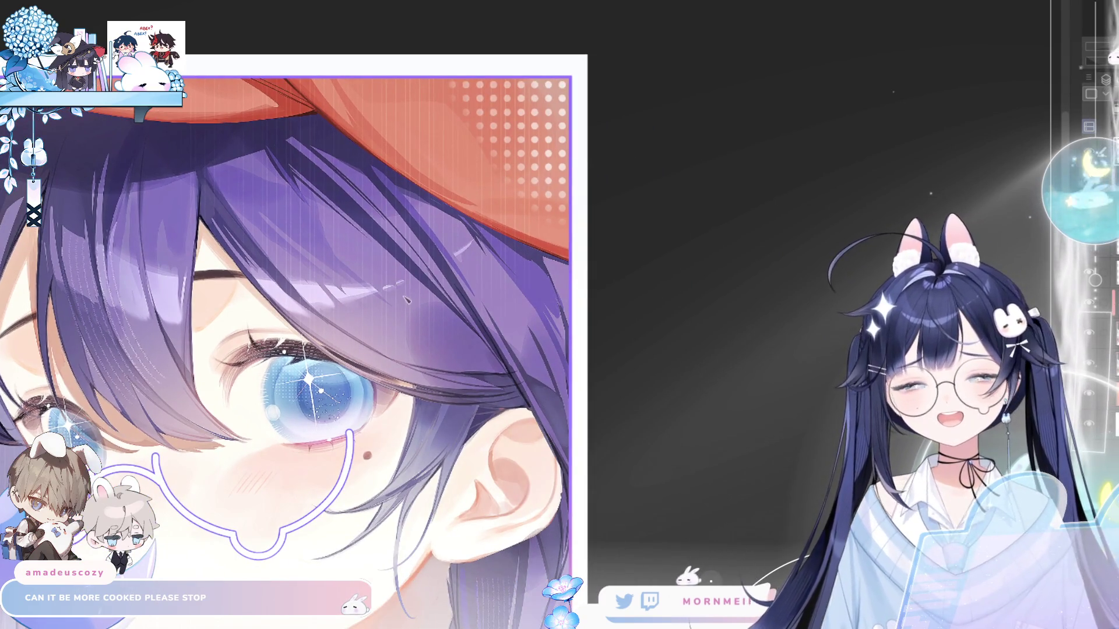
- Draw a closed heart outline over the hair, its right lobe crossing the beret edge
mouse_move(419, 312)
left_mouse_down()
mouse_move(400, 181)
mouse_move(450, 213)
left_mouse_up()
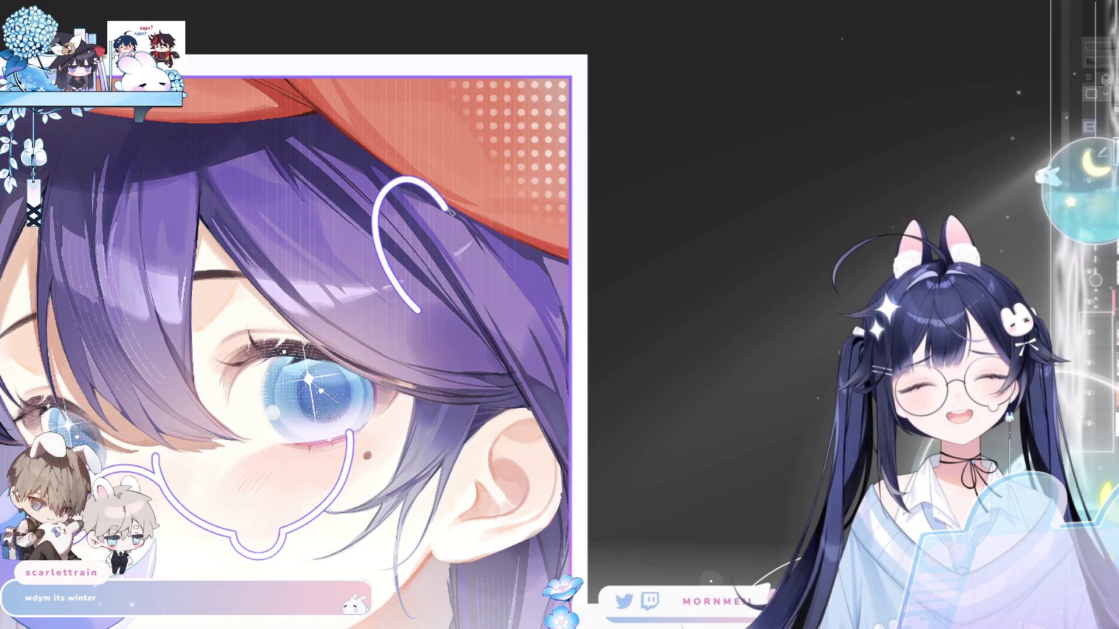
left_click_drag(494, 133, 566, 217)
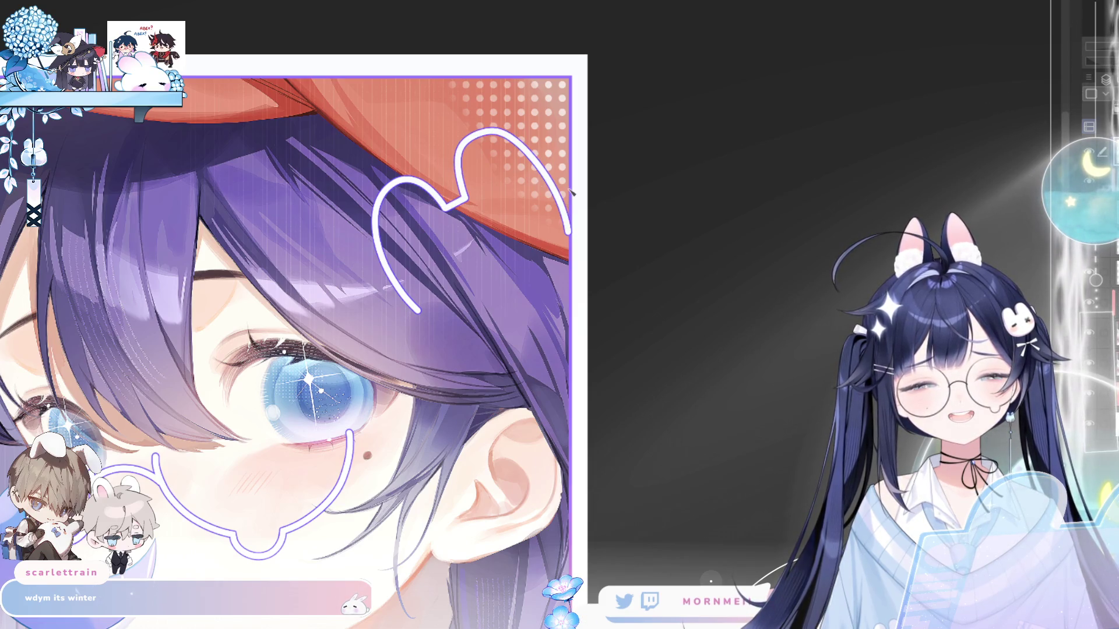
key("h")
key("ctrl+plus")
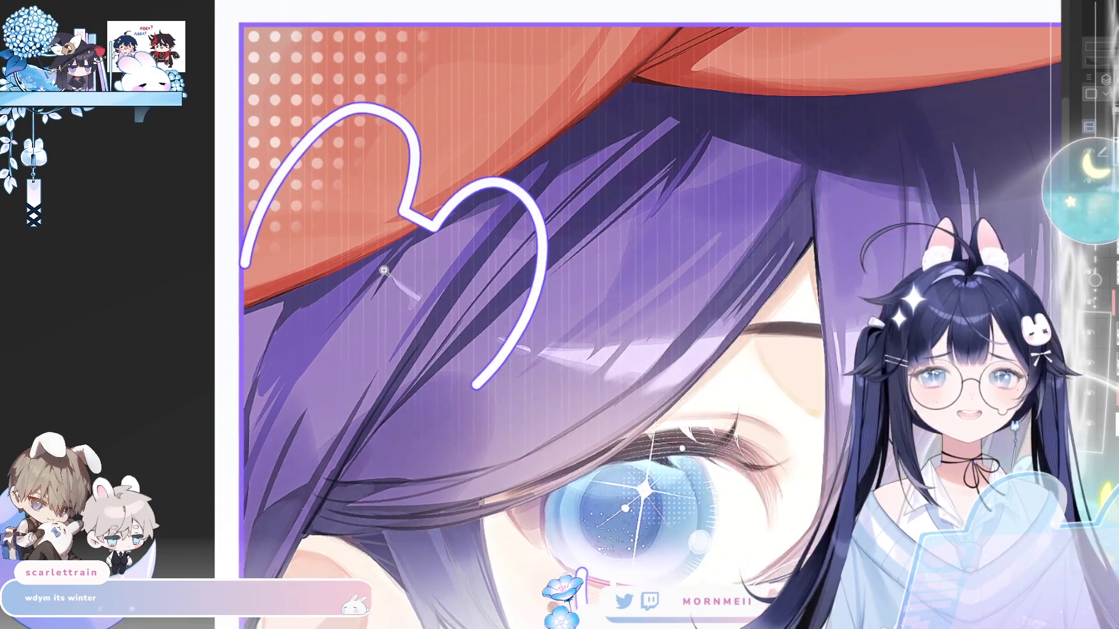
key("ctrl+z")
mouse_move(245, 300)
left_mouse_down()
mouse_move(446, 402)
mouse_move(289, 350)
mouse_move(448, 399)
left_mouse_up()
key("ctrl+z")
key("ctrl+z")
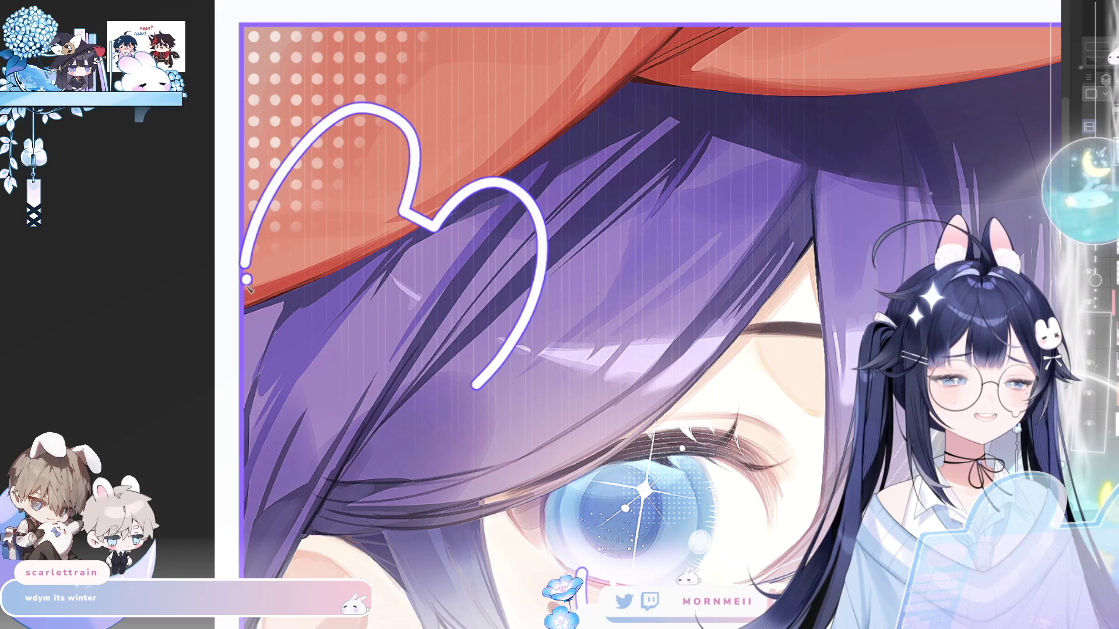
left_click_drag(247, 282, 452, 401)
key("ctrl+z")
mouse_move(239, 279)
left_mouse_down()
mouse_move(288, 349)
mouse_move(451, 401)
left_mouse_up()
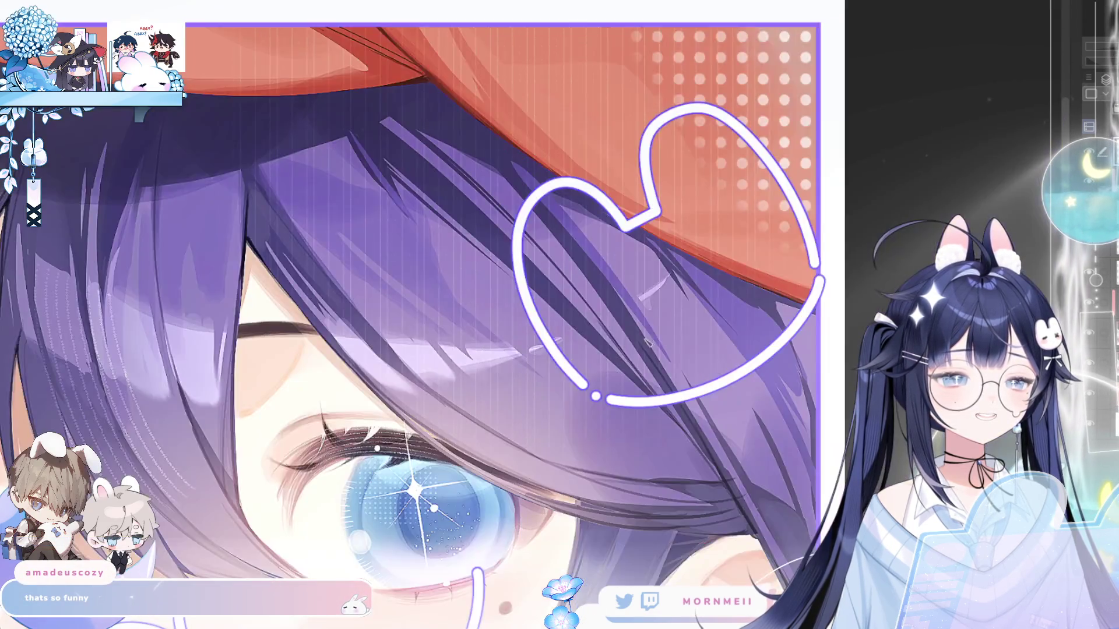
- Lasso the heart's lower-right curve, skew it with Ctrl+T, then deselect
key("ctrl+0")
left_click(744, 277)
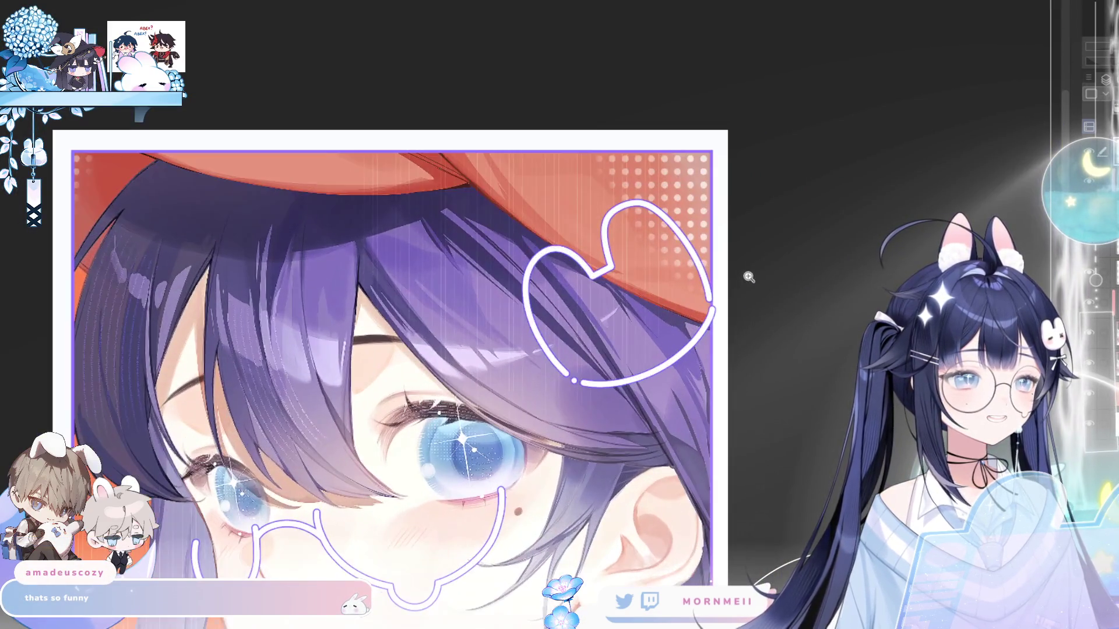
left_click(744, 274)
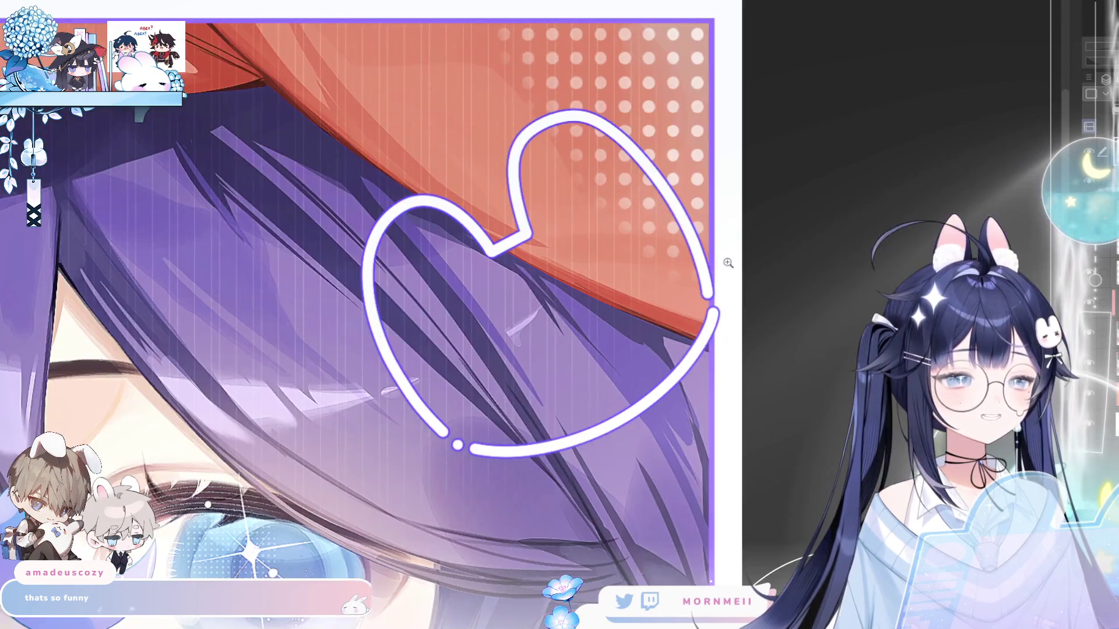
key("ctrl+0")
left_click(63, 116)
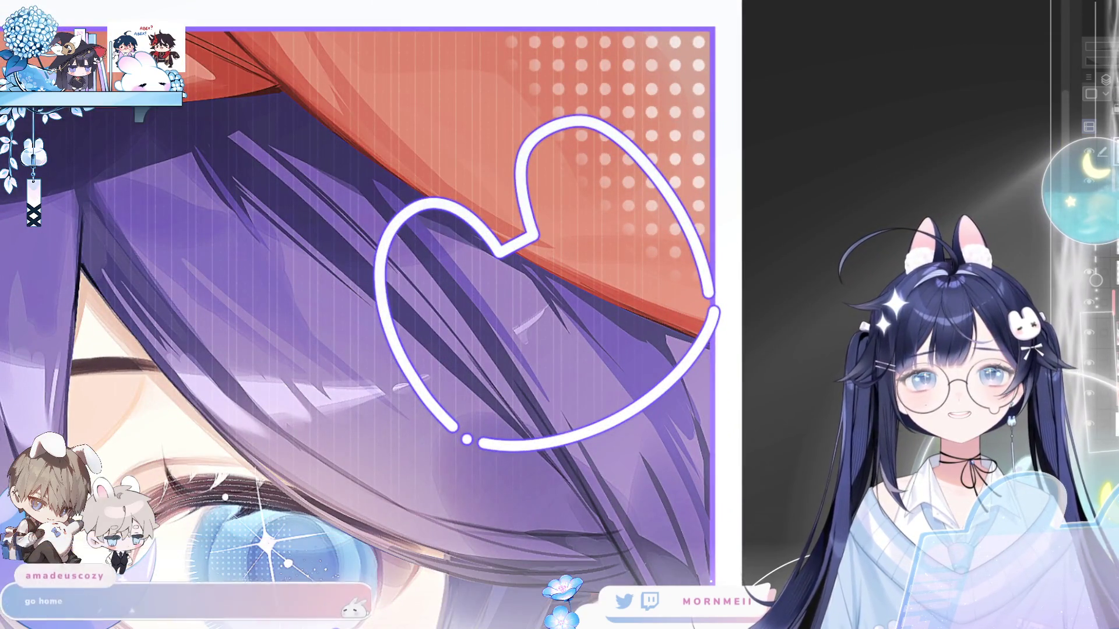
mouse_move(461, 435)
left_mouse_down()
mouse_move(670, 461)
mouse_move(735, 295)
left_mouse_up()
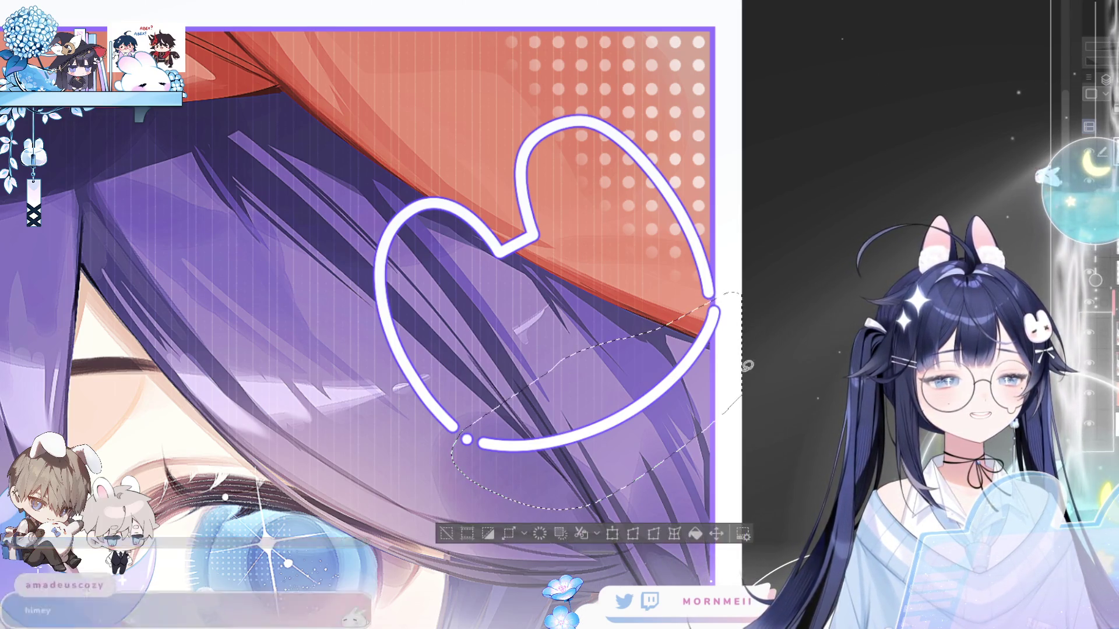
key("ctrl+t")
left_click_drag(740, 410, 731, 414)
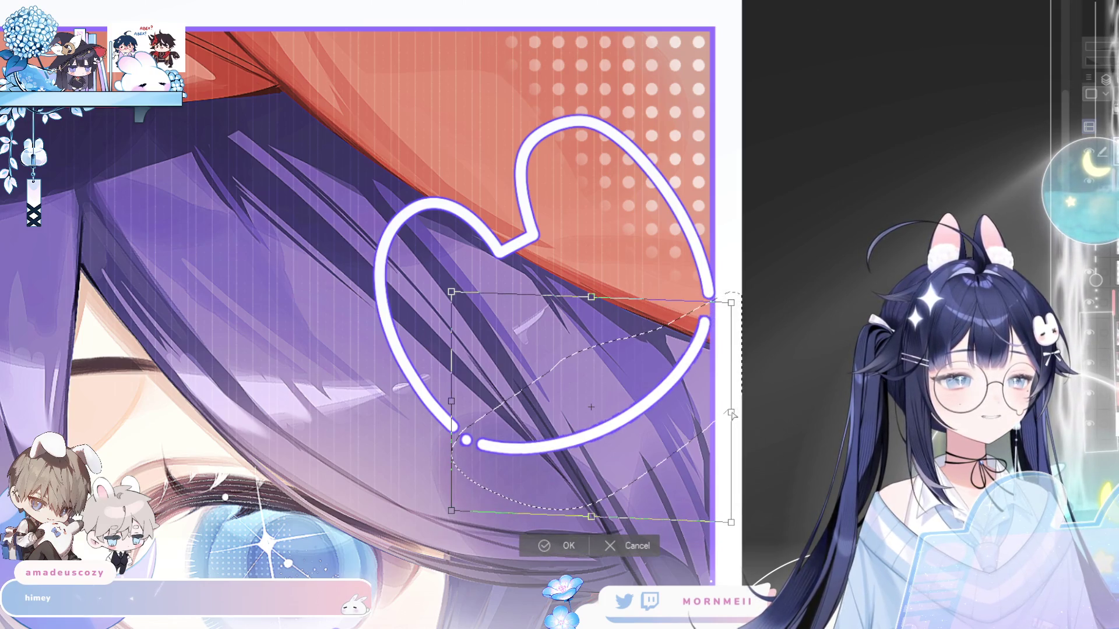
left_click(534, 550)
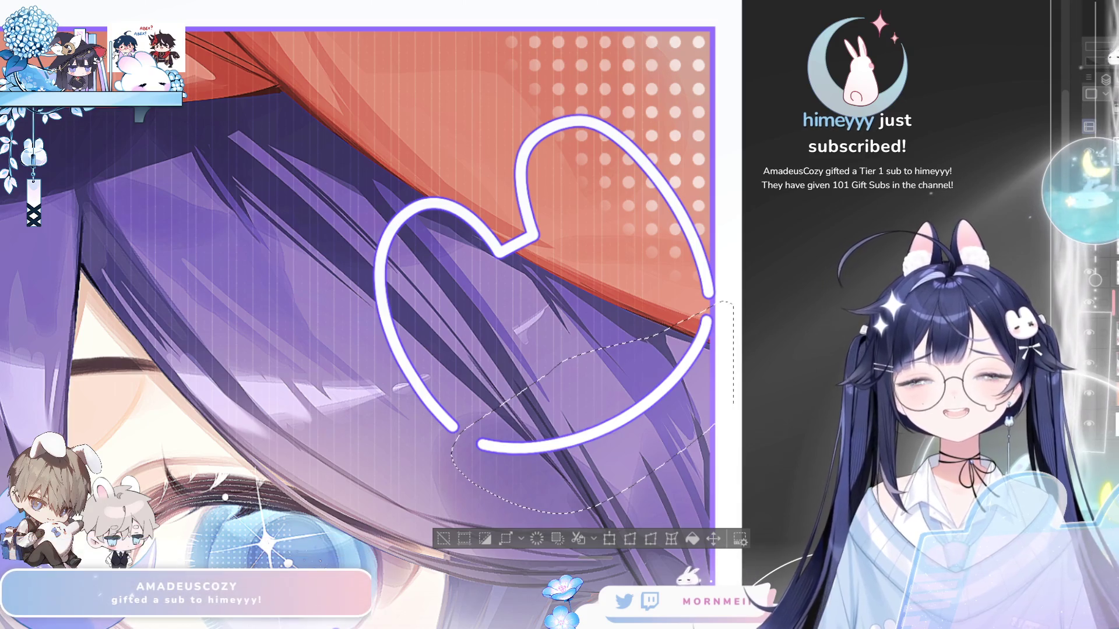
key("ctrl+0")
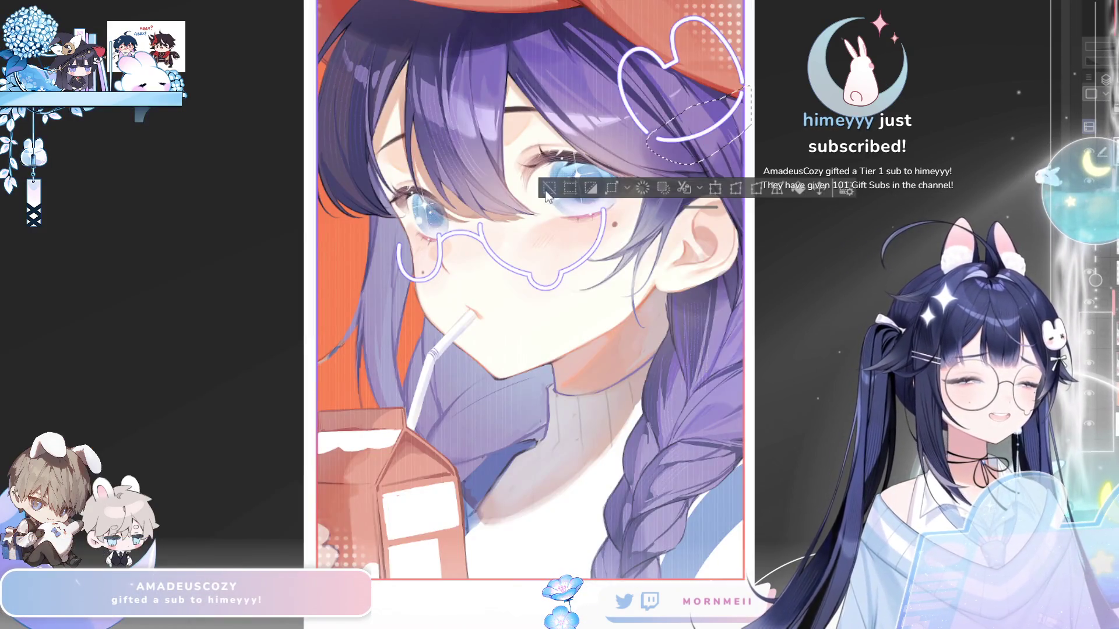
left_click(548, 189)
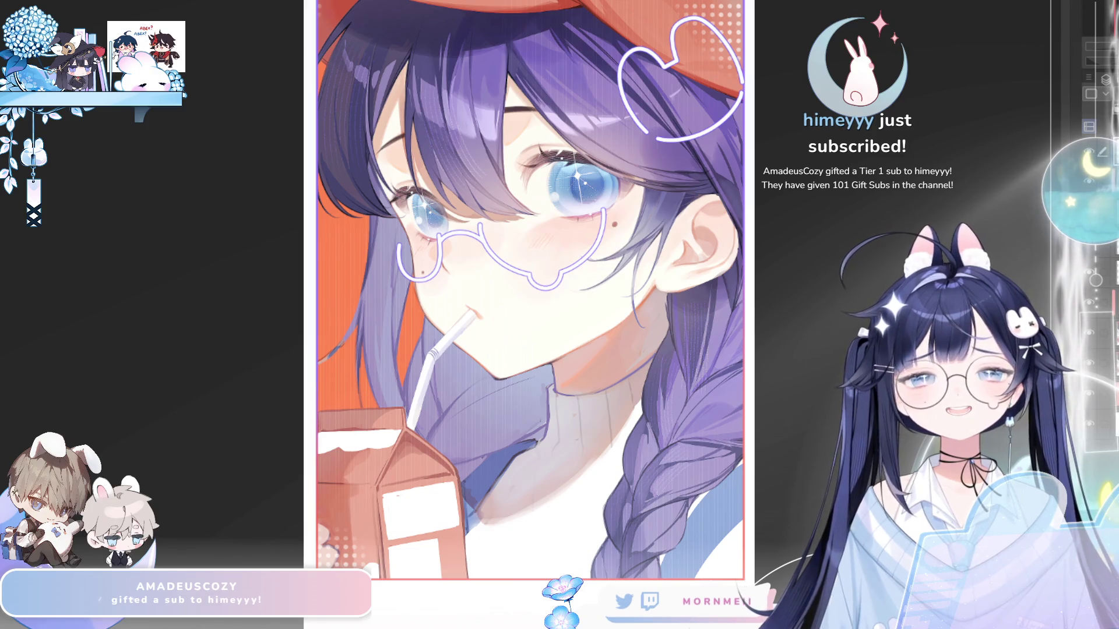